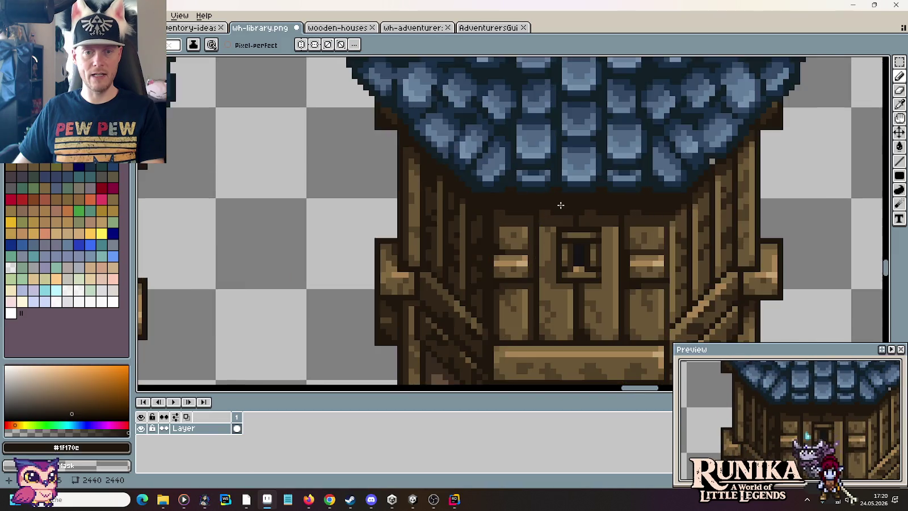
Step: Bring the tower's upper wall below the shingle roof into view
key(i)
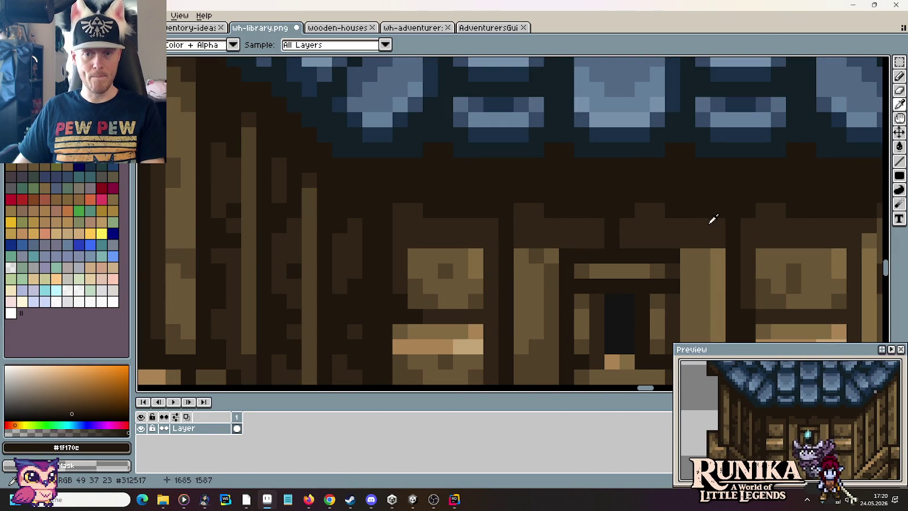
drag(699, 223, 522, 187)
scroll(520, 221, down, 3)
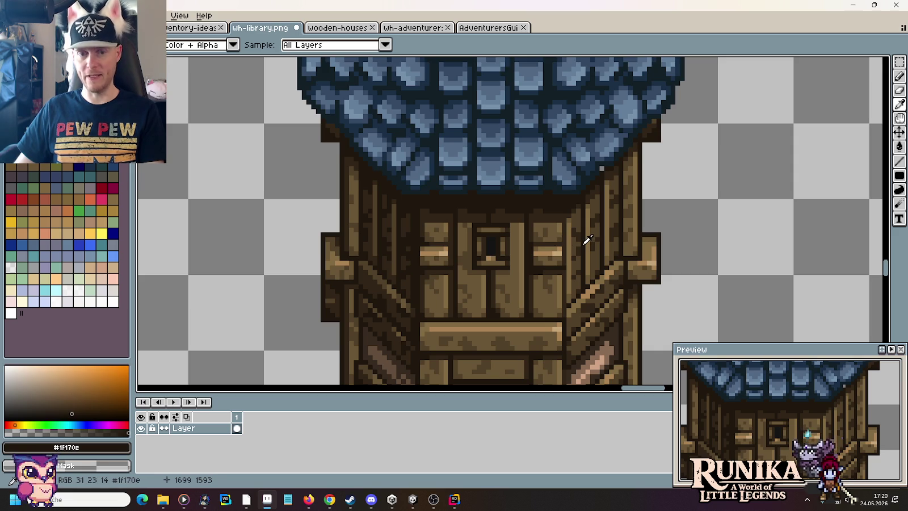
scroll(576, 230, down, 1)
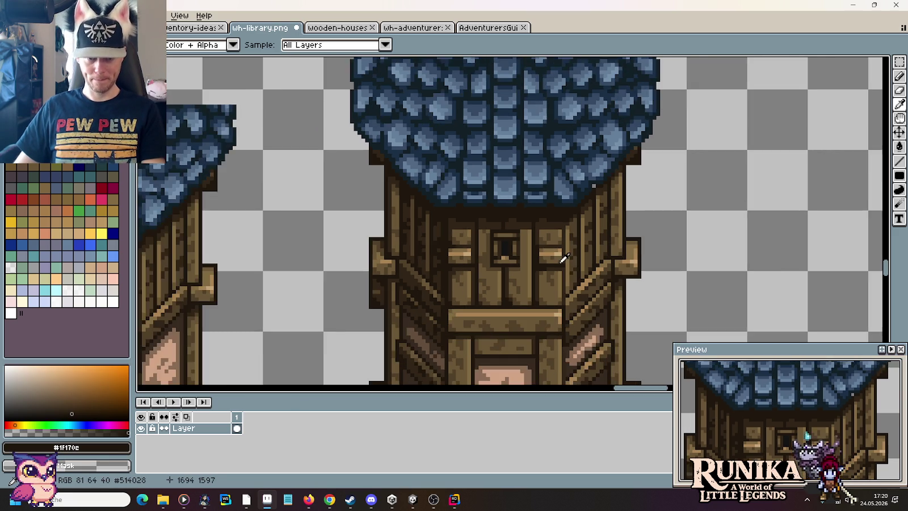
scroll(556, 255, down, 1)
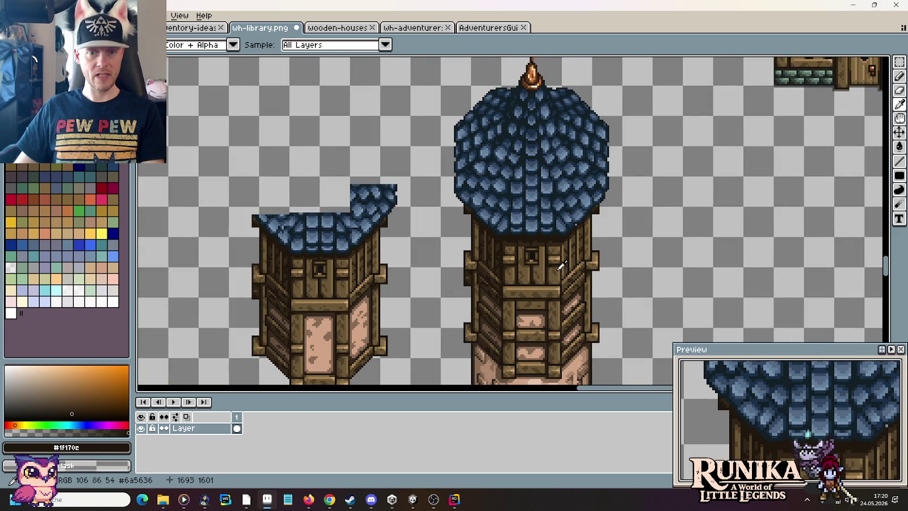
scroll(545, 267, down, 5)
scroll(590, 159, up, 1)
scroll(596, 149, up, 1)
scroll(596, 149, up, 3)
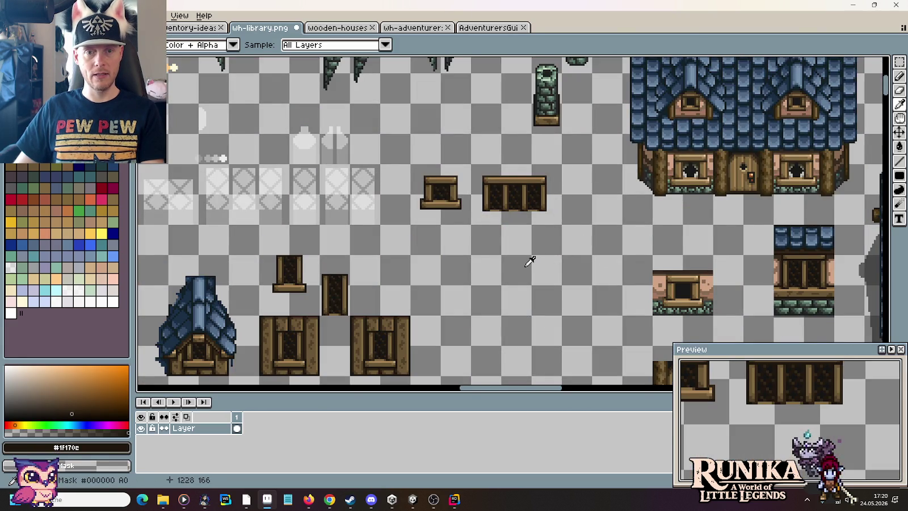
scroll(511, 256, up, 1)
scroll(488, 247, down, 1)
scroll(483, 196, up, 2)
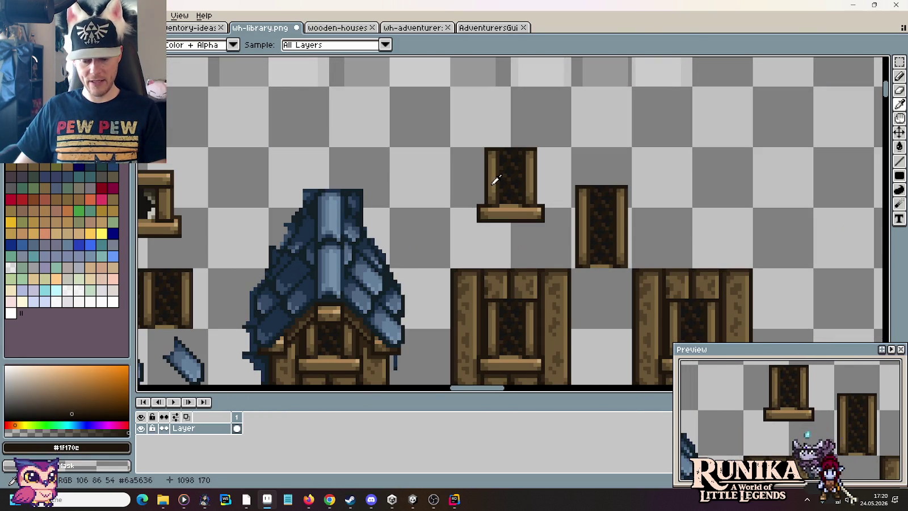
Step: Marquee-select the tall latticed window tile
key(m)
drag(450, 147, 572, 269)
scroll(550, 232, down, 4)
scroll(549, 232, down, 1)
scroll(578, 244, up, 2)
scroll(618, 258, up, 2)
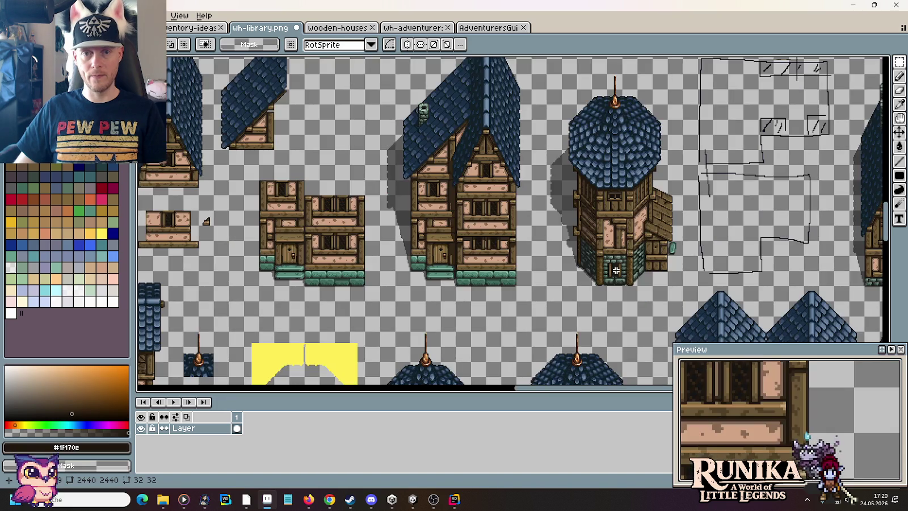
scroll(633, 278, down, 2)
scroll(539, 244, up, 1)
Step: Select the 32×32 square around the tower's small window and move it up-right
drag(487, 143, 566, 180)
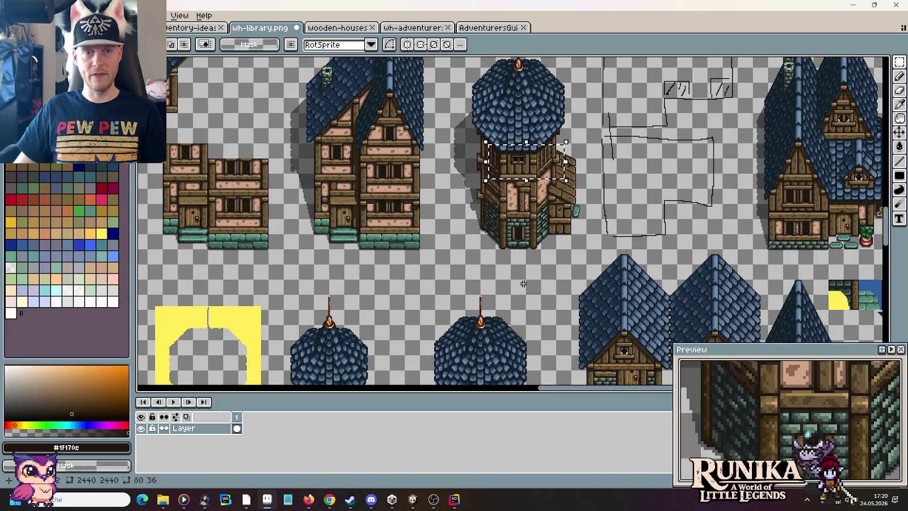
drag(523, 284, 545, 99)
scroll(579, 169, up, 3)
drag(579, 169, 603, 100)
drag(432, 146, 588, 300)
drag(545, 230, 586, 187)
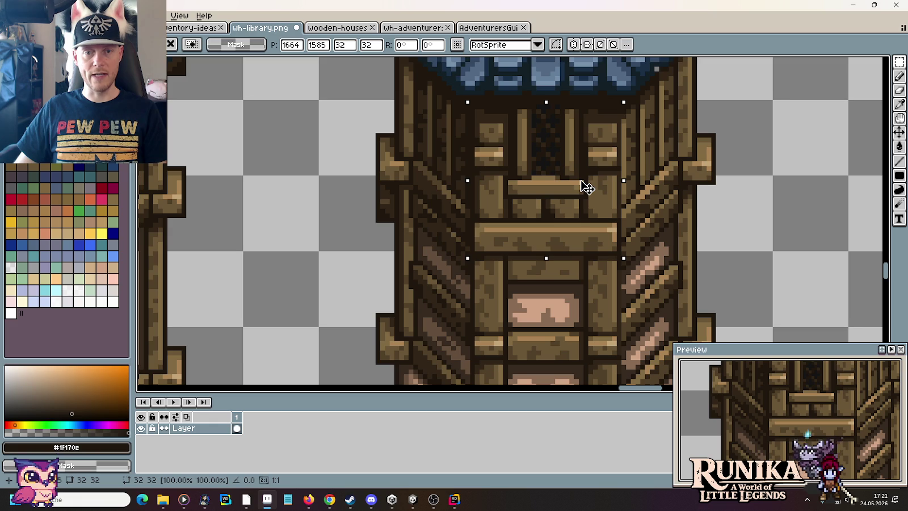
Step: Nudge the floating window piece up a pixel, set it aside in empty space, and drop it
drag(586, 188, 583, 184)
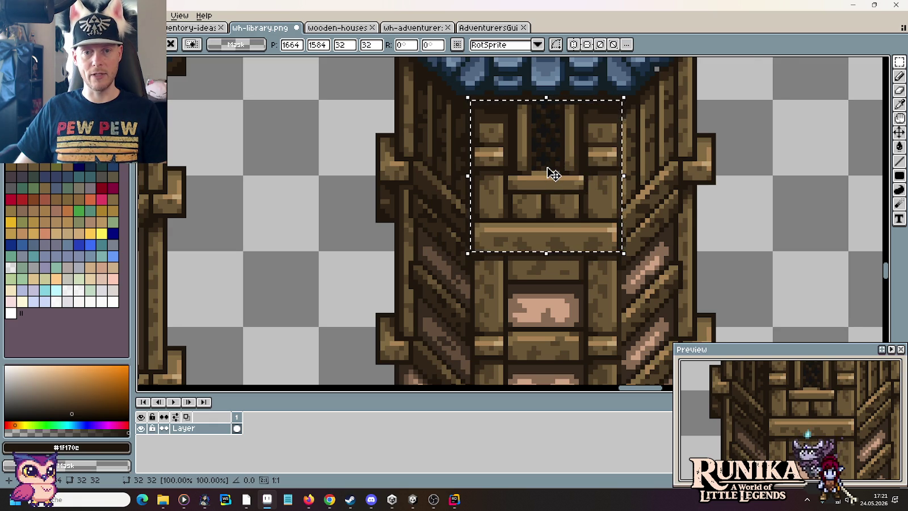
scroll(553, 175, down, 2)
drag(553, 174, 720, 173)
key(Return)
Step: Place the latticed window onto the tower's front wall just below the roof, then deselect
scroll(650, 308, down, 2)
scroll(650, 308, down, 1)
scroll(649, 308, down, 1)
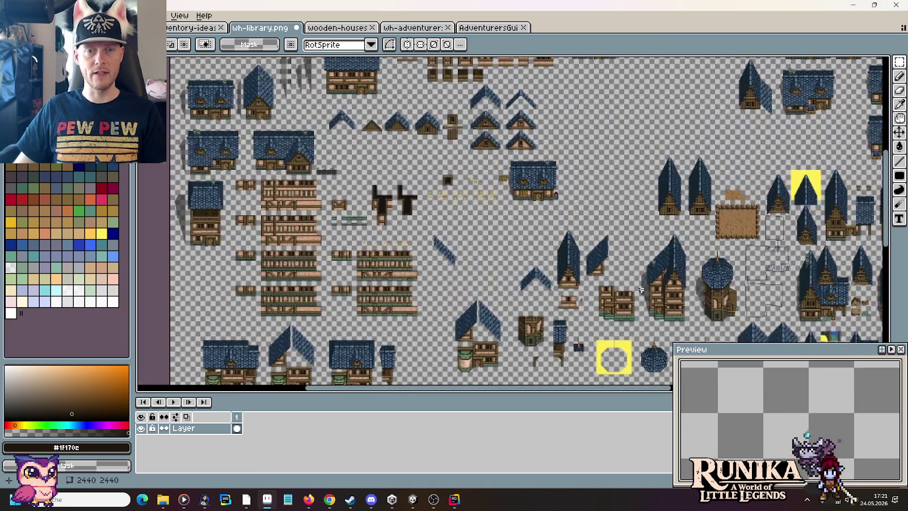
scroll(606, 203, up, 4)
scroll(712, 249, up, 1)
scroll(541, 245, up, 1)
scroll(490, 249, up, 1)
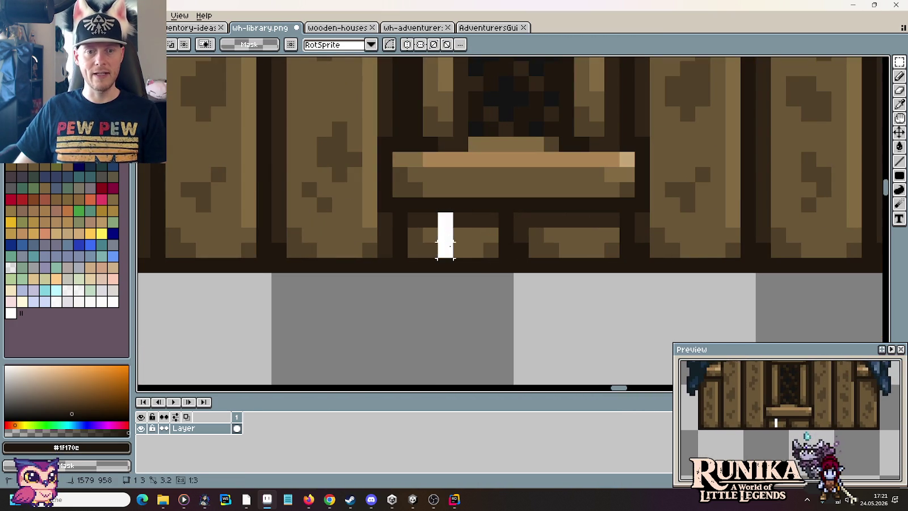
scroll(519, 248, down, 2)
scroll(522, 249, down, 2)
scroll(528, 278, down, 3)
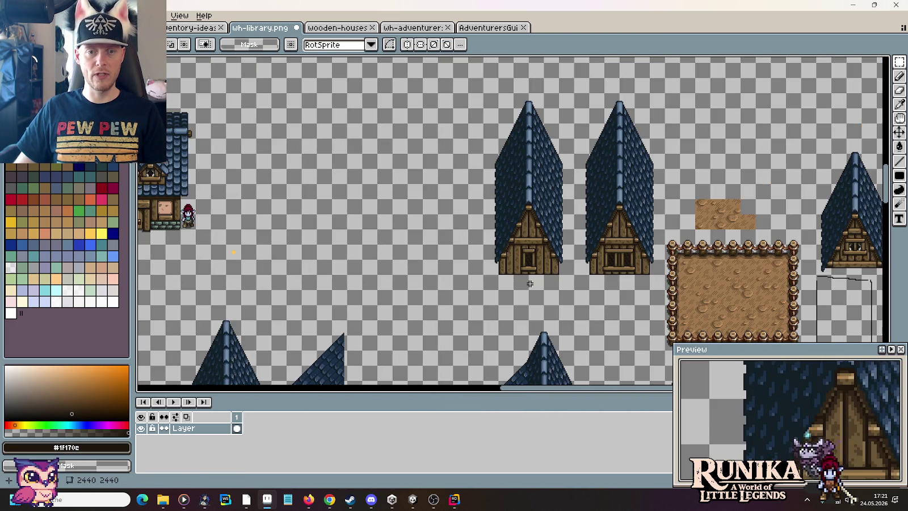
scroll(564, 248, up, 2)
scroll(564, 248, down, 2)
scroll(565, 248, down, 3)
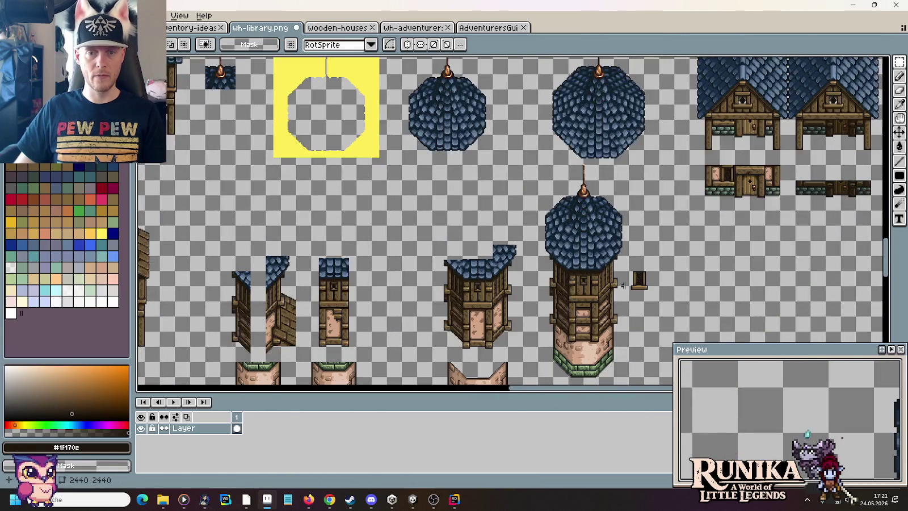
scroll(614, 246, up, 4)
drag(454, 118, 655, 306)
mouse_move(570, 276)
mouse_down()
mouse_move(791, 253)
mouse_move(454, 264)
mouse_up()
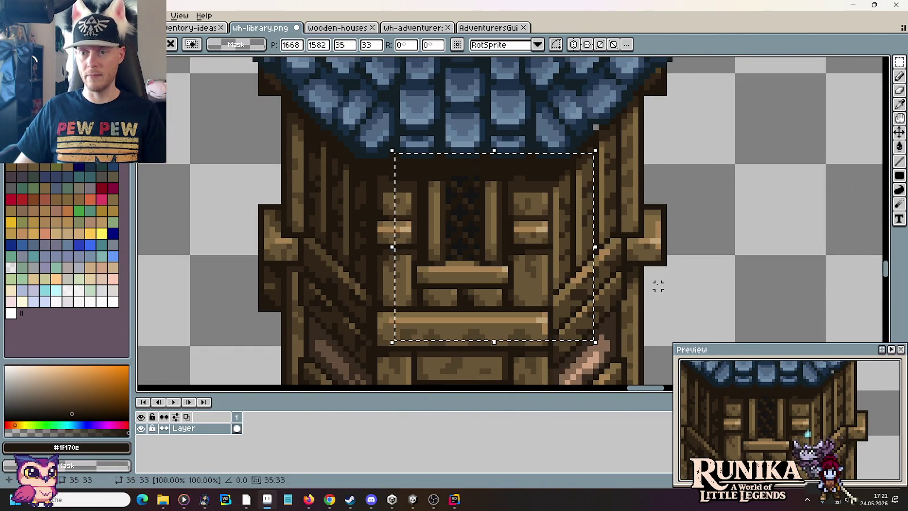
drag(513, 234, 514, 235)
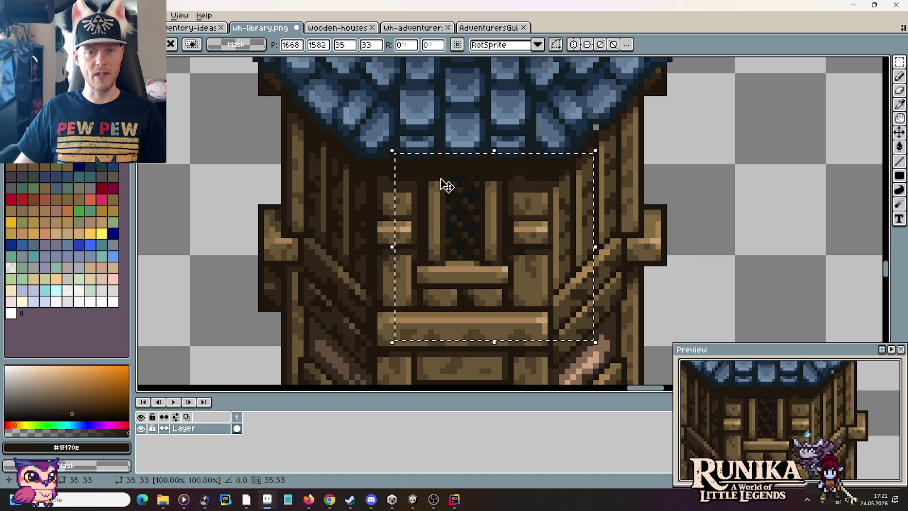
key(ctrl+d)
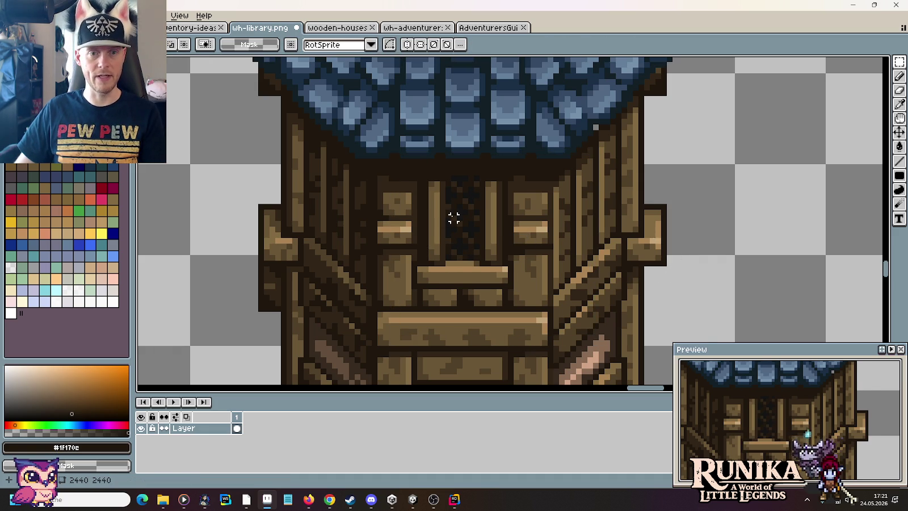
scroll(448, 204, up, 3)
Step: Paint the row under the window sill and the post beside it dark #312517
key(i)
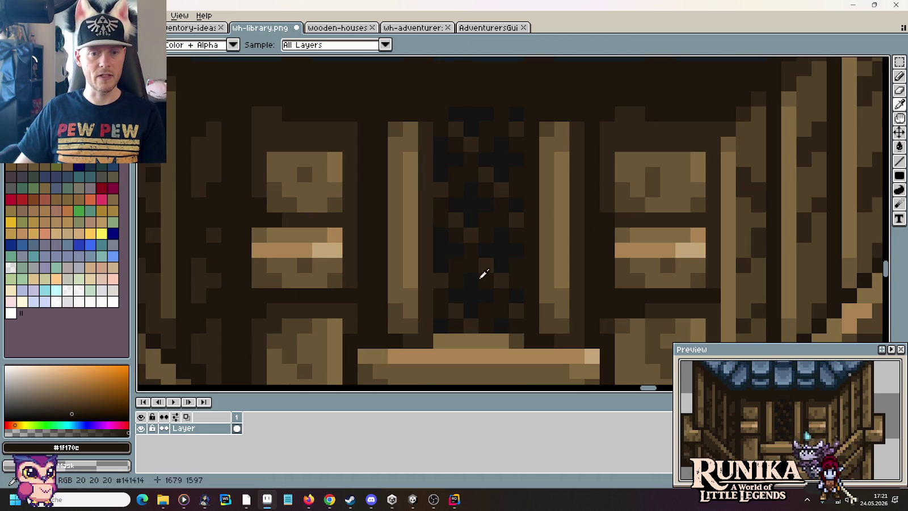
scroll(471, 209, down, 3)
key(b)
drag(390, 302, 581, 294)
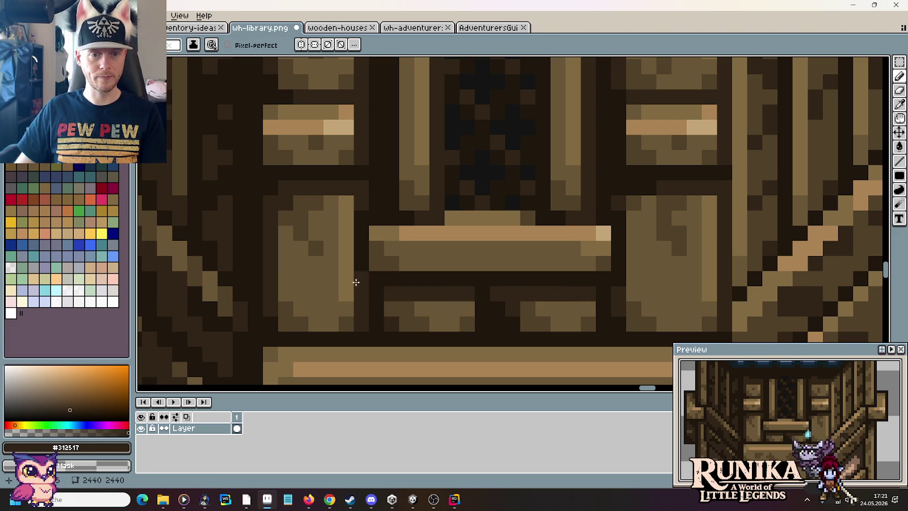
drag(350, 228, 347, 278)
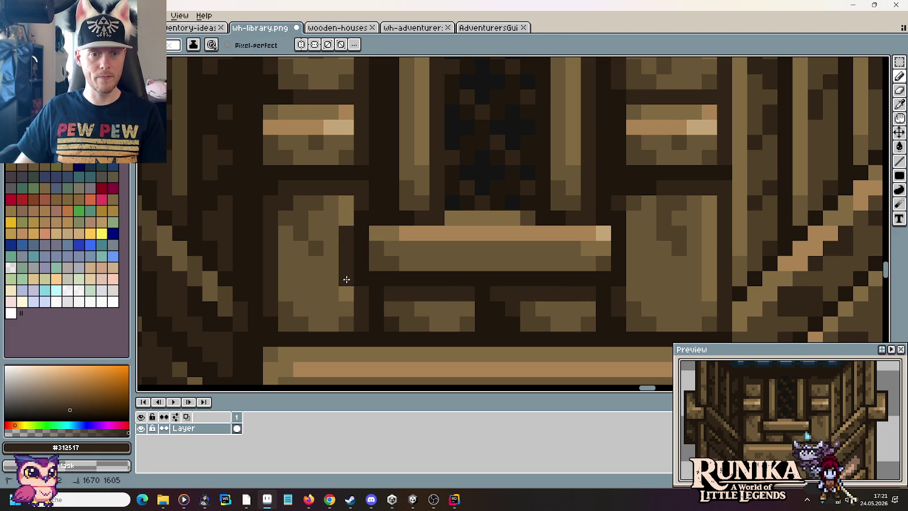
Step: Pick mid brown #514028, paint a wood column on the tower wall, then undo it
scroll(345, 288, down, 2)
scroll(346, 289, down, 1)
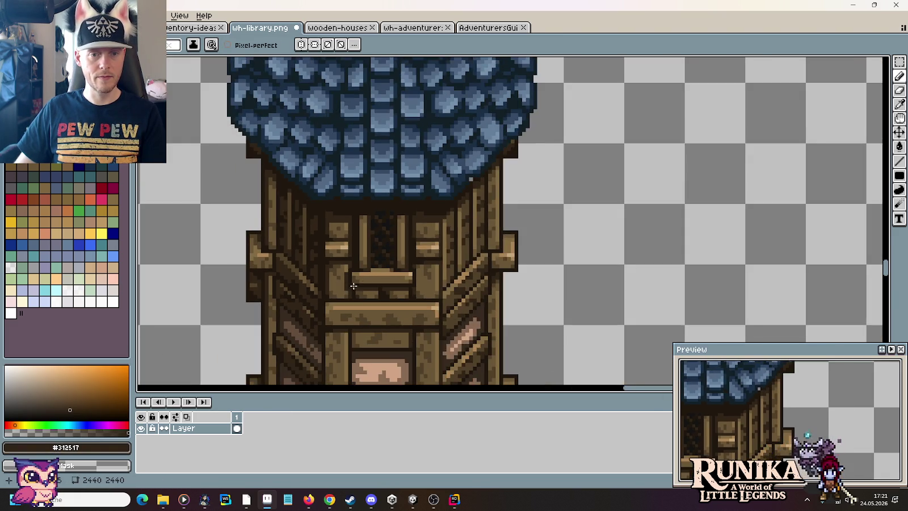
scroll(348, 288, up, 4)
key(i)
click(472, 326)
key(b)
drag(465, 318, 463, 216)
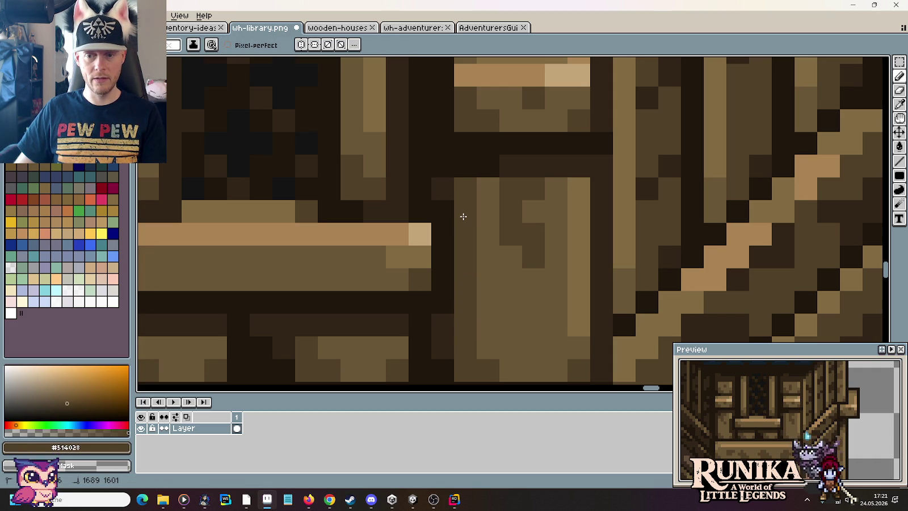
key(ctrl+z)
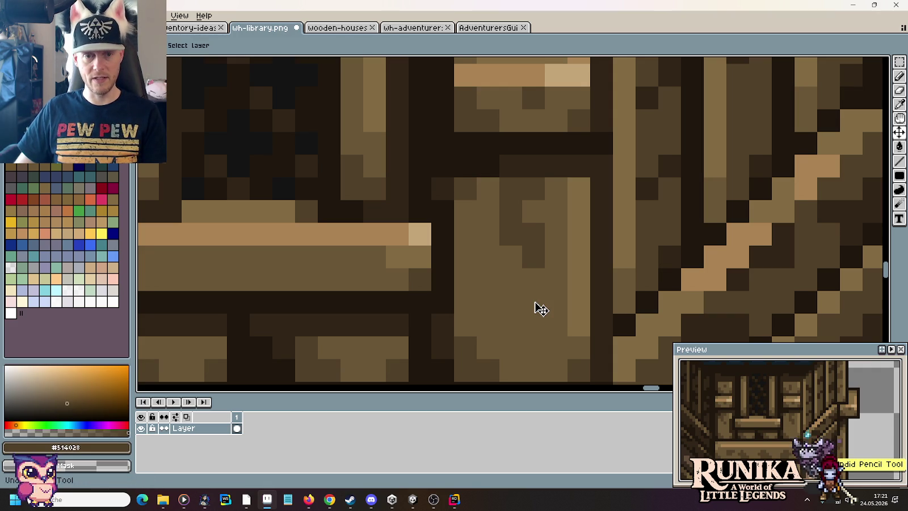
Step: Pan across the sheet past the spire roofs to the two wooden houses
scroll(535, 307, down, 1)
scroll(534, 302, down, 1)
scroll(535, 302, down, 1)
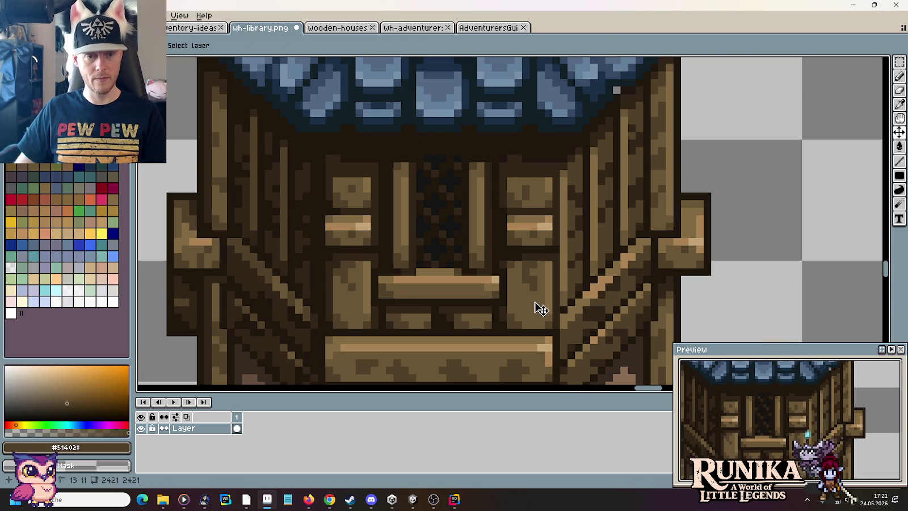
scroll(537, 308, down, 2)
drag(602, 115, 561, 227)
scroll(607, 197, up, 1)
mouse_move(607, 197)
mouse_down()
mouse_move(529, 376)
mouse_move(559, 233)
mouse_move(433, 295)
mouse_up()
drag(307, 327, 522, 228)
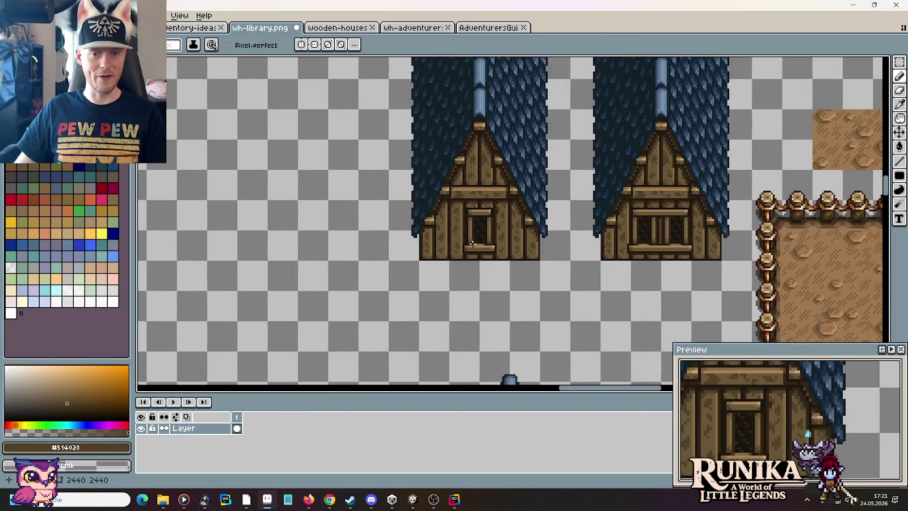
scroll(493, 244, up, 3)
scroll(602, 245, down, 1)
drag(602, 245, 349, 238)
scroll(618, 255, down, 1)
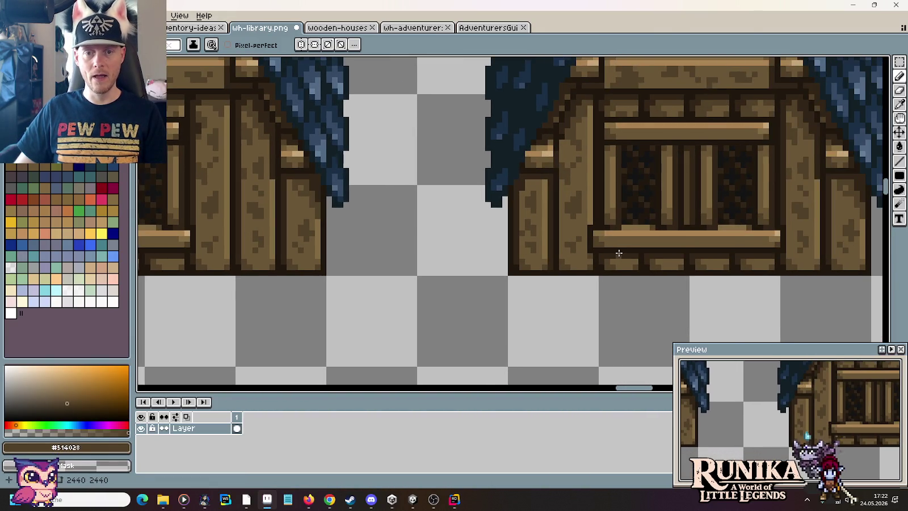
scroll(594, 239, up, 2)
scroll(573, 230, down, 2)
drag(573, 230, 643, 240)
scroll(644, 240, down, 1)
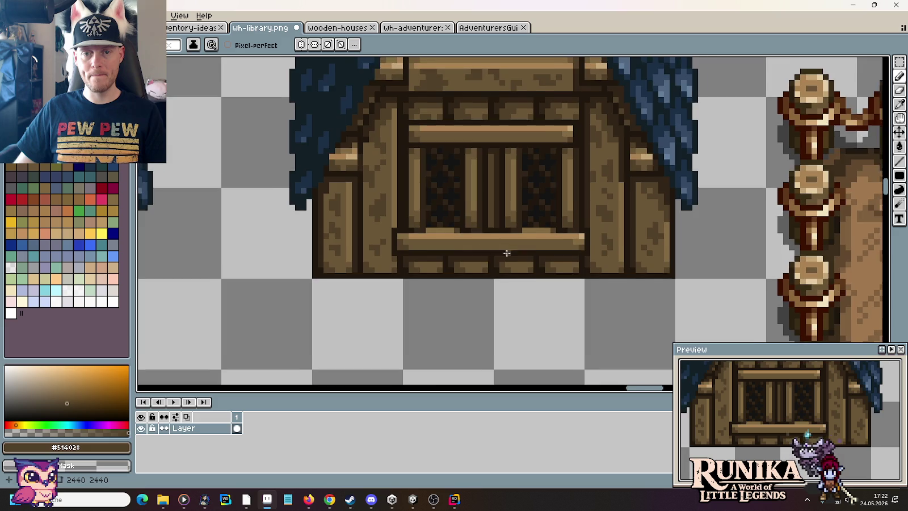
scroll(589, 243, up, 2)
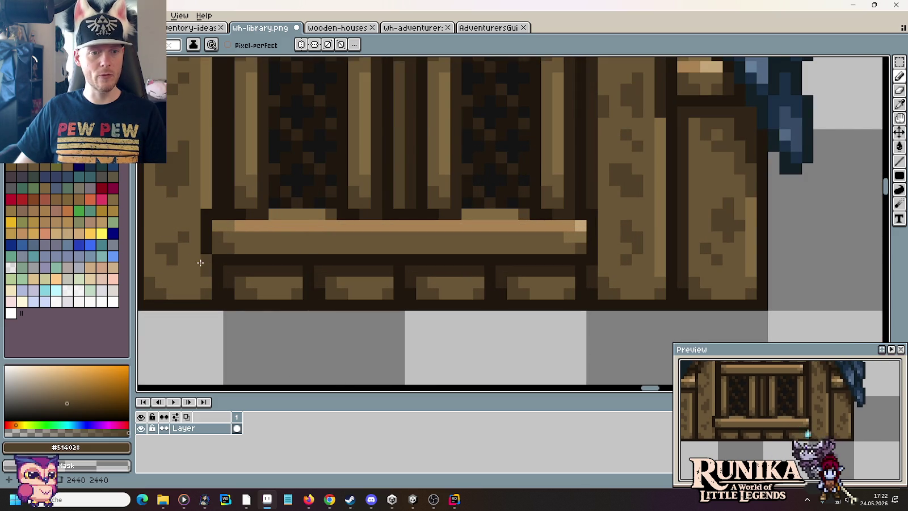
scroll(604, 314, down, 3)
scroll(604, 314, up, 2)
scroll(612, 314, up, 1)
scroll(613, 313, down, 3)
scroll(612, 313, up, 1)
scroll(568, 272, up, 2)
scroll(467, 223, up, 2)
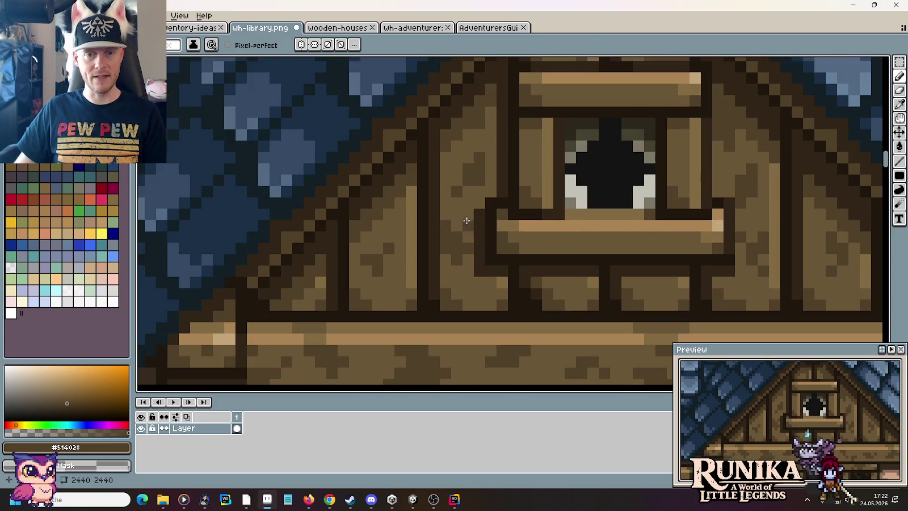
scroll(466, 223, down, 2)
scroll(460, 217, down, 1)
scroll(453, 211, down, 1)
scroll(445, 204, down, 1)
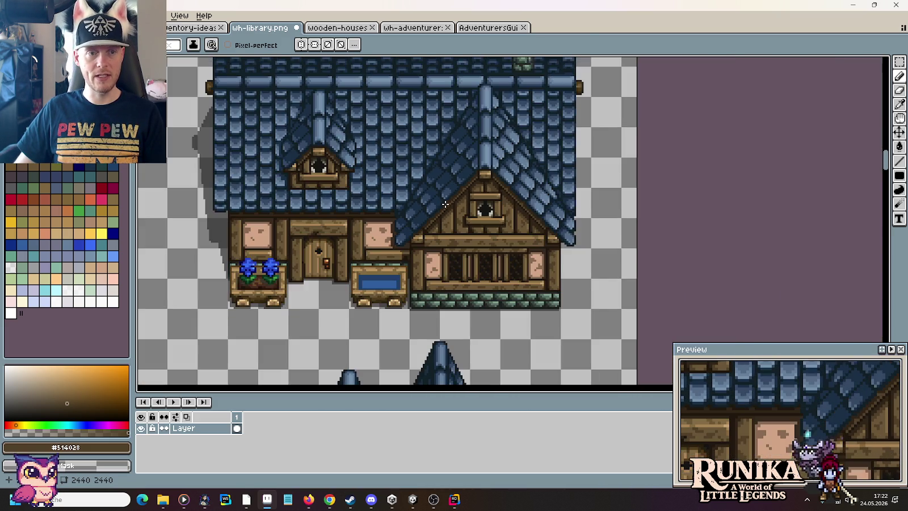
scroll(295, 184, up, 2)
scroll(363, 199, down, 1)
scroll(431, 216, down, 1)
scroll(590, 116, down, 1)
scroll(544, 241, up, 1)
scroll(545, 241, down, 4)
scroll(495, 126, up, 1)
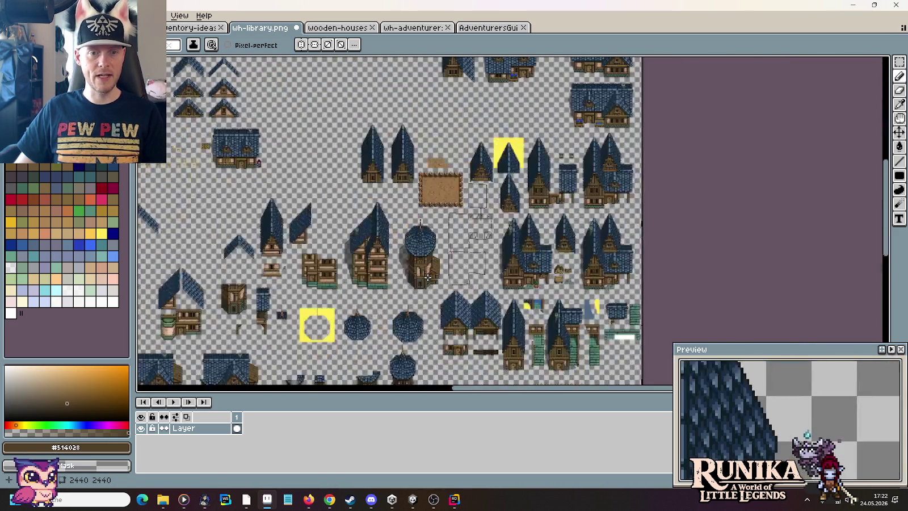
scroll(428, 278, up, 3)
scroll(442, 318, down, 1)
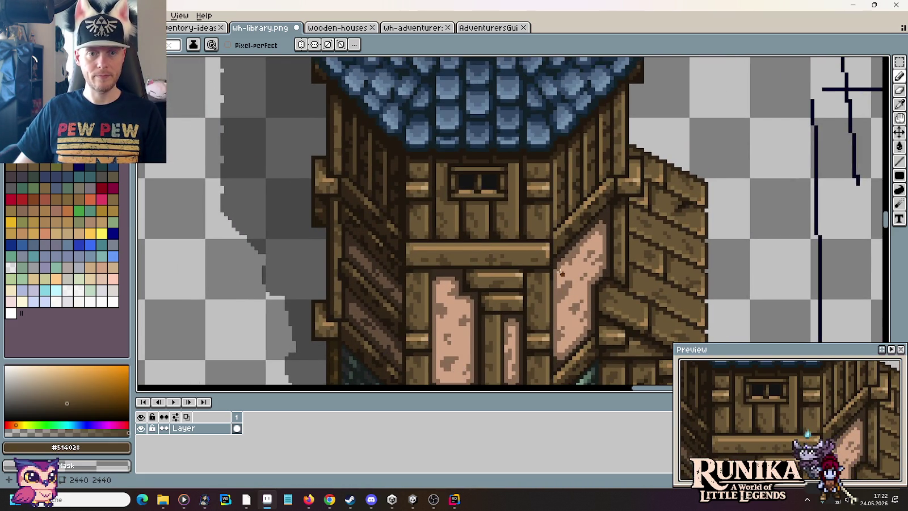
scroll(562, 274, down, 3)
scroll(561, 274, up, 1)
mouse_move(527, 303)
mouse_down()
mouse_move(422, 149)
mouse_move(358, 100)
mouse_up()
scroll(540, 233, up, 2)
scroll(540, 233, up, 1)
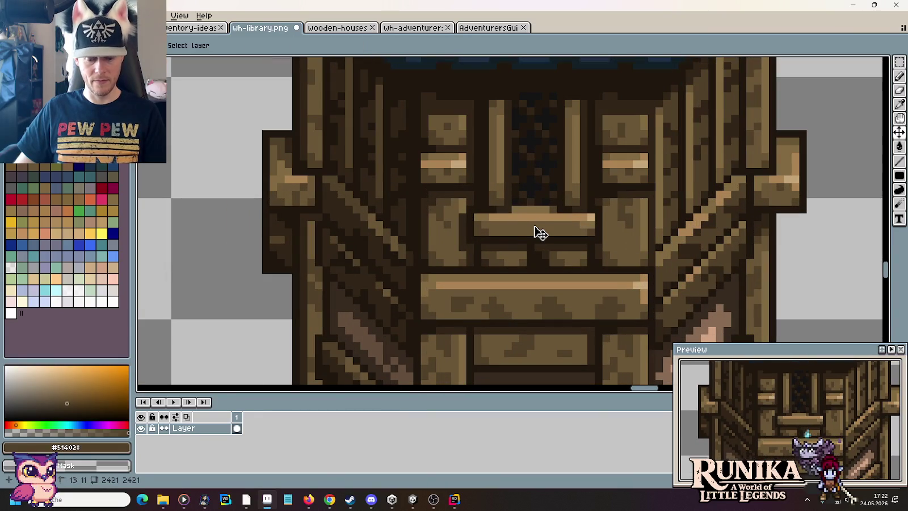
key(b)
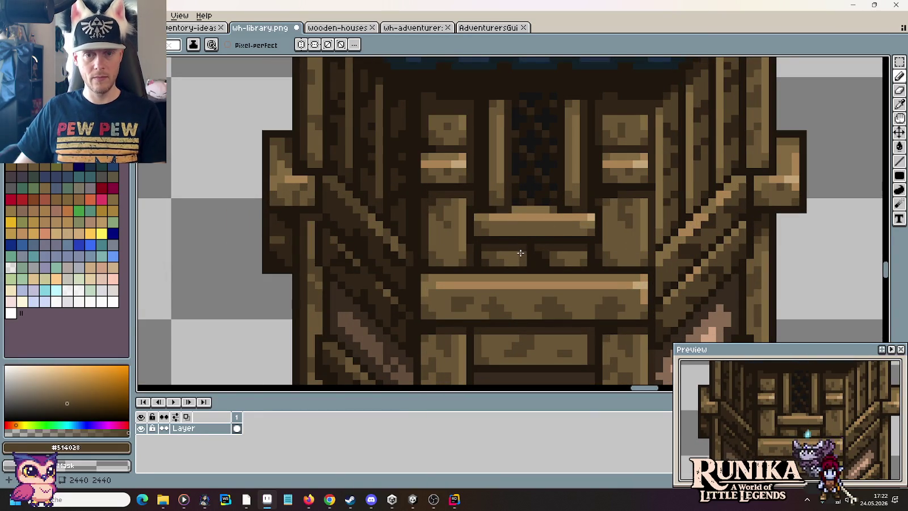
scroll(520, 254, down, 2)
scroll(520, 254, down, 1)
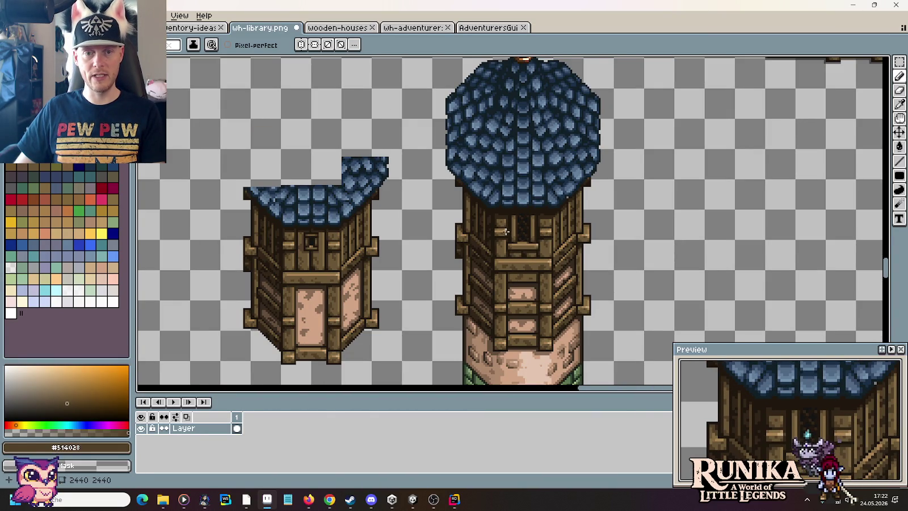
scroll(556, 248, down, 1)
scroll(557, 248, down, 2)
scroll(341, 188, up, 1)
scroll(414, 173, up, 1)
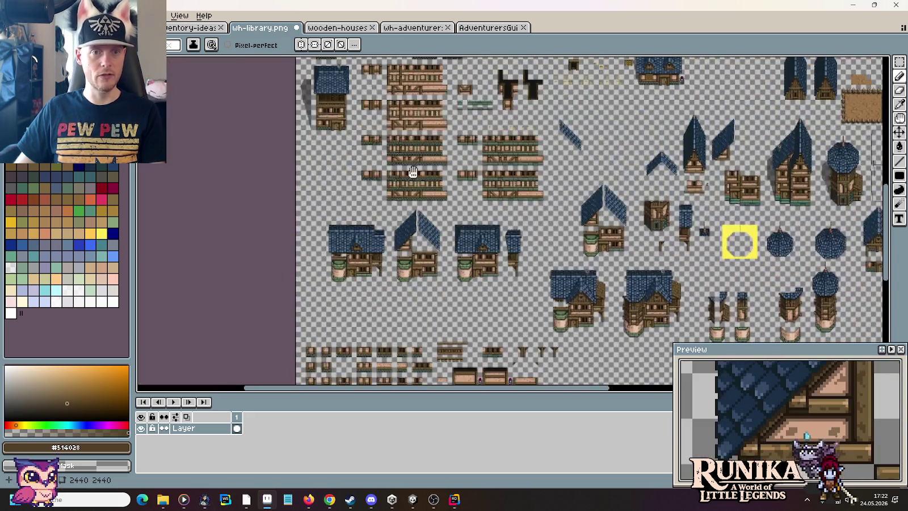
scroll(414, 173, up, 3)
scroll(427, 133, up, 1)
scroll(481, 262, down, 1)
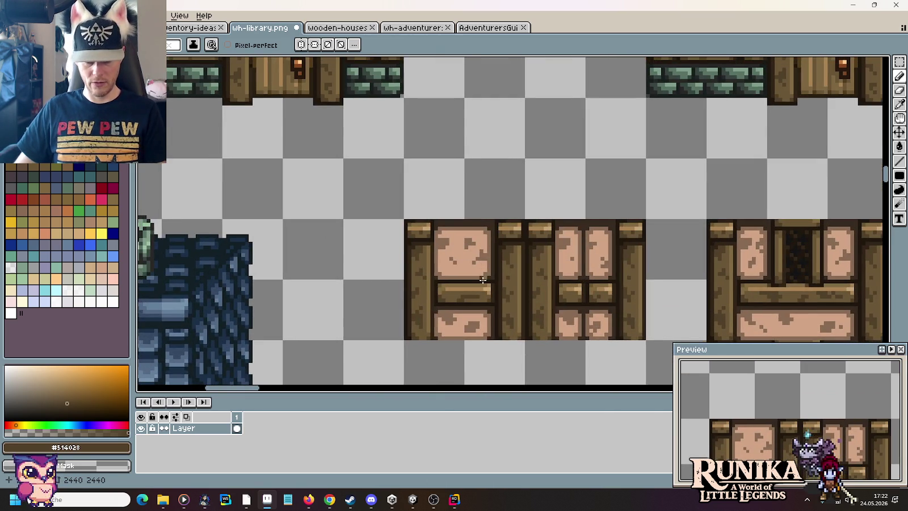
Step: Paste a copy of the timber-and-plaster wall tile beside the round tower
key(m)
scroll(480, 262, up, 1)
scroll(480, 68, down, 1)
drag(412, 216, 472, 162)
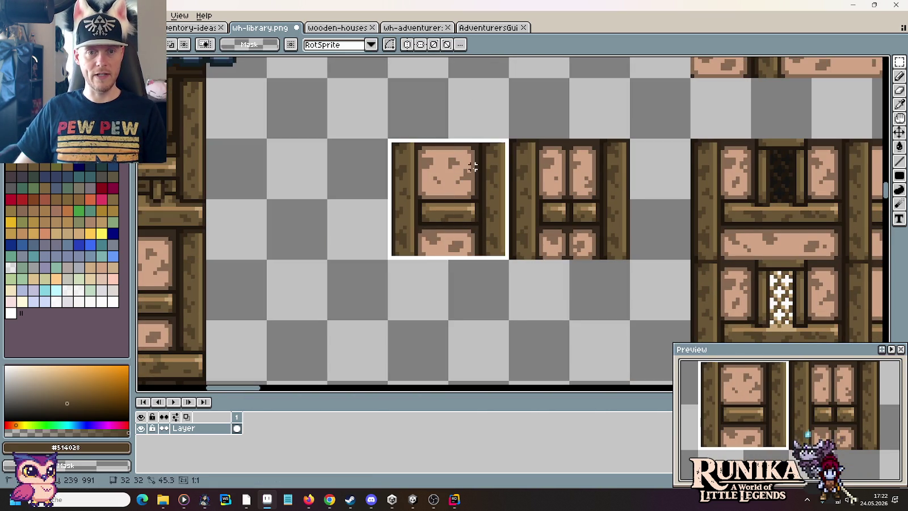
scroll(471, 170, down, 3)
drag(591, 221, 329, 154)
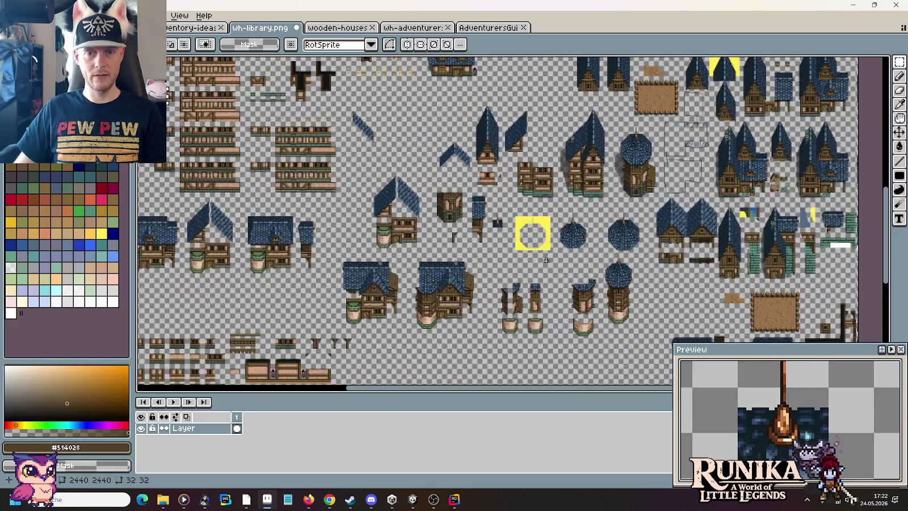
scroll(632, 292, up, 5)
scroll(557, 219, up, 1)
key(ctrl+v)
drag(600, 243, 641, 238)
click(750, 251)
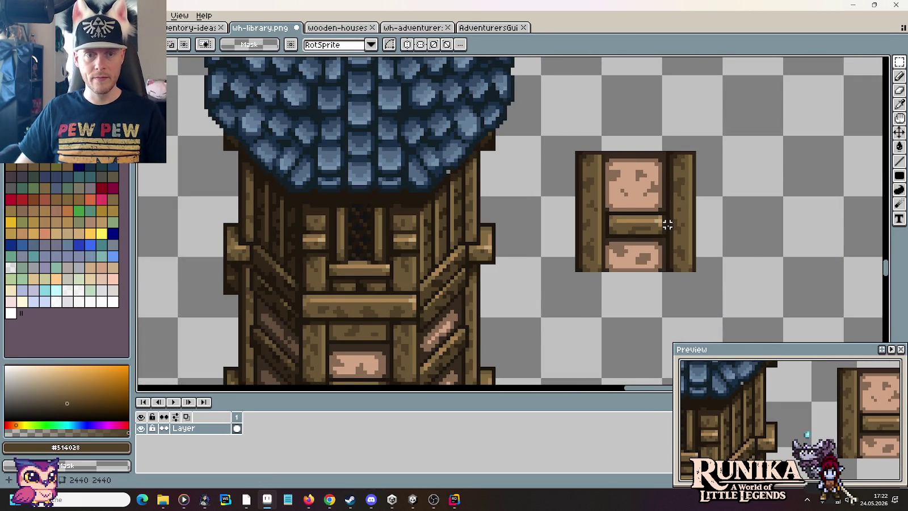
Step: Move the pasted tile's right plank strip onto the tower, then deselect
scroll(667, 225, up, 1)
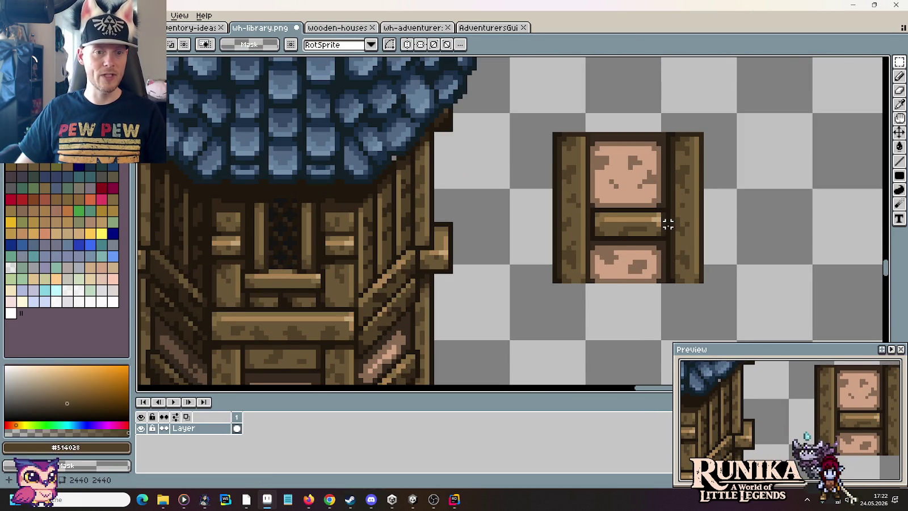
scroll(667, 225, up, 1)
drag(732, 309, 672, 201)
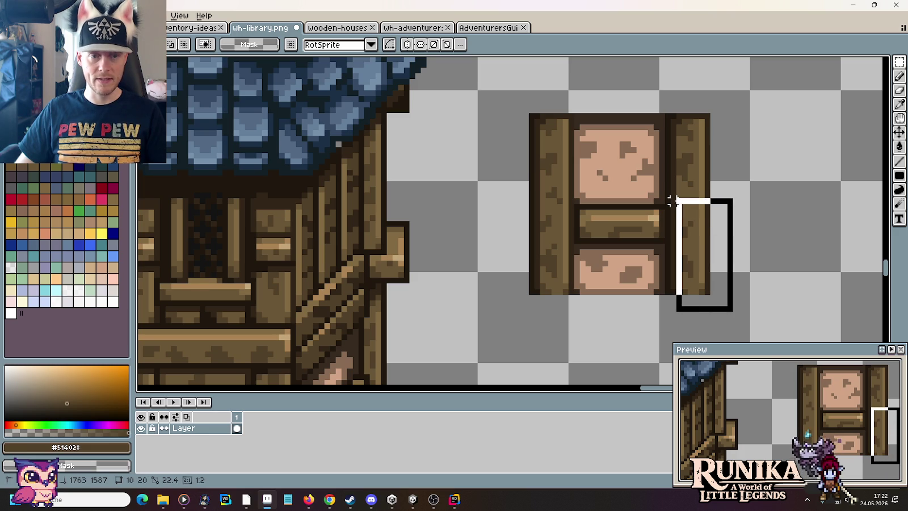
mouse_move(706, 245)
mouse_down()
mouse_move(299, 283)
mouse_move(739, 257)
mouse_up()
key(ctrl+d)
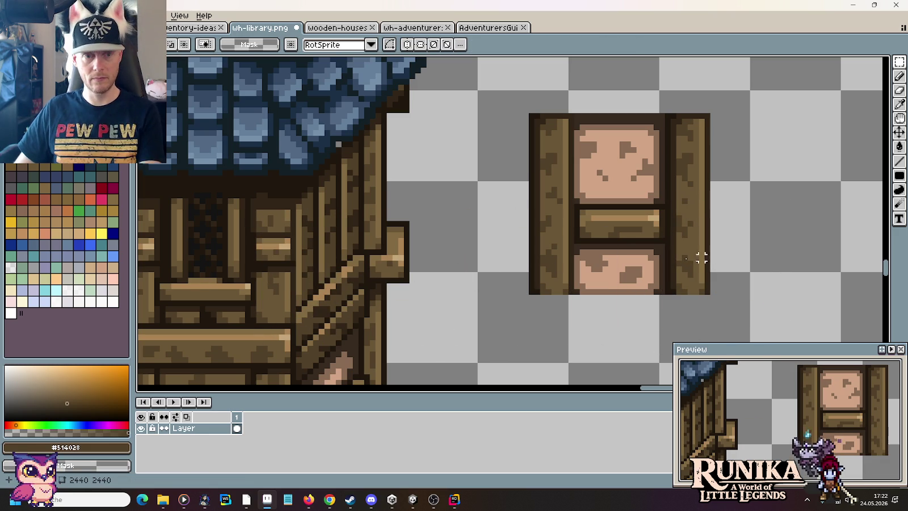
drag(305, 239, 518, 214)
scroll(519, 214, up, 1)
scroll(536, 274, up, 2)
scroll(503, 288, down, 1)
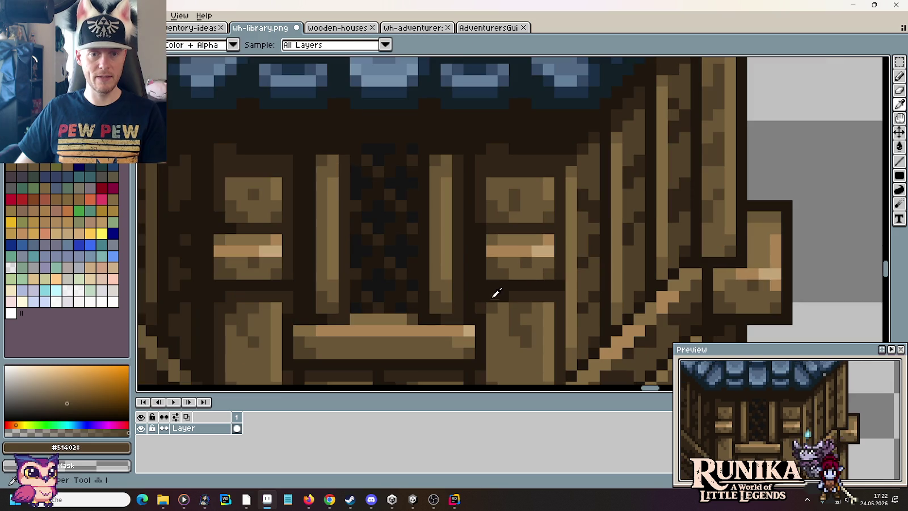
Step: Repaint the plank beside the doorway in dark, mid and light brown columns
alt+click(483, 301)
drag(481, 291, 481, 229)
alt+click(491, 194)
mouse_move(490, 198)
mouse_down()
mouse_move(498, 311)
mouse_move(500, 290)
mouse_move(525, 262)
mouse_up()
alt+click(547, 192)
drag(548, 227, 542, 299)
Step: Cover the plank's light and dark bars with mid brown #6a5636, adding a #514028 edge pixel
alt+click(561, 270)
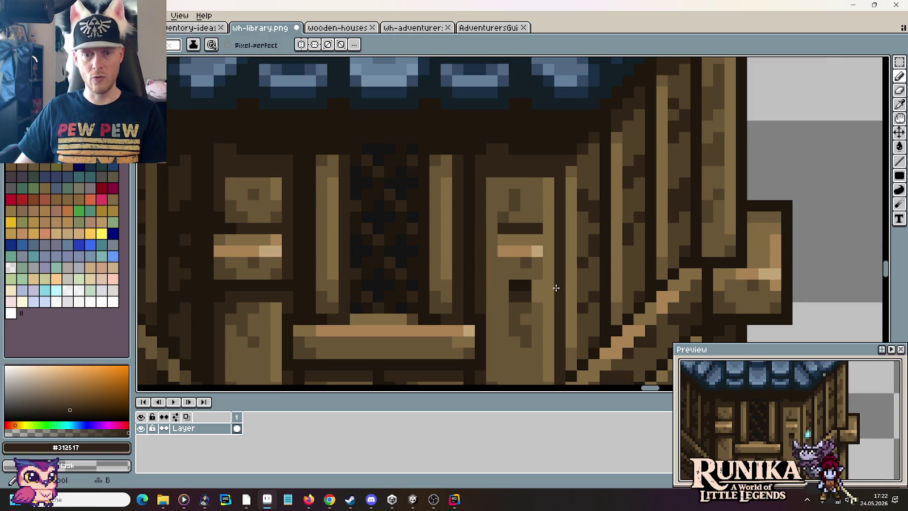
mouse_move(527, 351)
mouse_down()
mouse_move(525, 226)
mouse_move(514, 239)
mouse_move(538, 300)
mouse_up()
drag(516, 332, 514, 274)
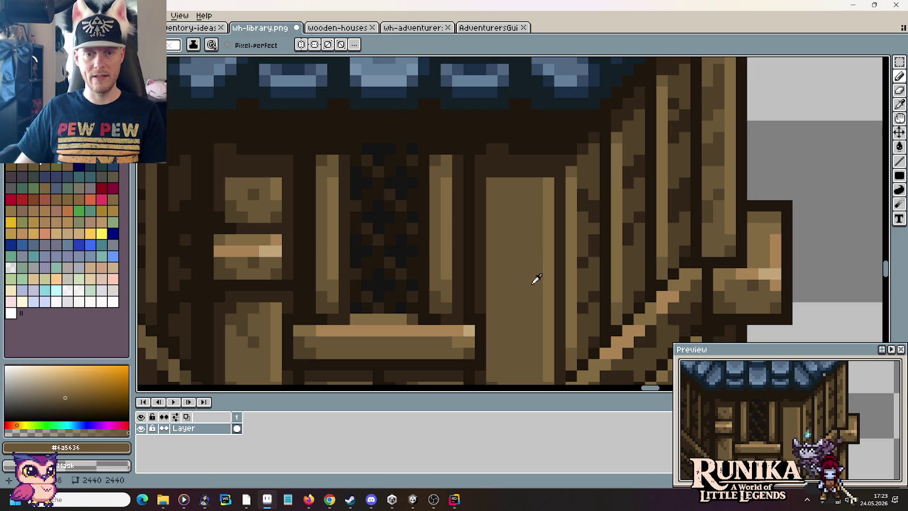
key(alt)
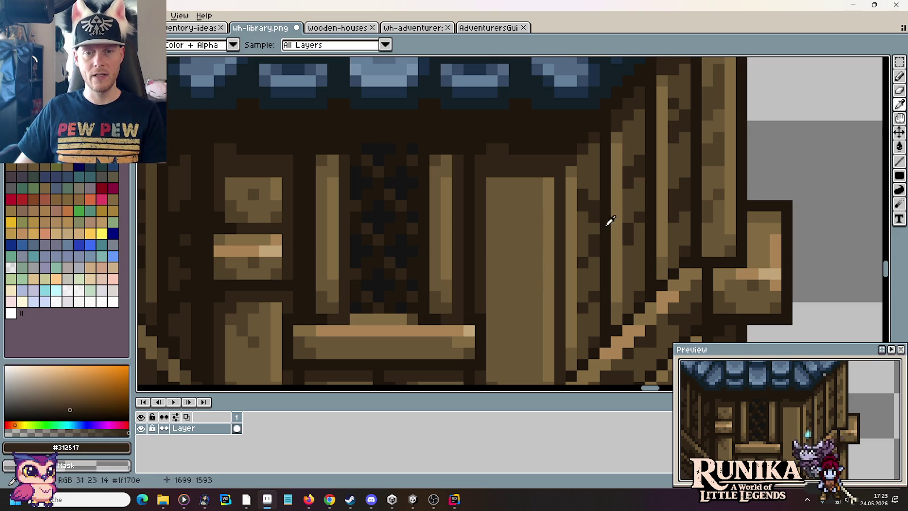
drag(503, 269, 587, 207)
alt+click(334, 262)
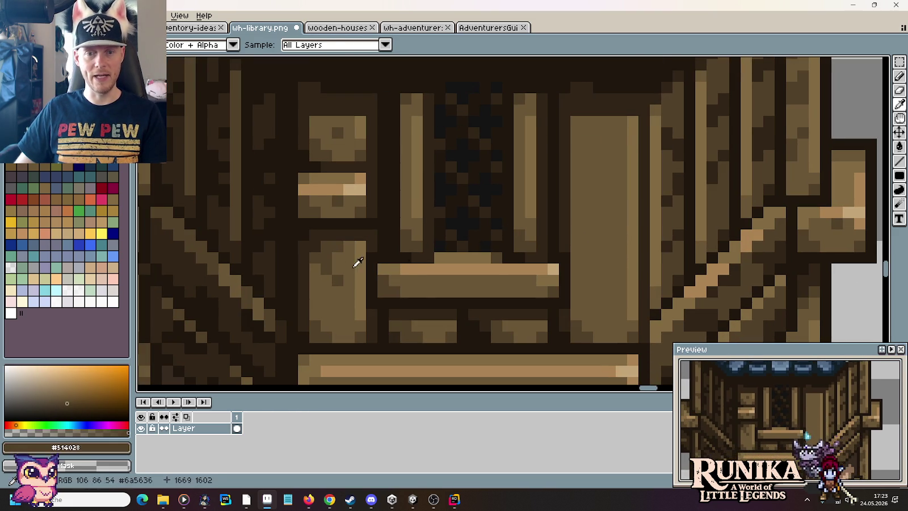
click(574, 266)
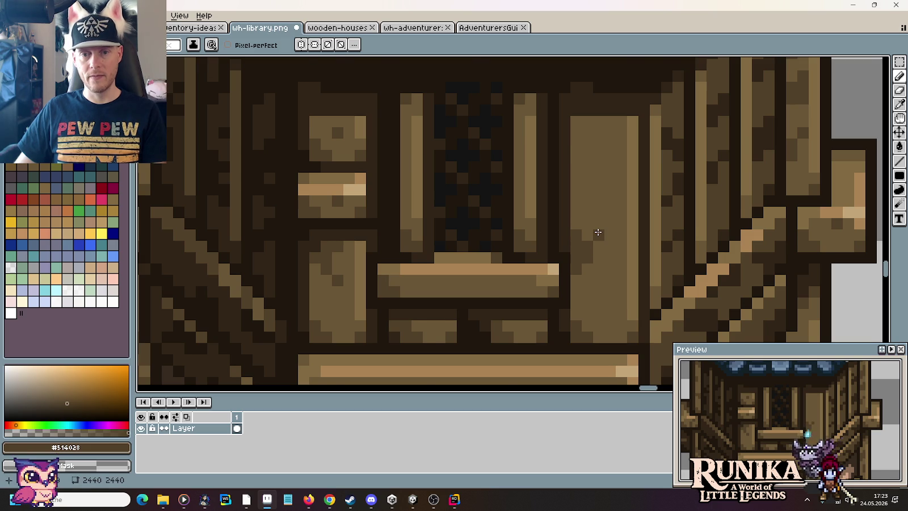
scroll(598, 232, down, 1)
scroll(598, 233, down, 2)
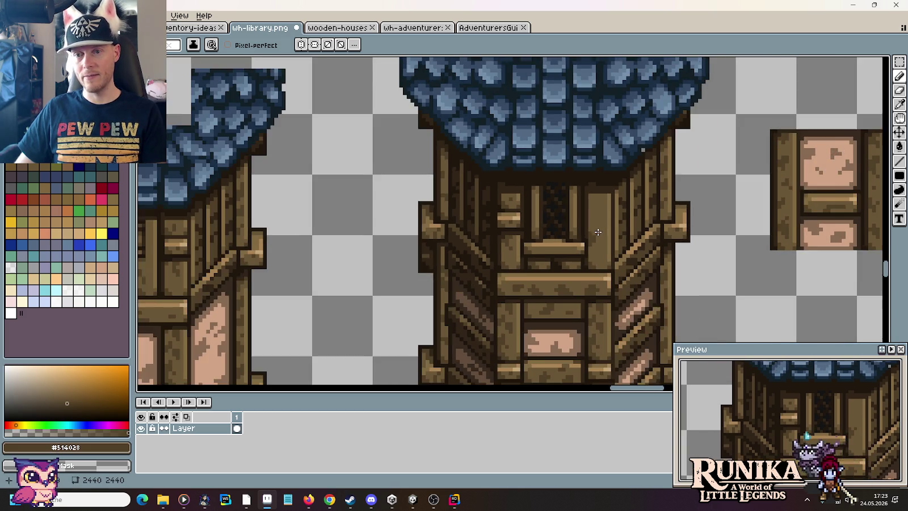
Step: Shift the wall tile's left plank into place and deselect
scroll(715, 235, up, 1)
scroll(572, 144, up, 1)
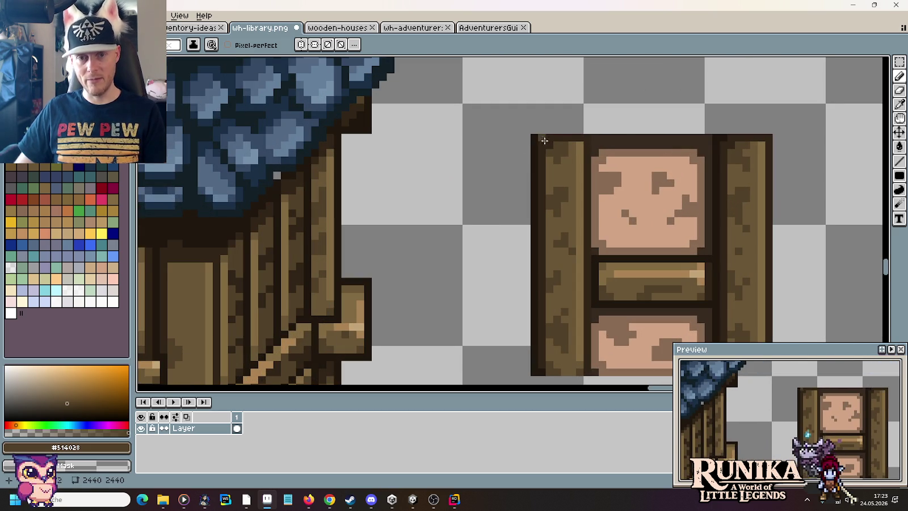
key(m)
mouse_move(529, 116)
mouse_down()
mouse_move(592, 383)
mouse_move(720, 309)
mouse_move(685, 330)
mouse_move(557, 288)
mouse_up()
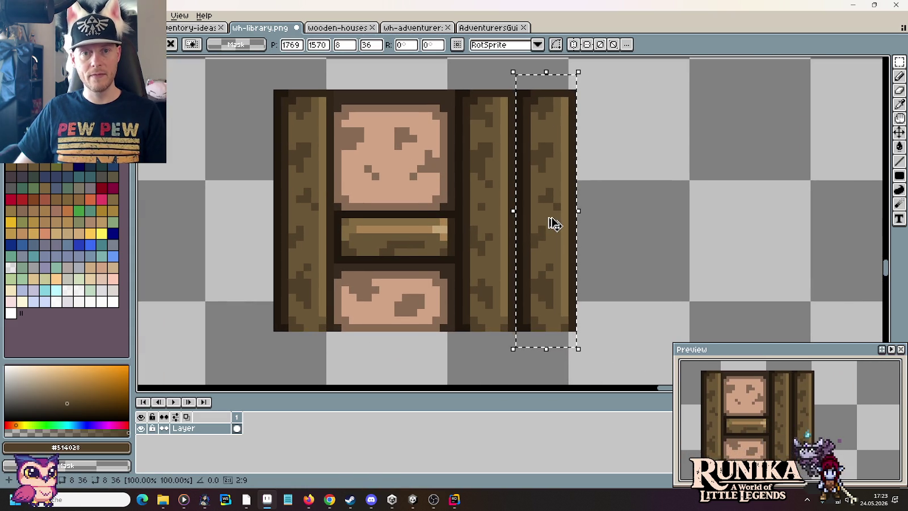
drag(261, 77, 624, 349)
key(Left)
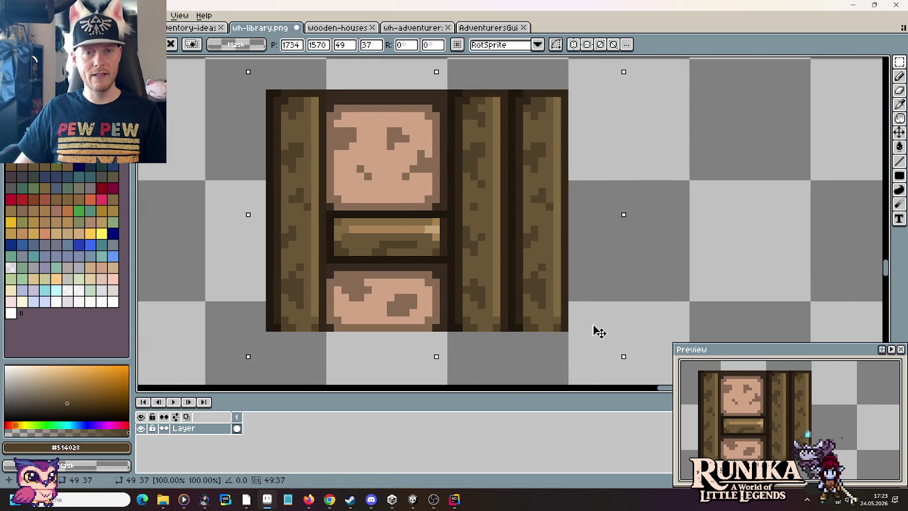
key(ctrl+d)
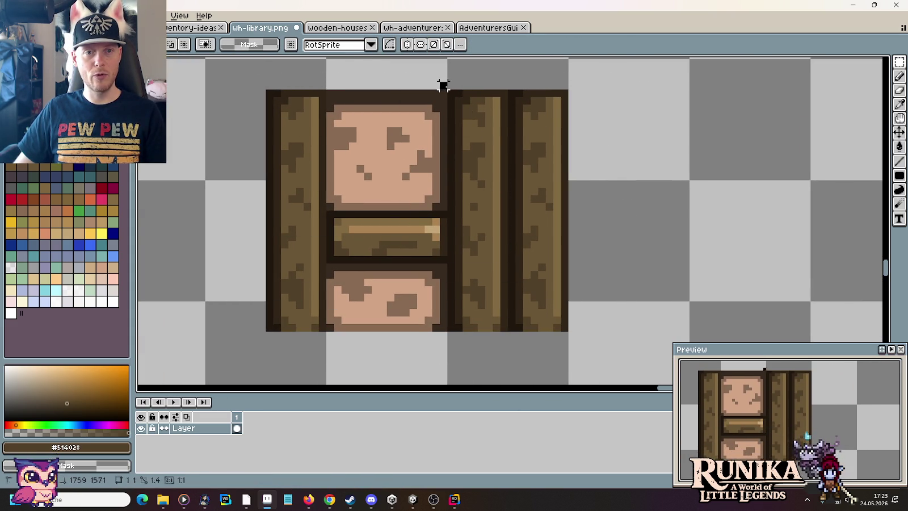
Step: Select the whole widened wall tile, delete it, then undo the deletion
drag(500, 164, 567, 235)
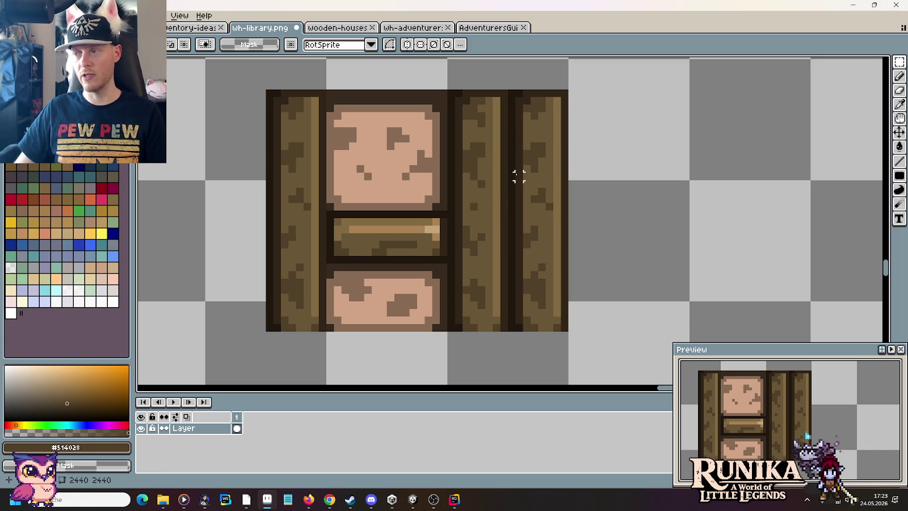
mouse_move(470, 74)
mouse_down()
mouse_move(502, 356)
mouse_move(500, 347)
mouse_up()
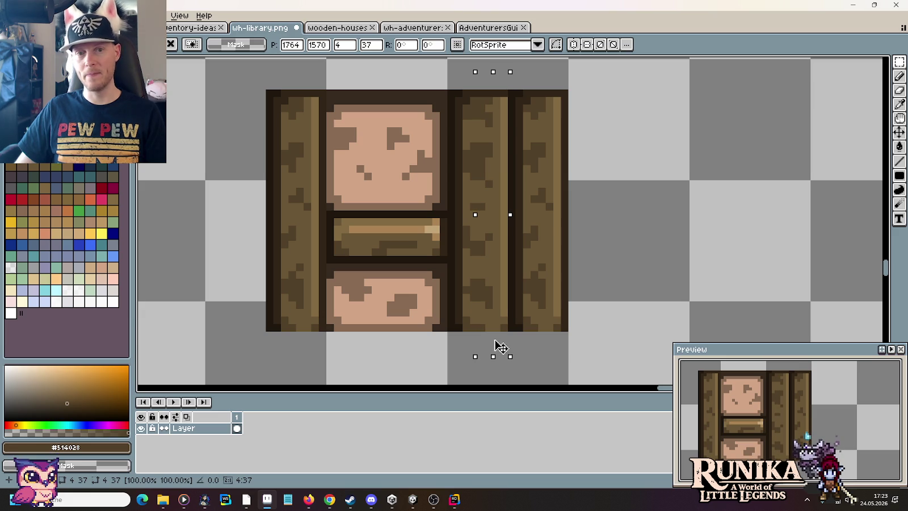
drag(586, 363, 256, 80)
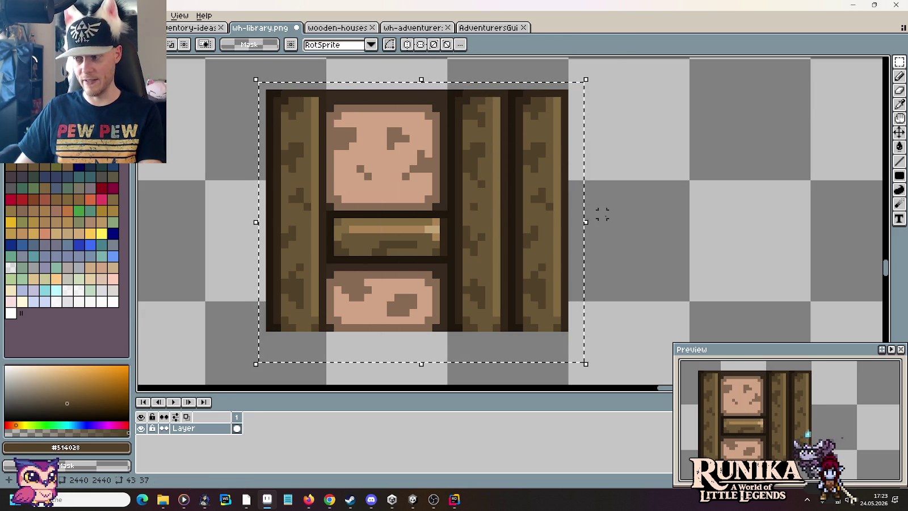
key(Delete)
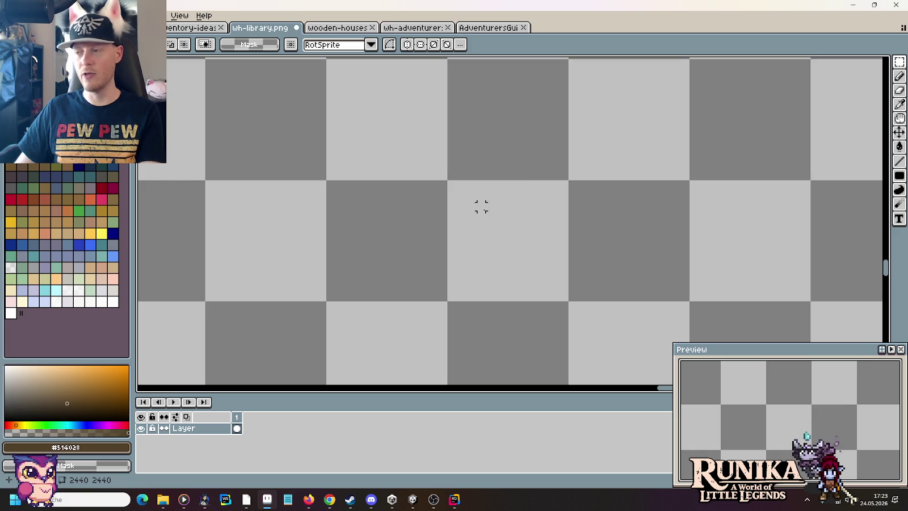
key(ctrl+z)
Step: Zoom onto the tower door and paint a dark diagonal grain stroke and a darker vertical strip with the Pencil
scroll(736, 189, up, 1)
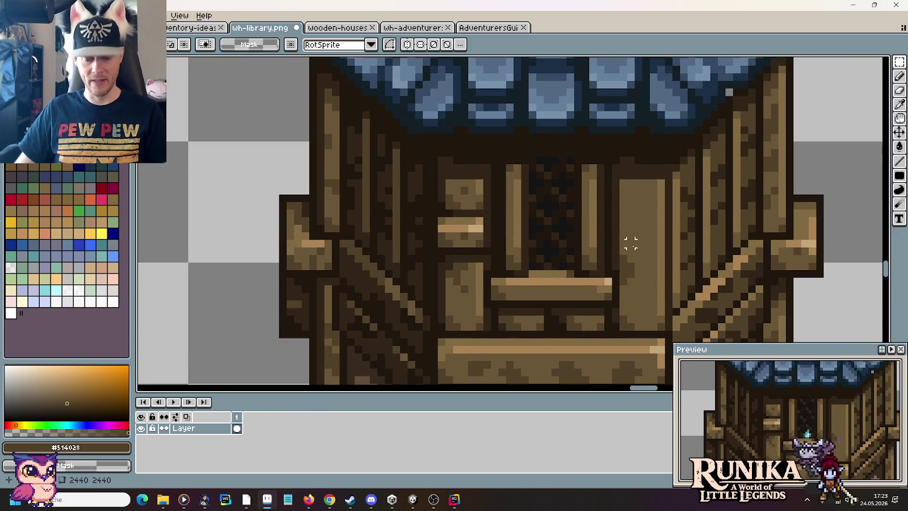
scroll(630, 263, up, 2)
key(ctrl+d)
key(b)
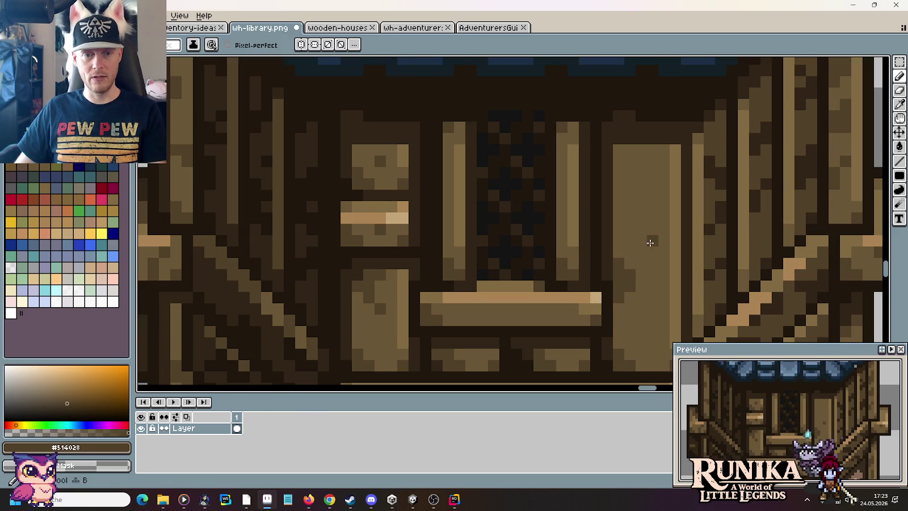
mouse_move(641, 230)
mouse_down()
mouse_move(653, 193)
mouse_move(624, 180)
mouse_move(639, 149)
mouse_up()
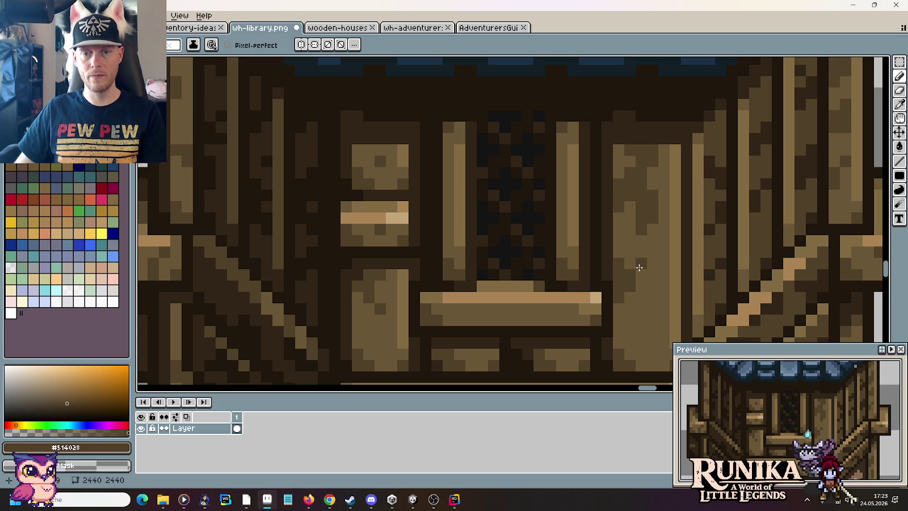
drag(651, 300, 650, 350)
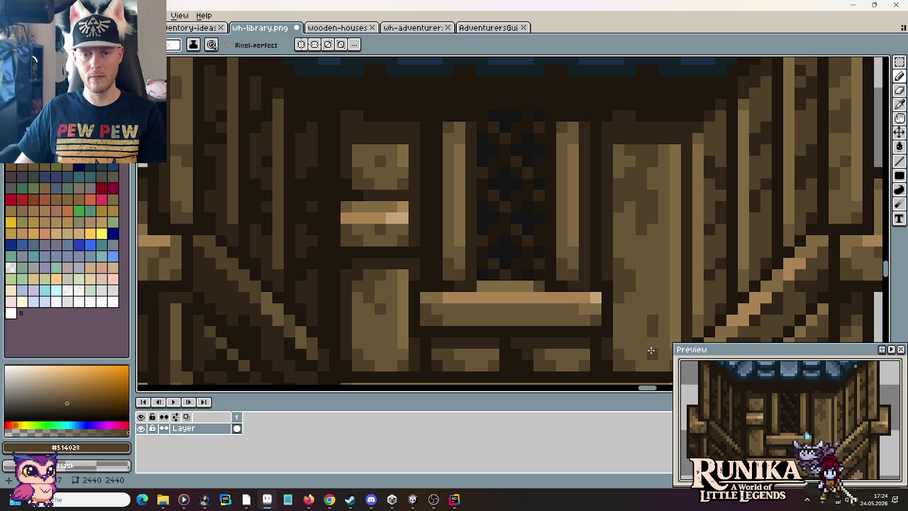
Step: Darken the left door panel's edge and repaint the left strip in mid-brown
drag(437, 262, 559, 215)
key(i)
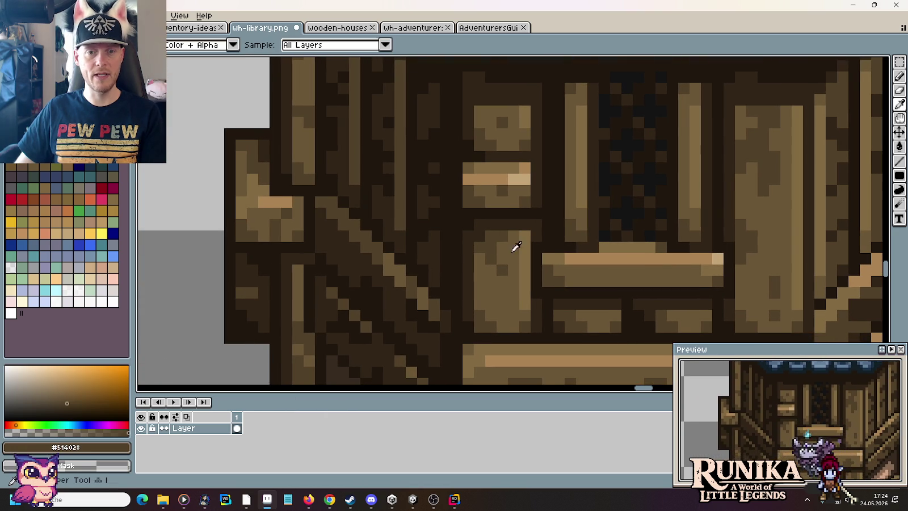
alt+click(476, 249)
mouse_move(472, 223)
mouse_down()
mouse_move(476, 141)
mouse_move(468, 187)
mouse_up()
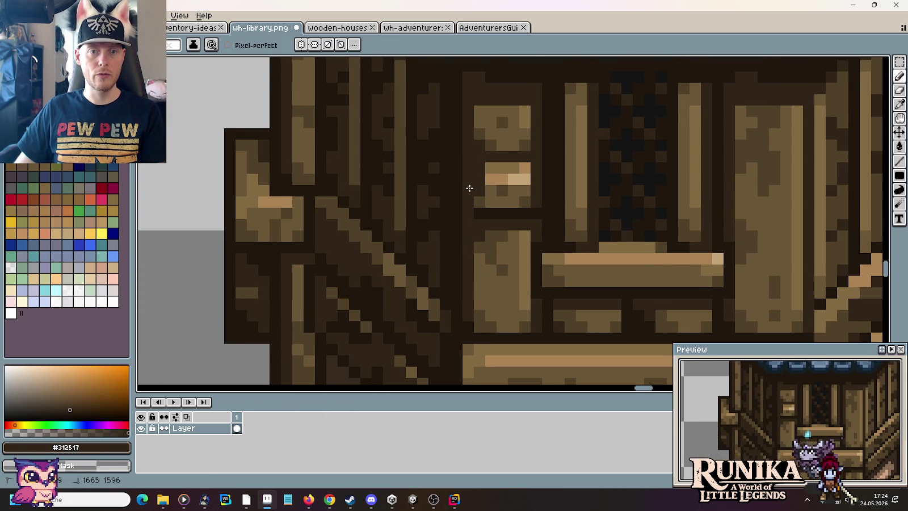
alt+click(486, 126)
alt+click(490, 114)
mouse_move(482, 122)
mouse_down()
mouse_move(492, 270)
mouse_move(491, 142)
mouse_move(513, 261)
mouse_move(513, 152)
mouse_up()
Step: Lighten the door's right strip and rework the upper panel's dark diagonal stroke
alt+click(523, 117)
mouse_move(523, 119)
mouse_down()
mouse_move(528, 252)
mouse_move(517, 281)
mouse_move(491, 263)
mouse_up()
alt+click(486, 314)
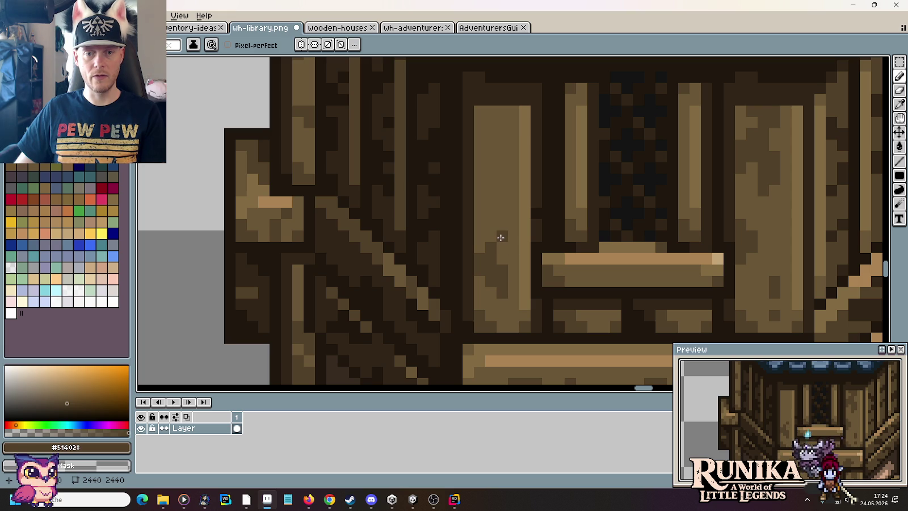
drag(501, 153, 502, 111)
alt+click(522, 130)
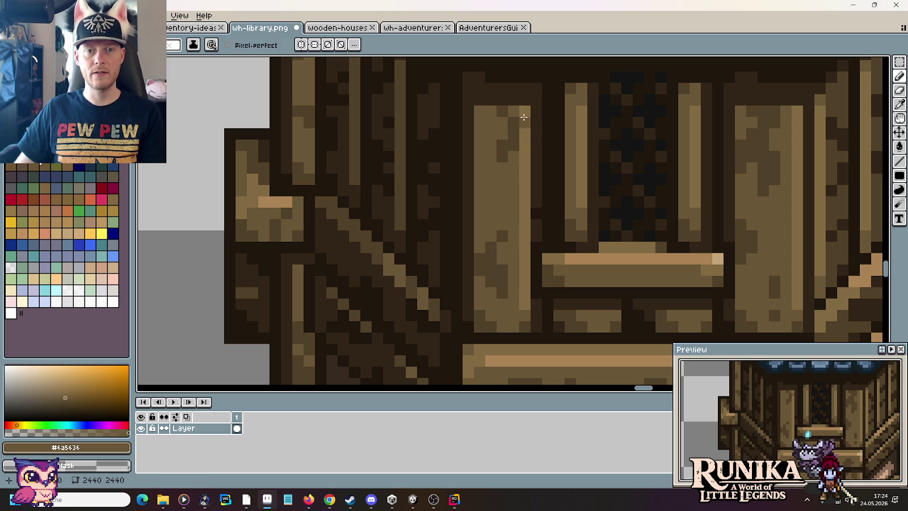
drag(523, 132, 497, 146)
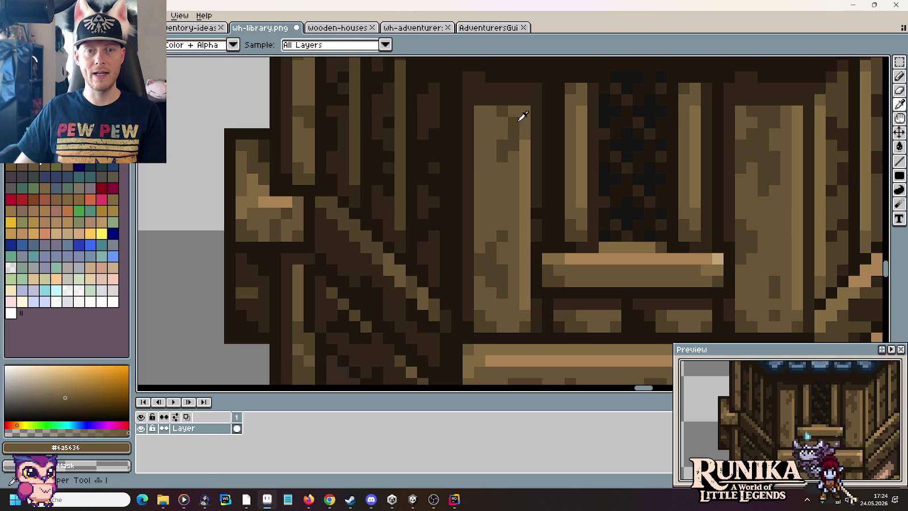
Step: Add dark brown grain pixels on the light plank
key(alt)
alt+click(527, 145)
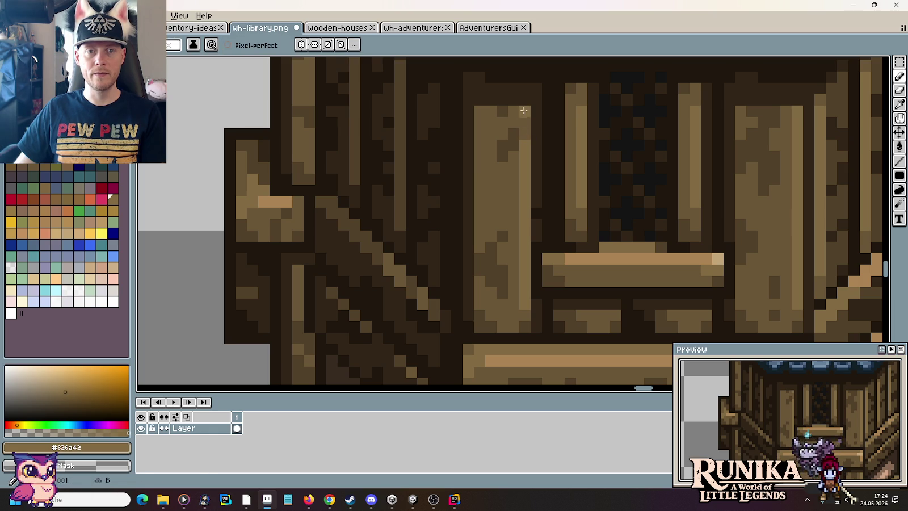
alt+click(504, 110)
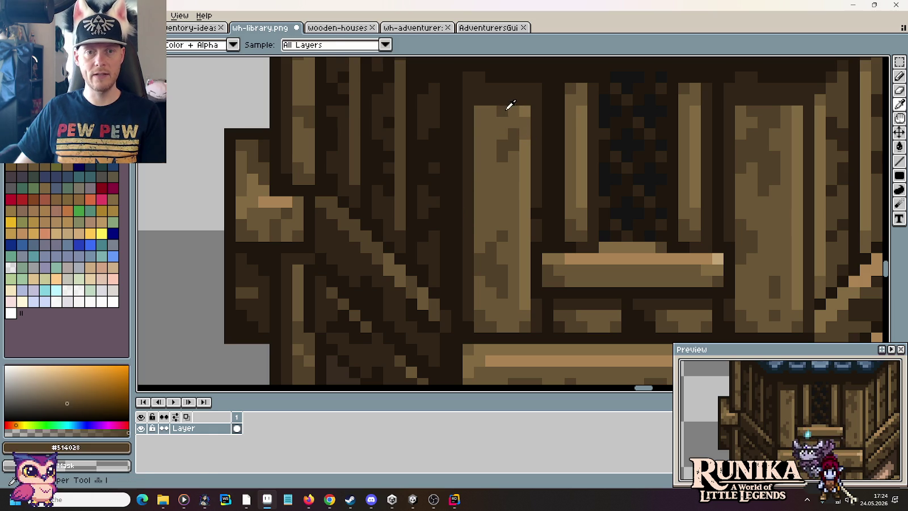
drag(481, 182, 492, 185)
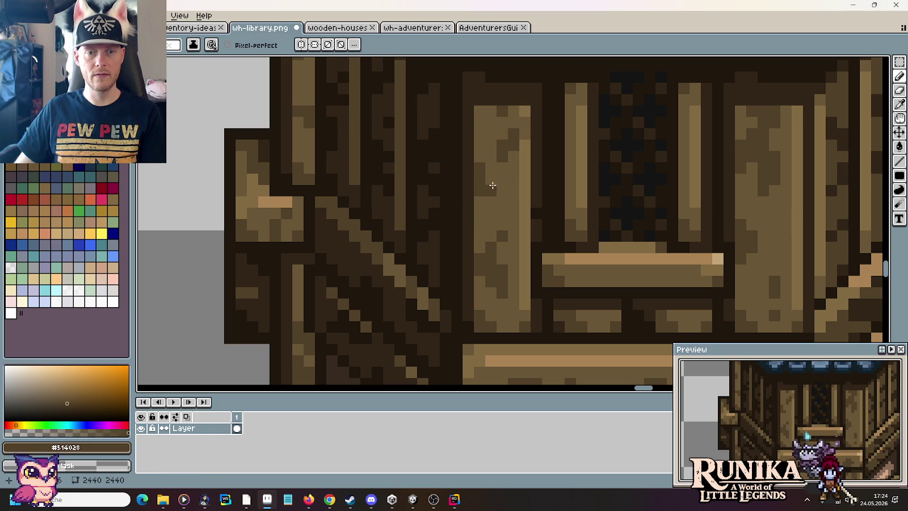
scroll(514, 198, down, 5)
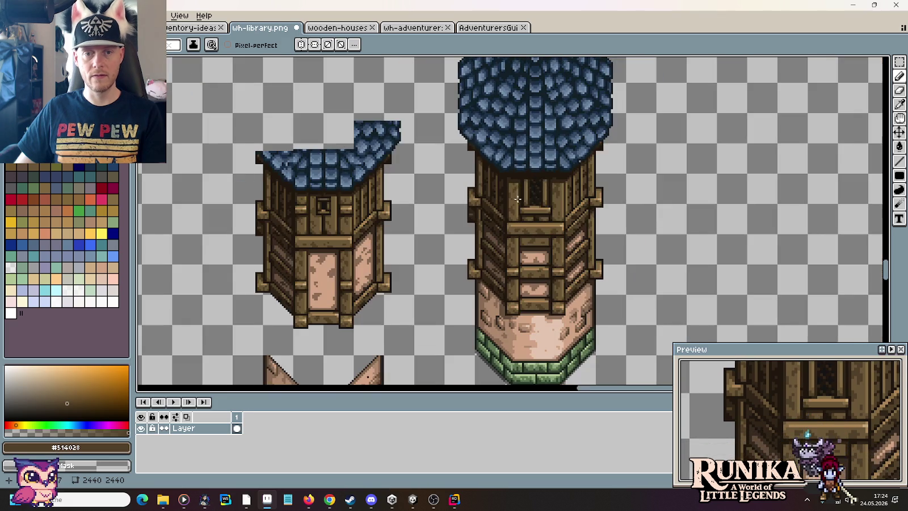
drag(623, 171, 618, 185)
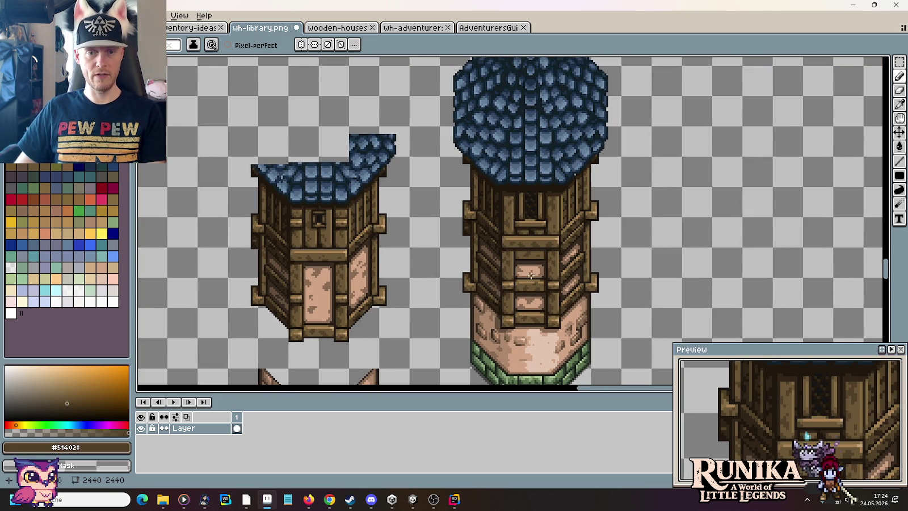
scroll(579, 280, down, 2)
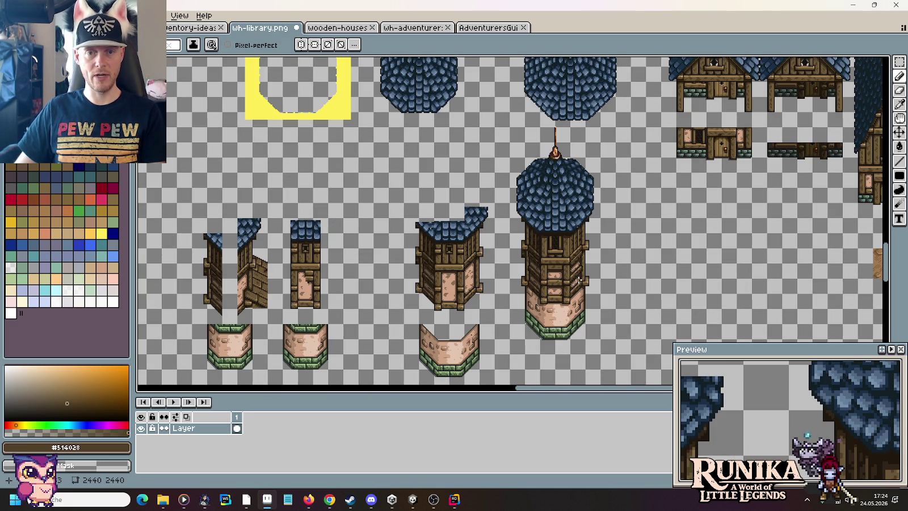
scroll(559, 136, up, 3)
scroll(559, 145, up, 1)
scroll(559, 149, up, 1)
scroll(532, 205, up, 2)
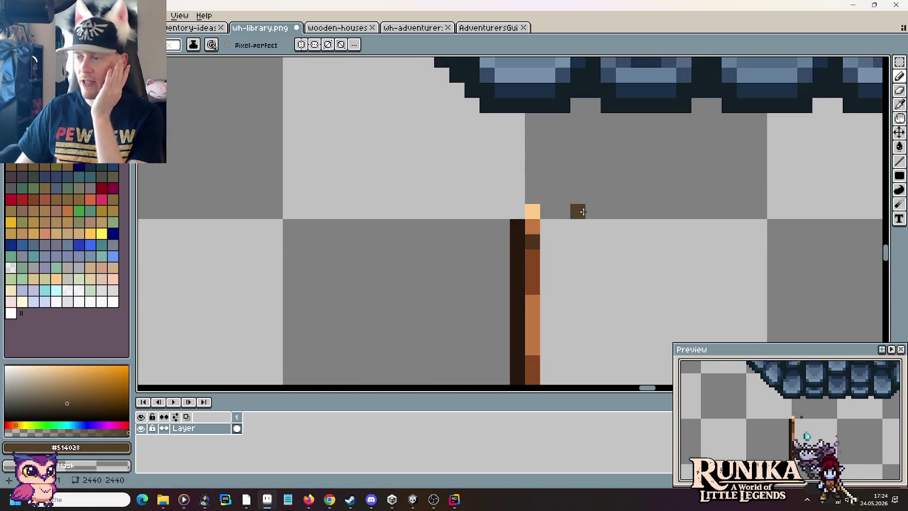
scroll(582, 211, down, 1)
scroll(583, 211, down, 2)
scroll(583, 211, down, 1)
scroll(583, 212, down, 3)
scroll(533, 236, up, 1)
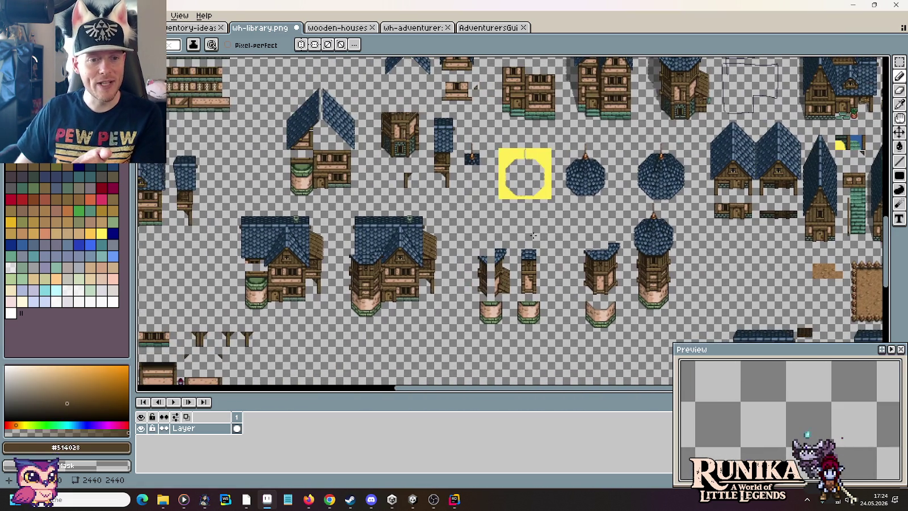
scroll(590, 238, up, 1)
scroll(373, 249, up, 1)
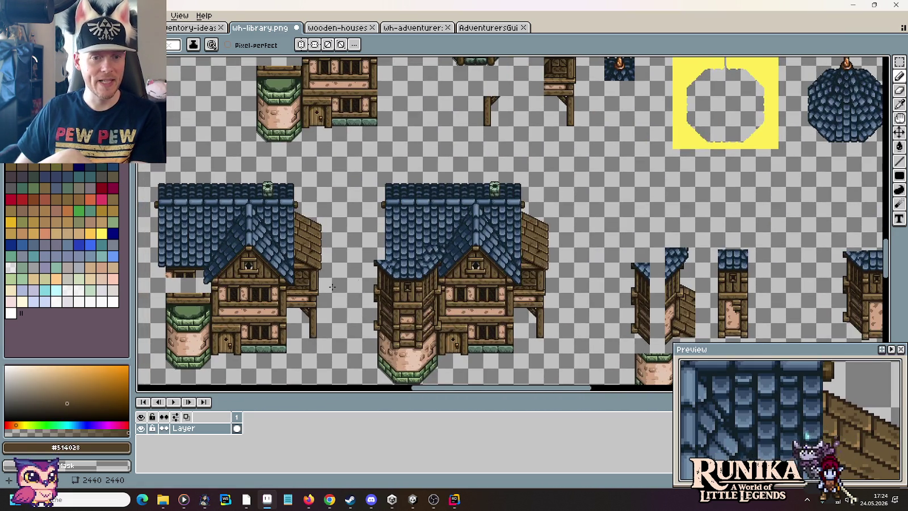
scroll(349, 291, up, 2)
scroll(350, 291, down, 3)
scroll(537, 193, up, 1)
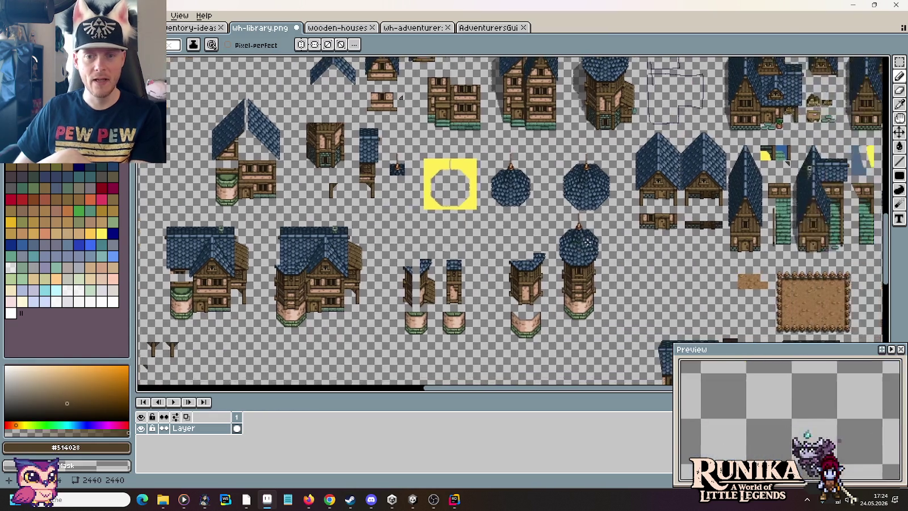
scroll(576, 235, up, 2)
scroll(576, 235, up, 1)
key(m)
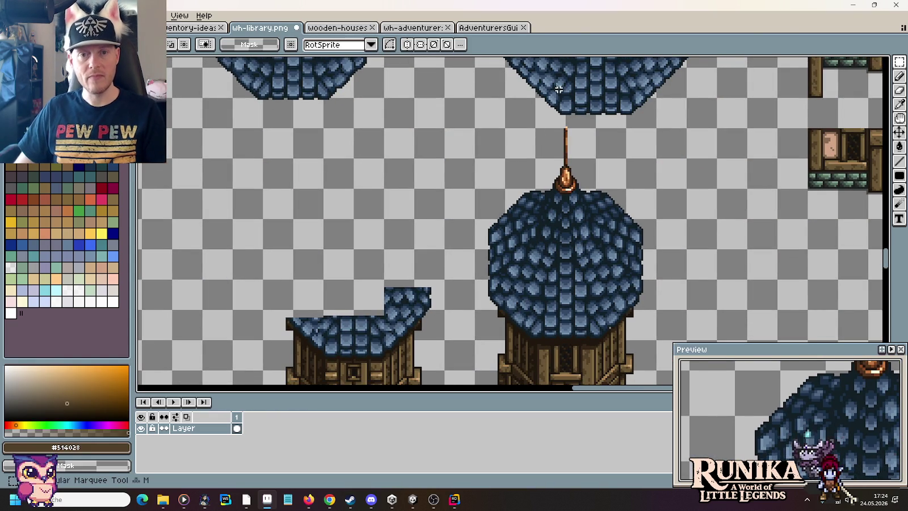
Step: Marquee-select the row of tower domes and move them up slightly
scroll(584, 238, up, 3)
scroll(592, 244, down, 1)
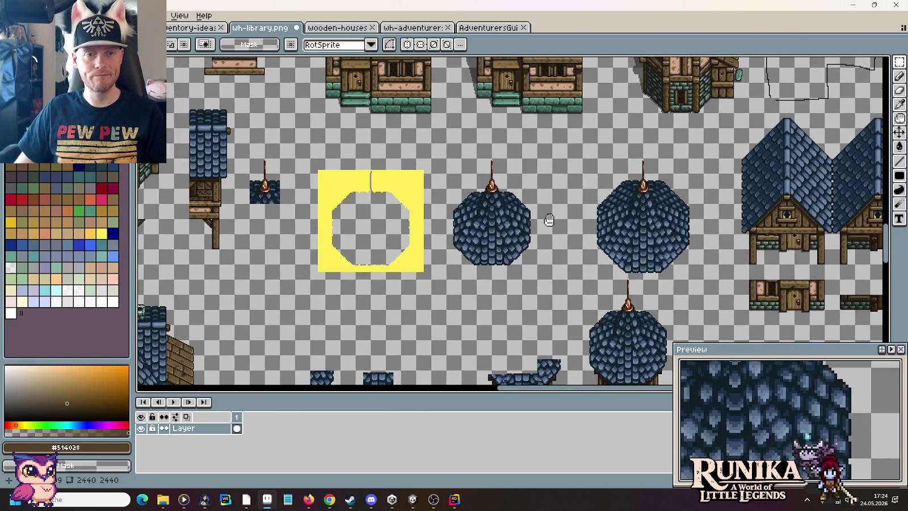
drag(250, 151, 686, 270)
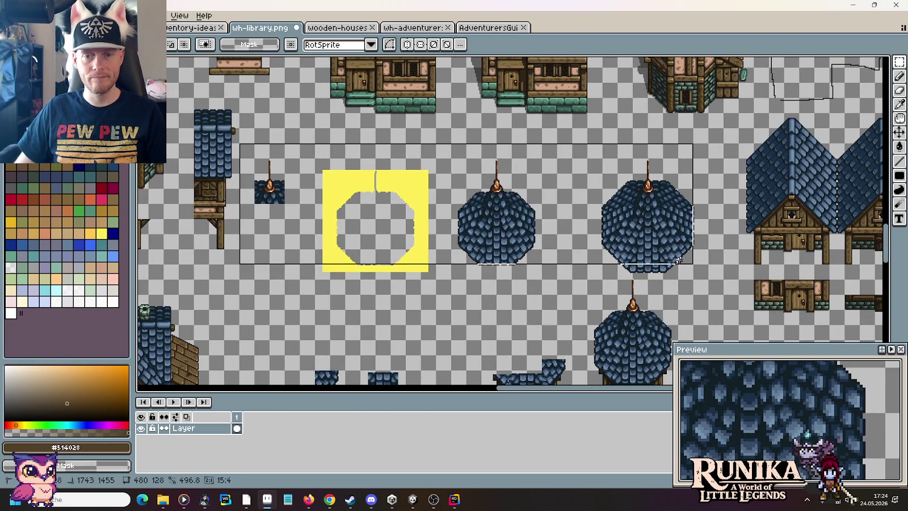
drag(693, 270, 709, 278)
key(shift+Up)
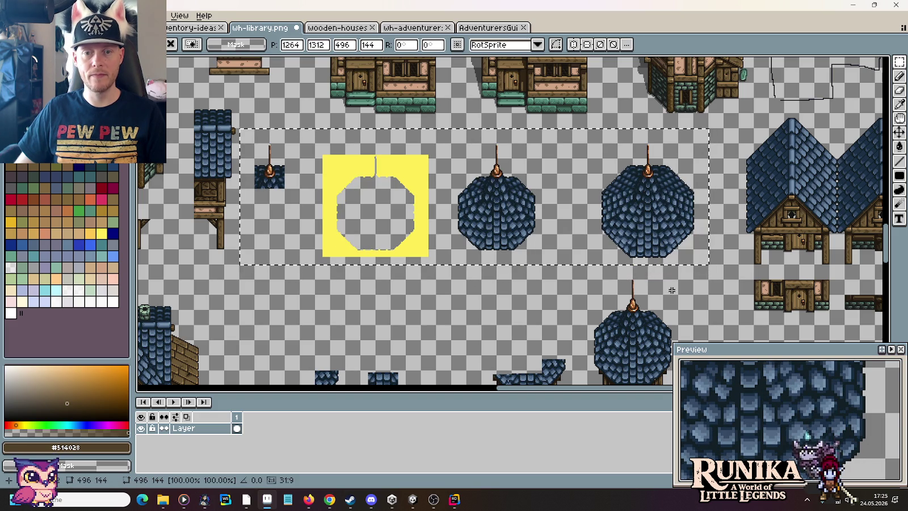
Step: Move the loose 11x9 pole tip down onto the pole beneath its dome and deselect
click(672, 290)
scroll(672, 290, up, 3)
mouse_move(540, 277)
mouse_down()
mouse_move(594, 334)
mouse_move(577, 366)
mouse_up()
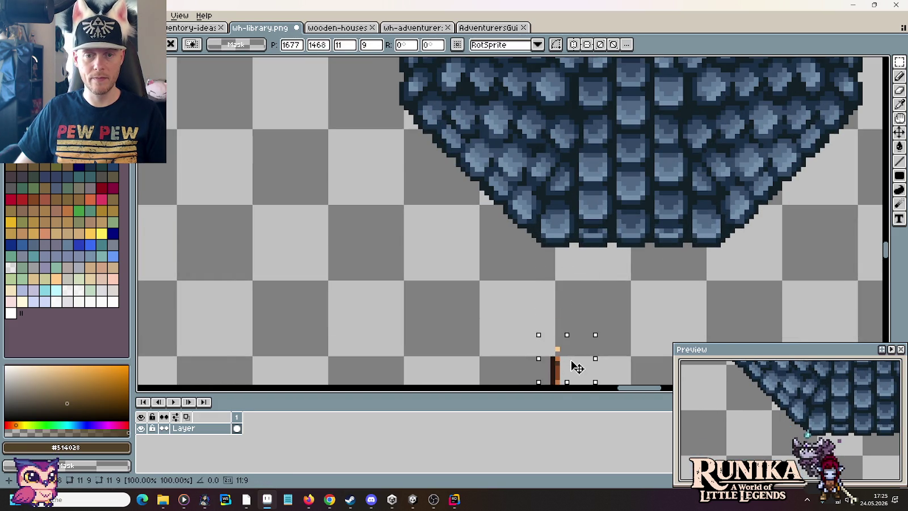
click(553, 292)
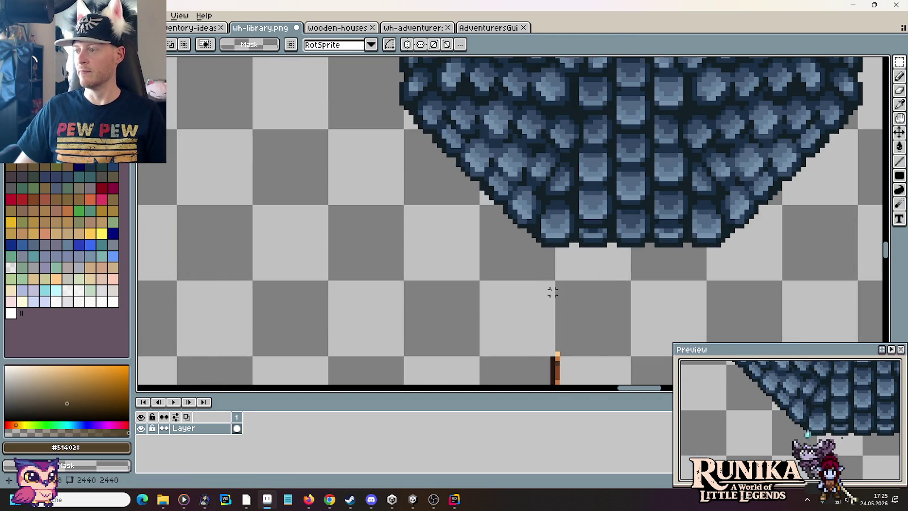
scroll(553, 288, down, 2)
scroll(543, 299, down, 1)
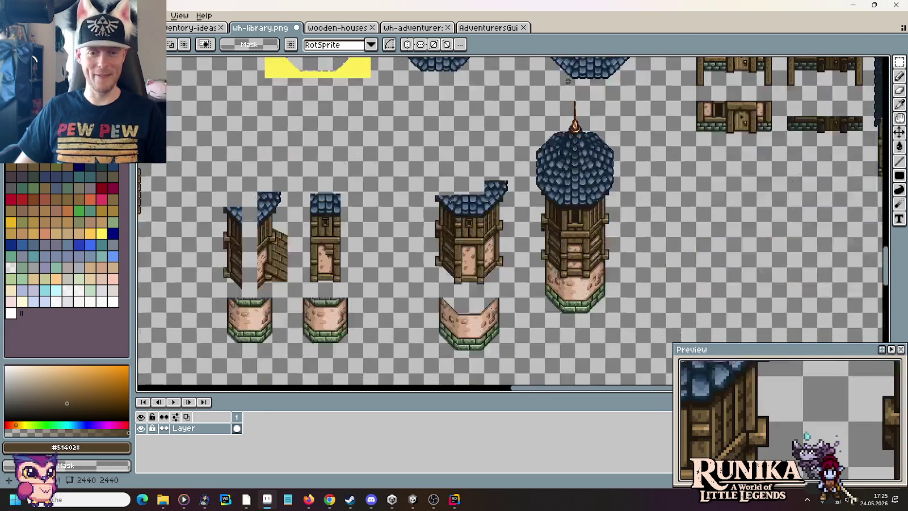
Step: Move the 112x160 tower top onto the right house so its dome meets the blue roof
drag(530, 85, 636, 239)
mouse_move(617, 167)
mouse_down()
mouse_move(725, 162)
mouse_move(699, 158)
mouse_move(616, 232)
mouse_up()
scroll(696, 165, up, 1)
scroll(697, 165, up, 1)
scroll(728, 156, up, 1)
click(306, 196)
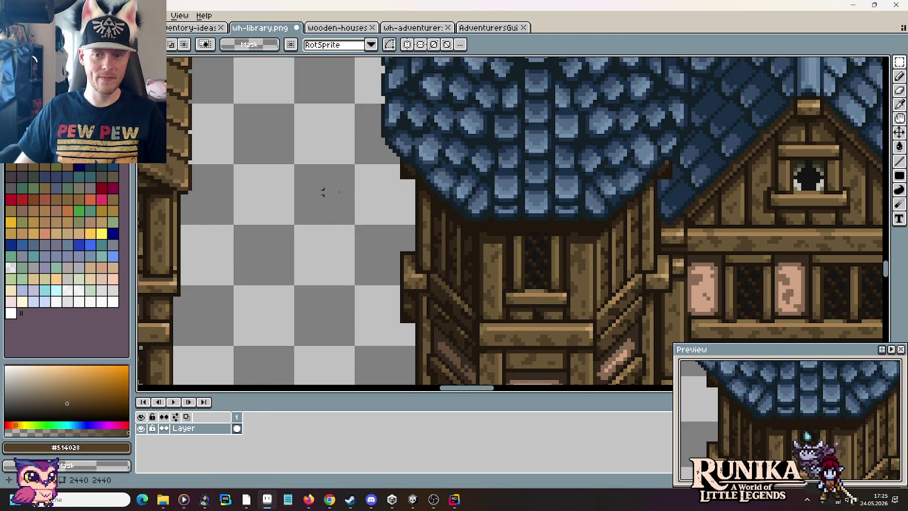
scroll(489, 188, down, 1)
scroll(489, 188, down, 1)
scroll(489, 188, down, 2)
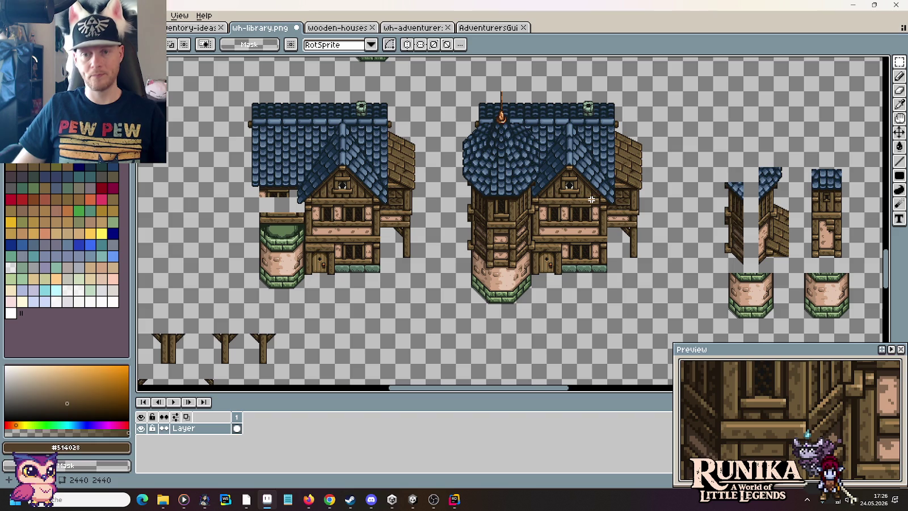
Step: Find the wall tile and marquee-select a 4x6 block of beam pixels
scroll(651, 227, up, 1)
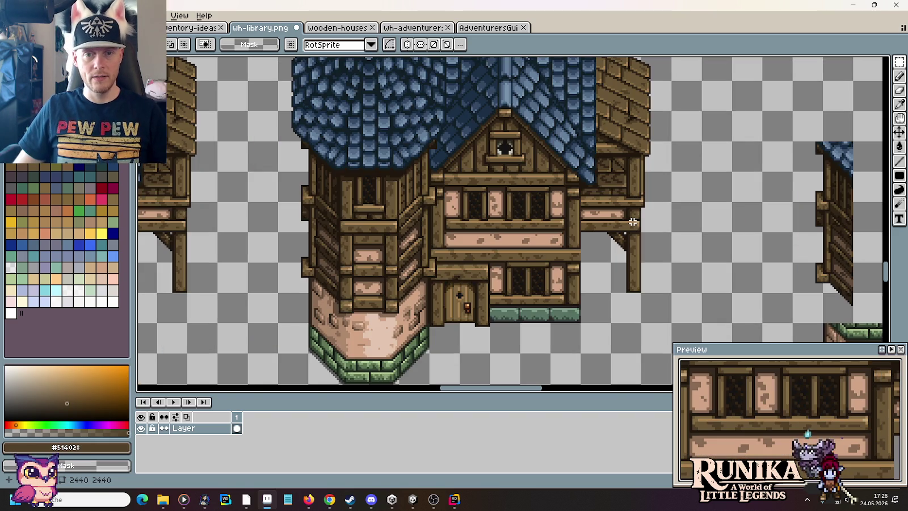
scroll(602, 227, up, 2)
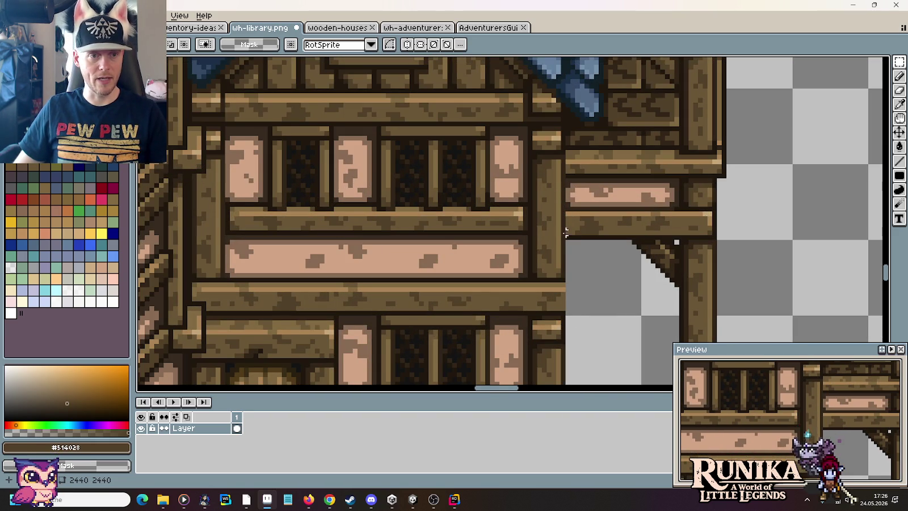
mouse_move(373, 270)
mouse_down()
mouse_move(668, 248)
mouse_move(748, 230)
mouse_up()
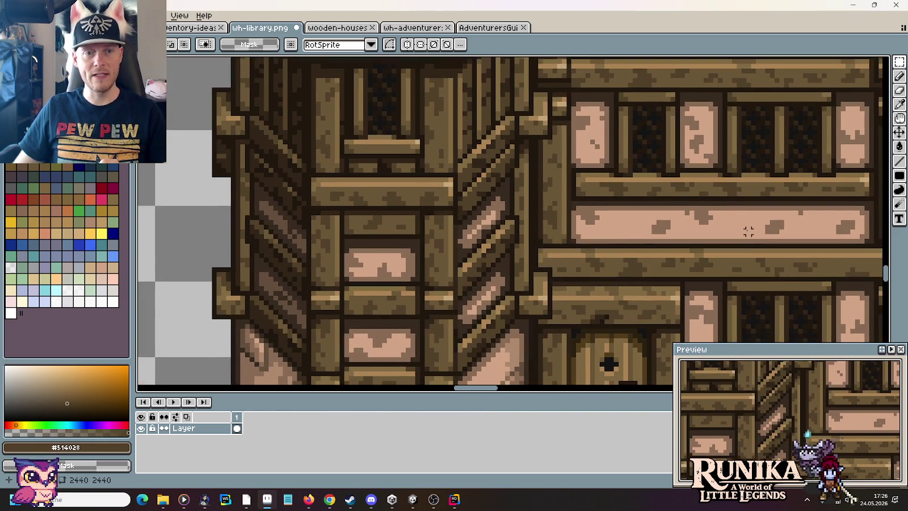
scroll(365, 303, up, 1)
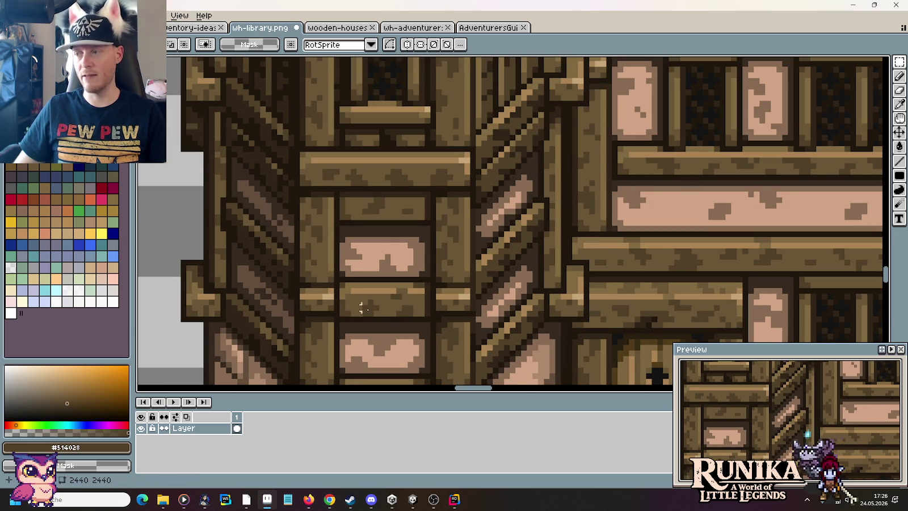
scroll(372, 284, down, 3)
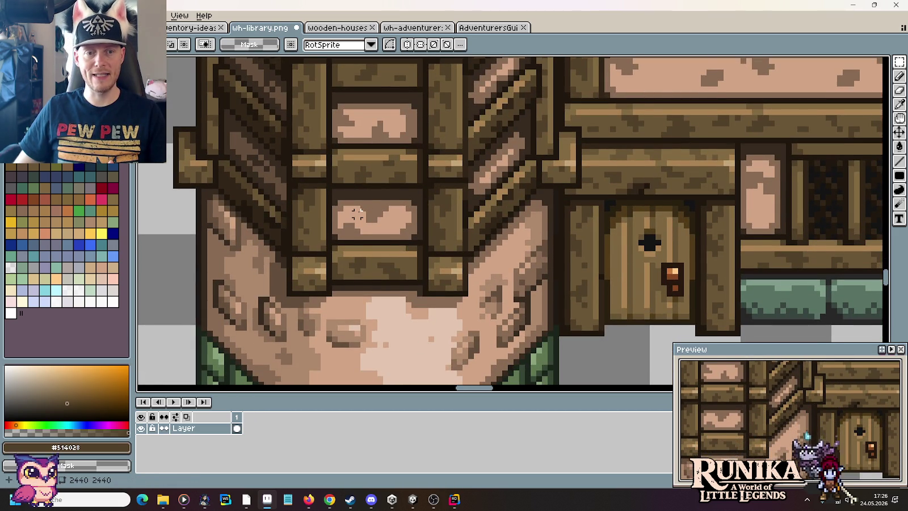
scroll(357, 214, down, 1)
scroll(357, 214, down, 1)
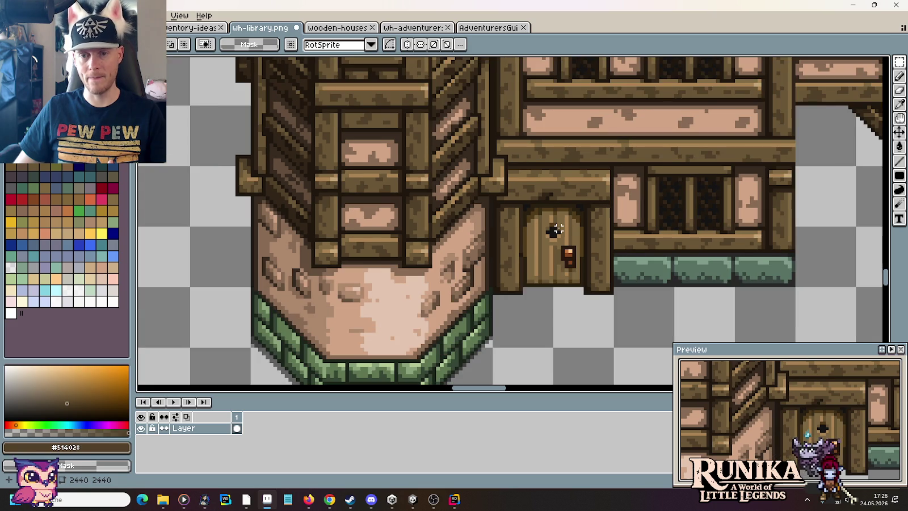
scroll(556, 229, down, 1)
scroll(556, 230, down, 2)
mouse_move(362, 154)
mouse_down()
mouse_move(384, 176)
mouse_move(517, 246)
mouse_up()
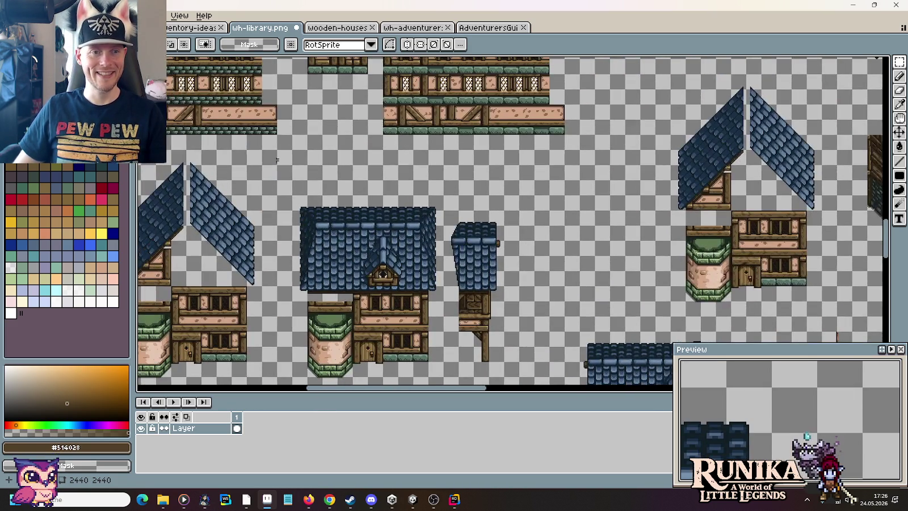
drag(351, 185, 527, 275)
scroll(527, 274, up, 2)
scroll(528, 271, up, 1)
scroll(527, 275, down, 1)
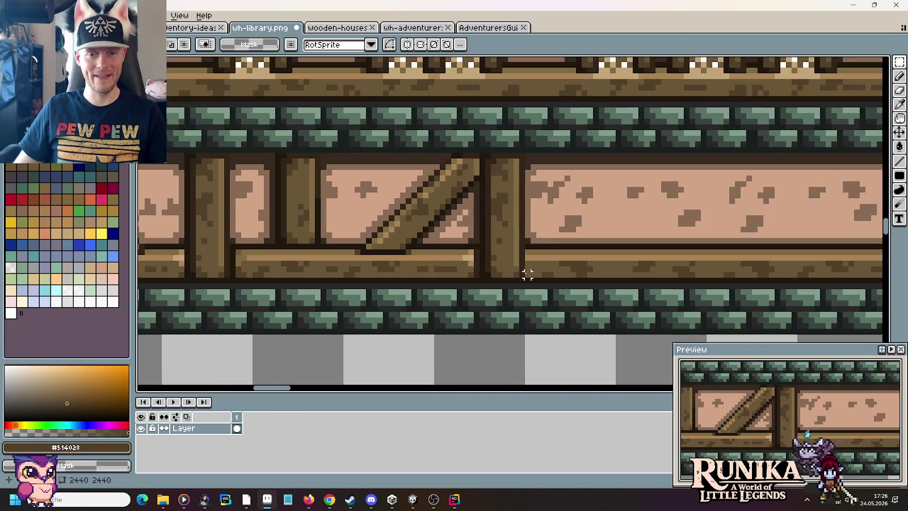
scroll(542, 269, left, 1)
scroll(557, 263, left, 1)
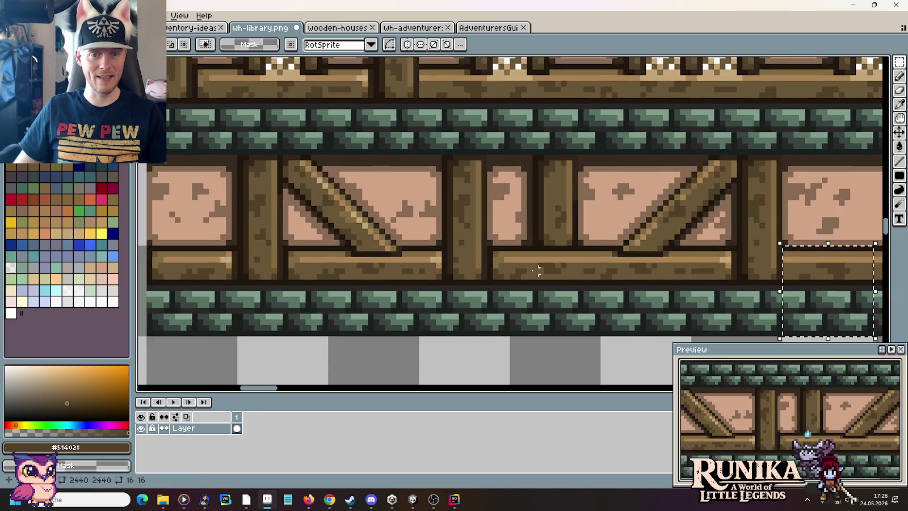
scroll(498, 251, up, 3)
drag(493, 232, 539, 301)
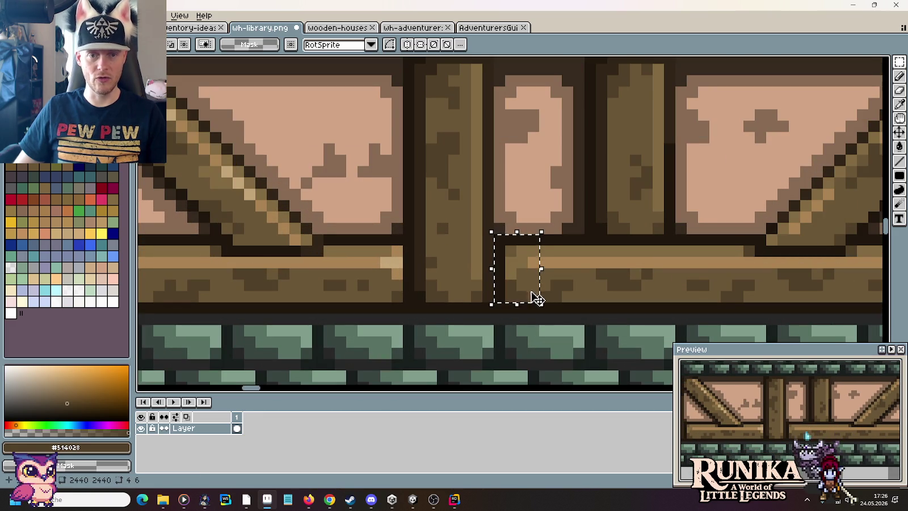
Step: Drag the 4x6 beam block down and commit the move
scroll(536, 296, down, 3)
scroll(527, 290, down, 2)
scroll(273, 61, up, 2)
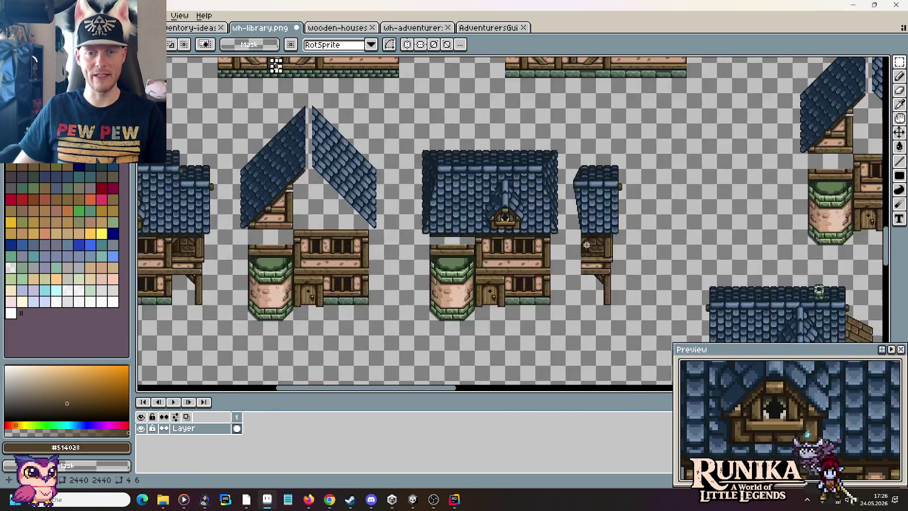
scroll(460, 168, up, 1)
drag(460, 168, 304, 104)
scroll(575, 227, up, 3)
scroll(575, 227, up, 2)
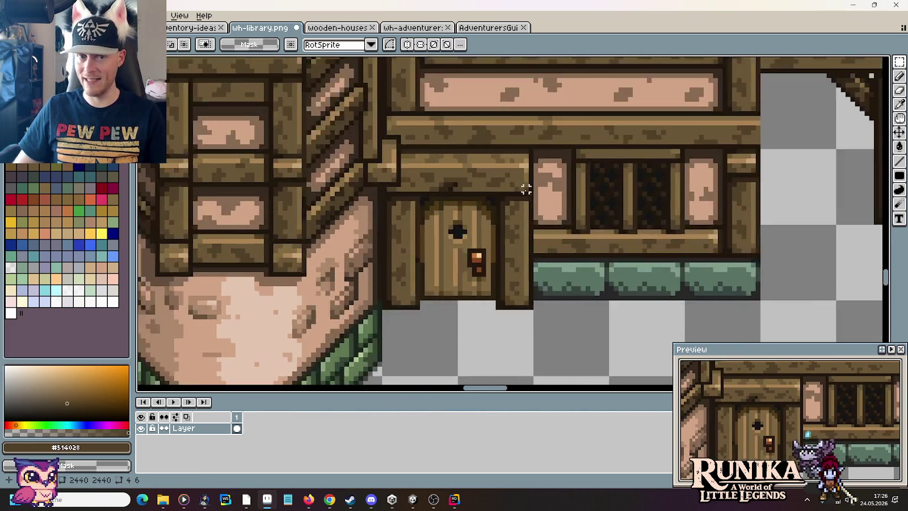
scroll(575, 227, up, 2)
scroll(575, 227, up, 1)
mouse_move(525, 224)
mouse_down()
mouse_move(536, 313)
mouse_move(525, 304)
mouse_up()
key(Return)
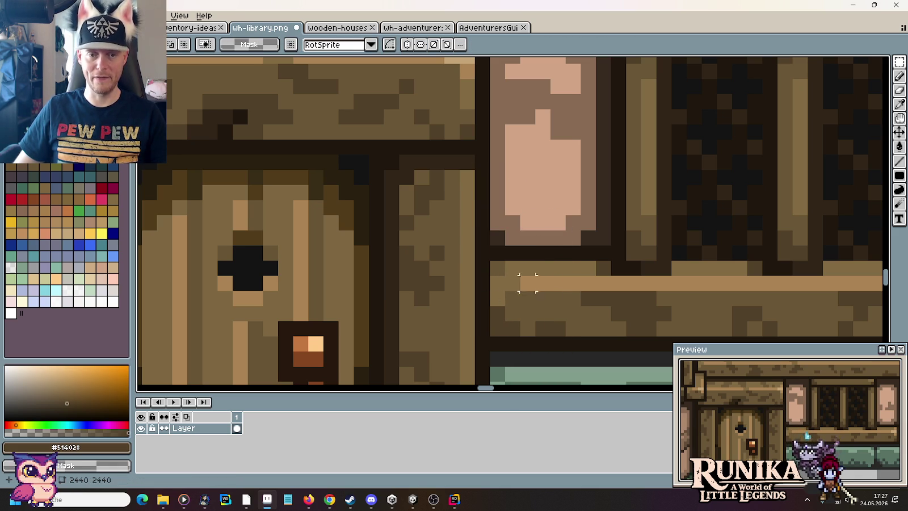
Step: Select the beam end beside the porch opening and shift it left and down
scroll(513, 271, down, 1)
scroll(512, 270, down, 1)
scroll(517, 272, down, 1)
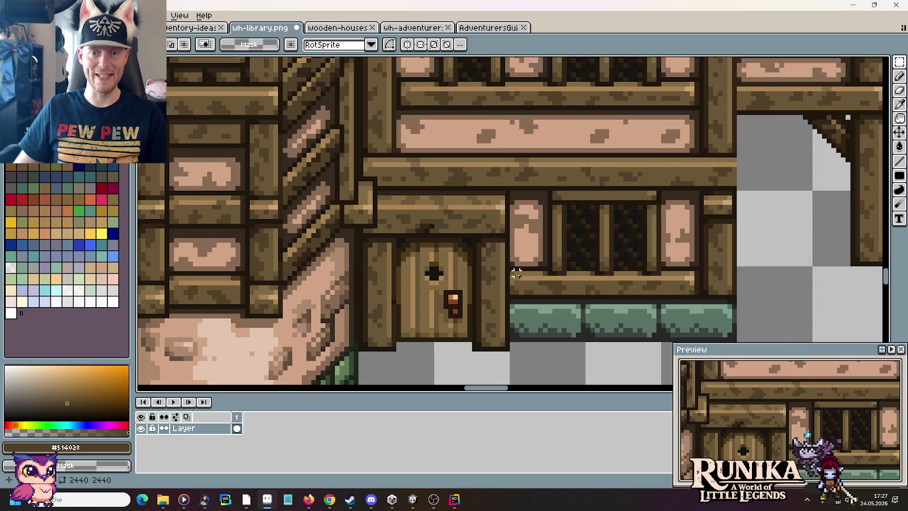
drag(691, 182, 635, 236)
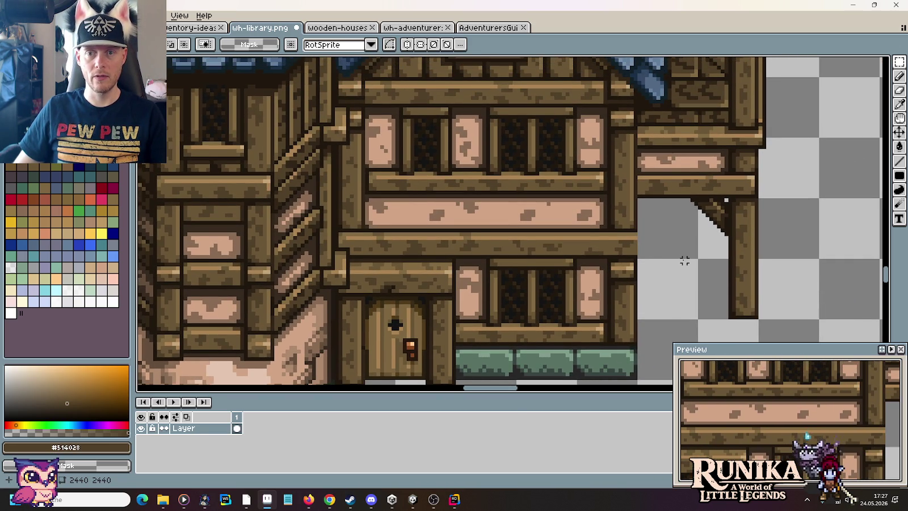
scroll(685, 261, down, 3)
scroll(420, 115, up, 3)
scroll(638, 223, down, 1)
scroll(624, 198, down, 1)
scroll(613, 178, down, 1)
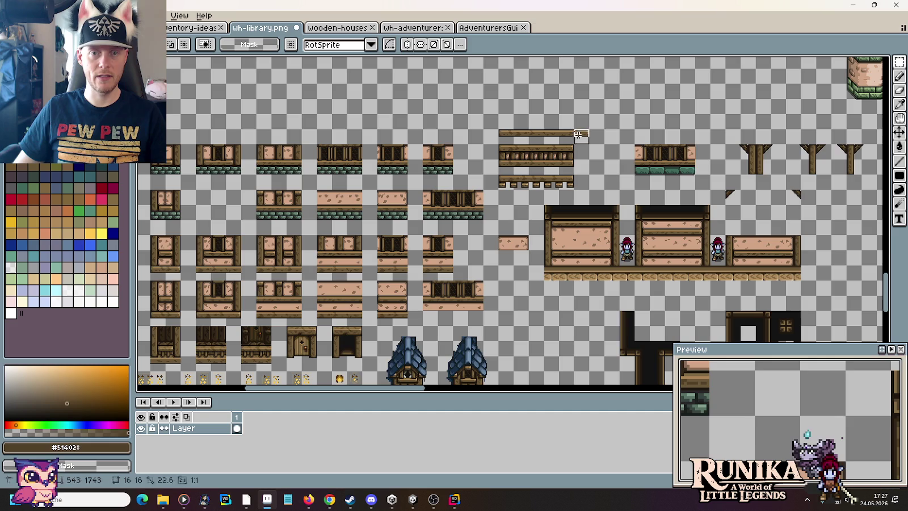
drag(578, 134, 754, 205)
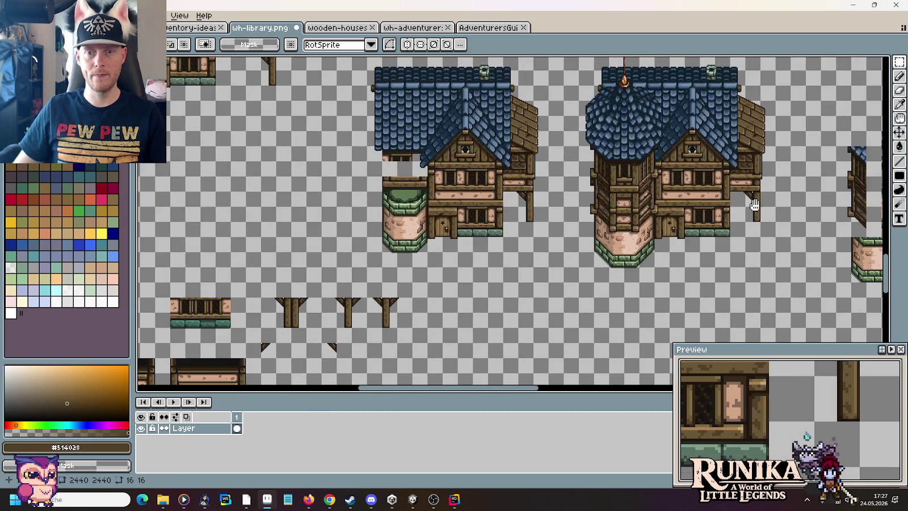
scroll(632, 215, up, 2)
scroll(633, 217, up, 1)
drag(481, 261, 539, 190)
drag(522, 233, 478, 264)
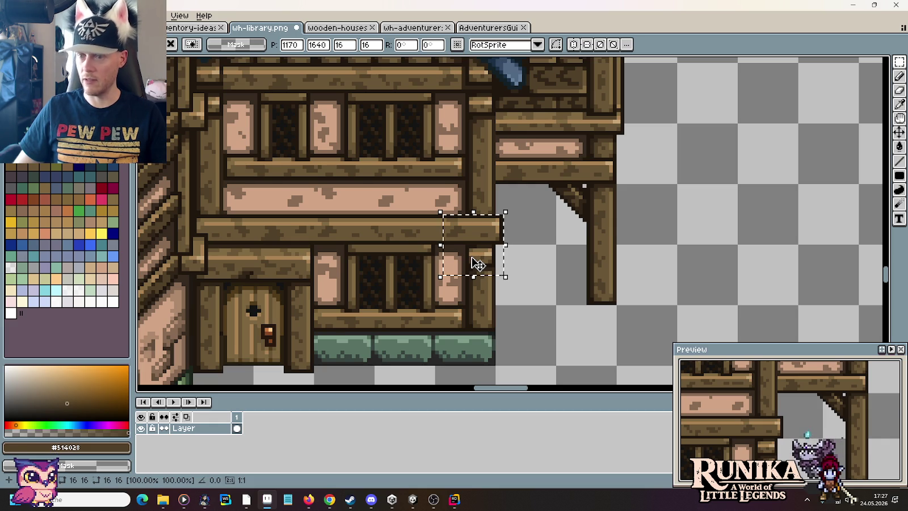
Step: Commit the beam end move and draw dark outline pixels above it
key(Return)
scroll(506, 226, up, 2)
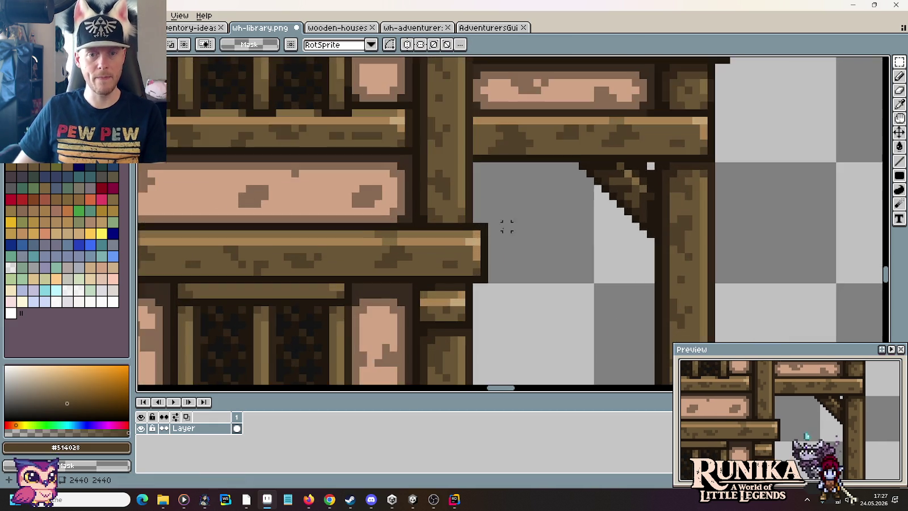
scroll(507, 226, up, 2)
key(b)
alt+click(472, 218)
drag(472, 205, 472, 129)
Step: Sample the wood browns and paint a brown pixel on the post edge
key(i)
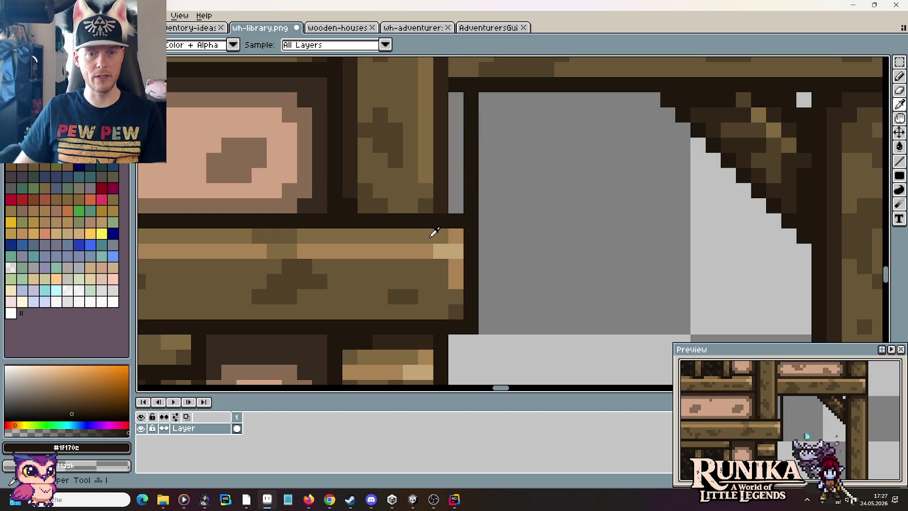
click(433, 233)
key(b)
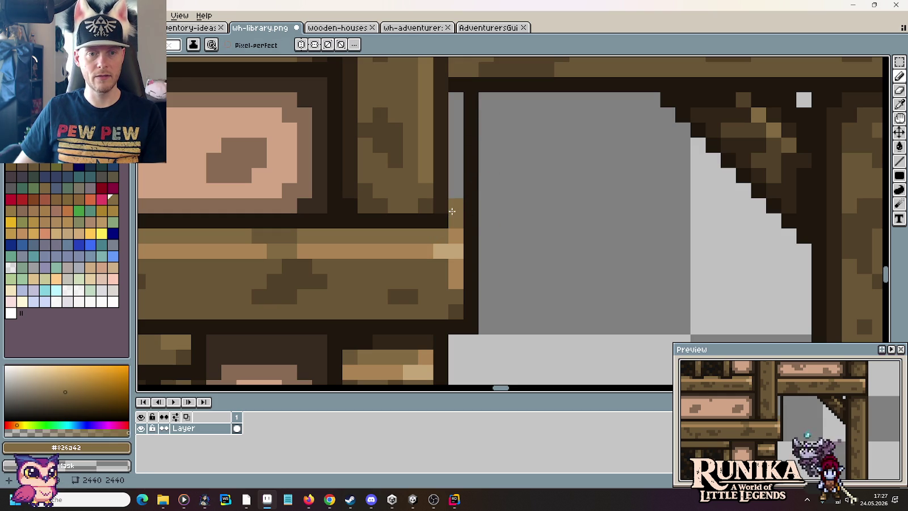
alt+click(441, 199)
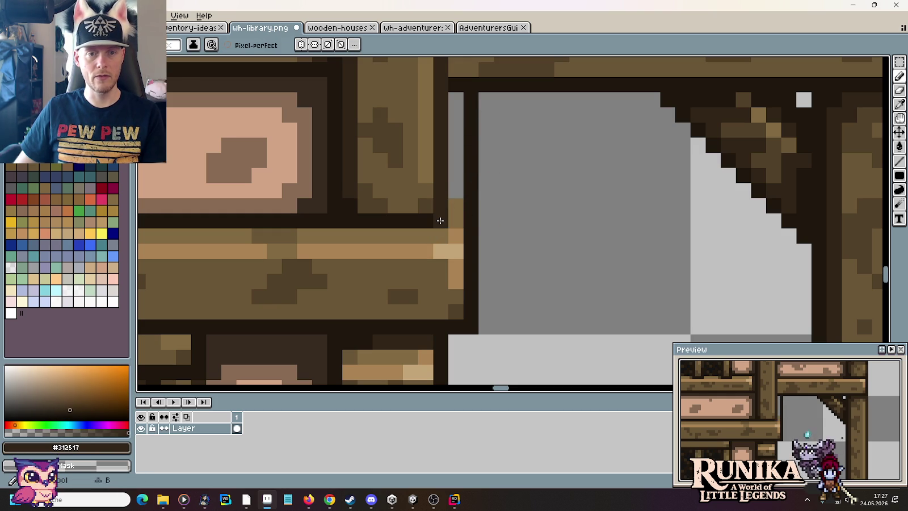
key(i)
click(455, 198)
key(b)
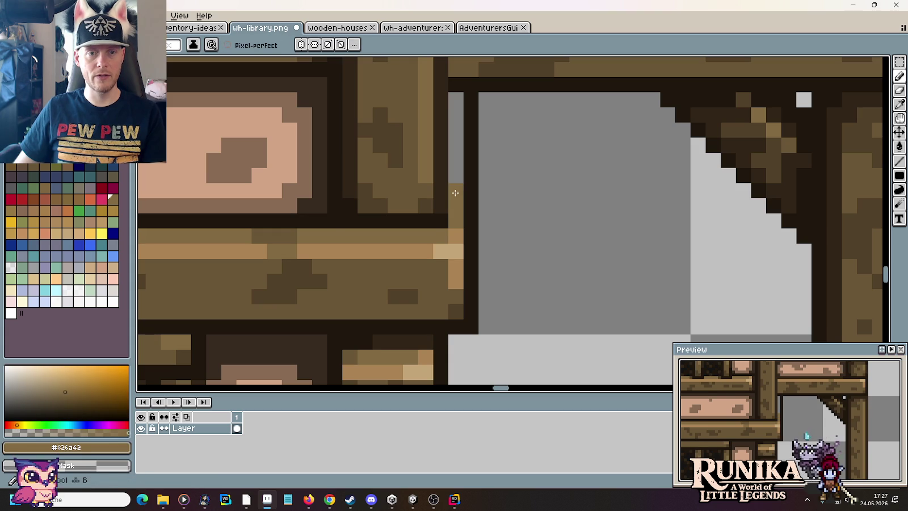
scroll(455, 199, down, 3)
scroll(467, 142, up, 2)
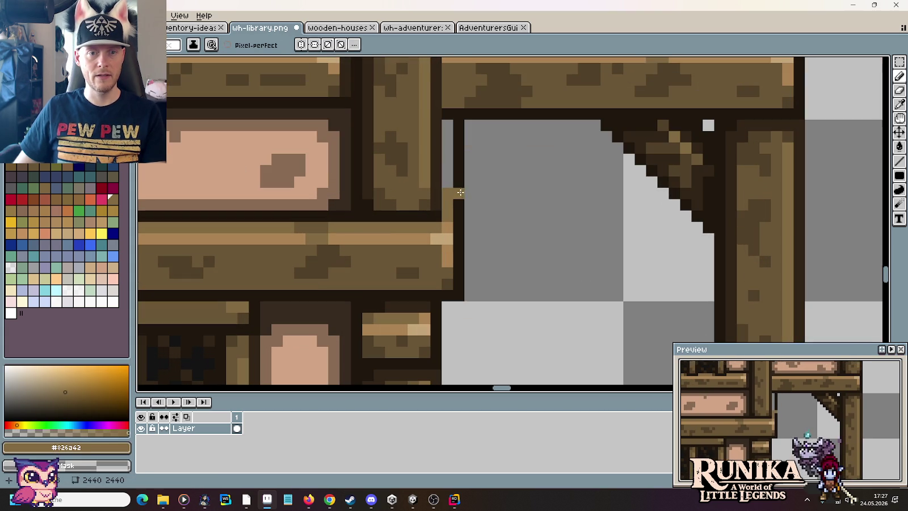
alt+click(446, 268)
click(447, 159)
Step: Paint a dark #312517 line down the post edge
key(i)
click(712, 151)
key(b)
drag(448, 149, 449, 132)
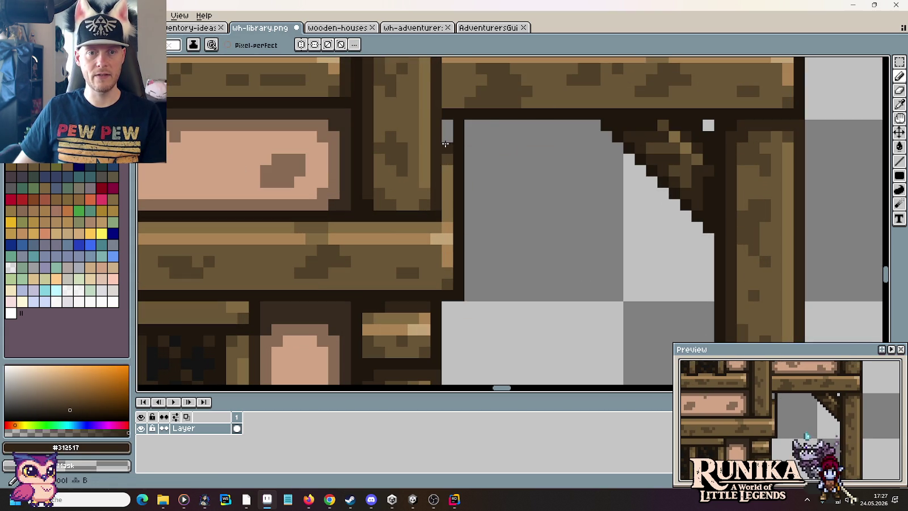
scroll(540, 223, down, 2)
scroll(541, 223, down, 1)
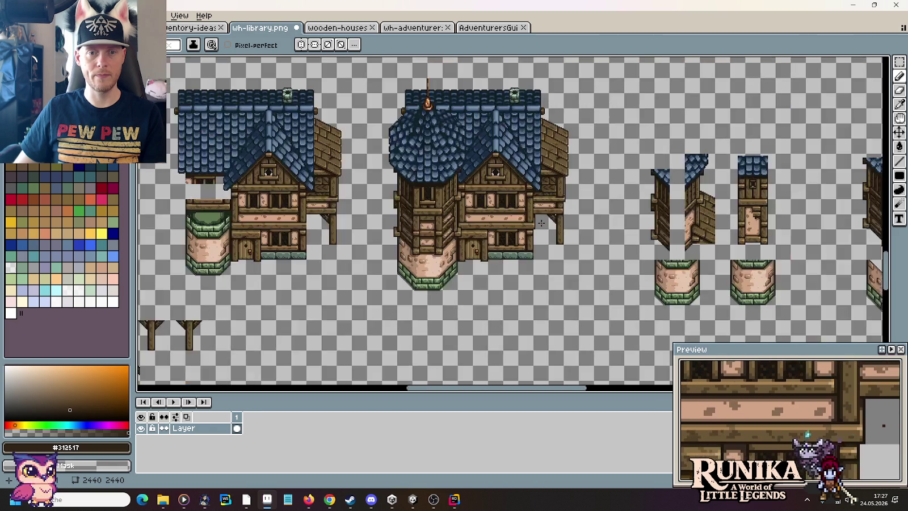
Step: Zoom in on the beam corner and paint a dark outline pixel there
scroll(541, 223, up, 1)
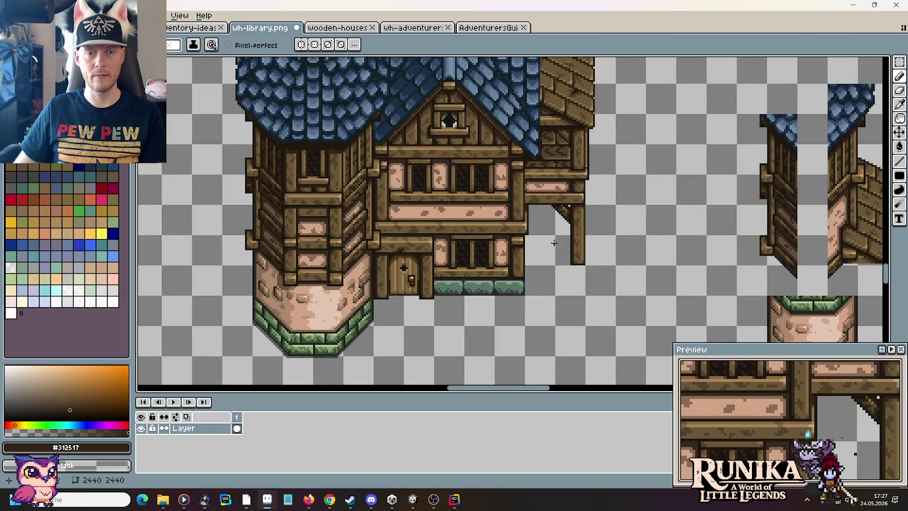
scroll(531, 215, up, 3)
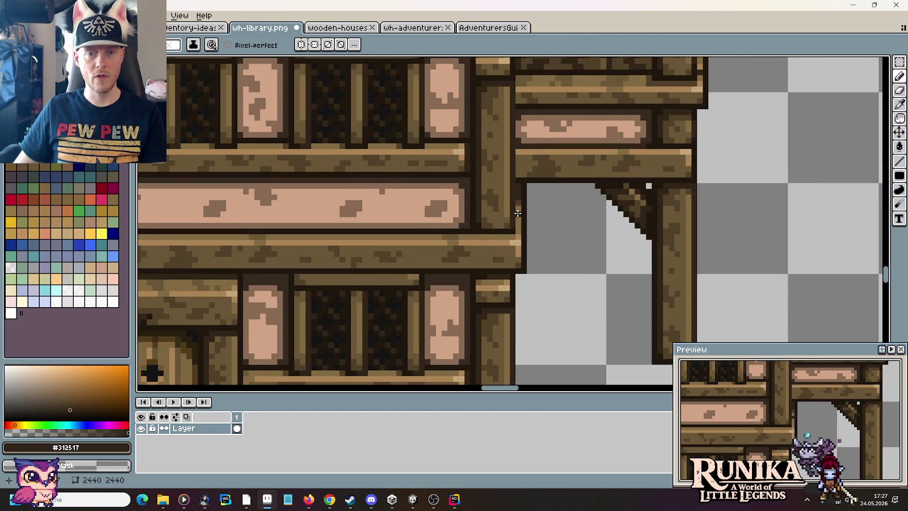
scroll(517, 210, up, 2)
scroll(542, 212, down, 3)
scroll(545, 218, up, 1)
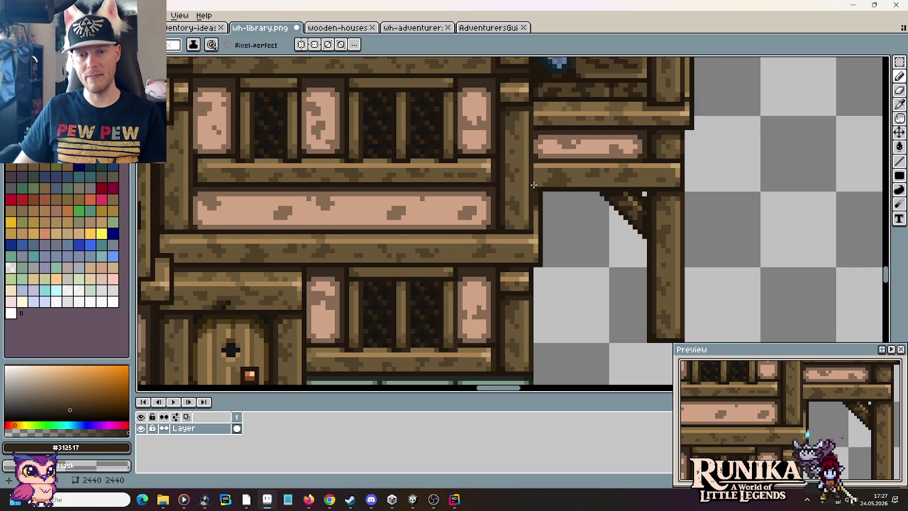
scroll(539, 222, down, 1)
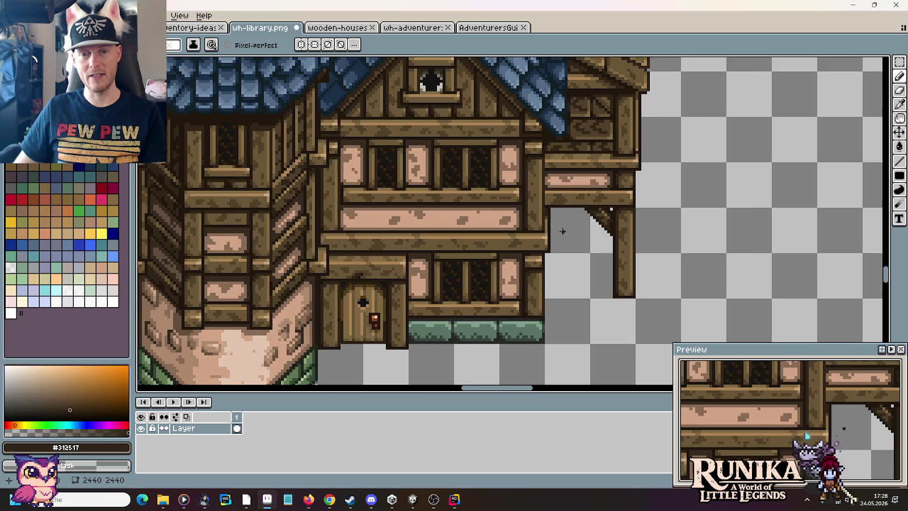
scroll(561, 228, down, 1)
scroll(568, 224, up, 2)
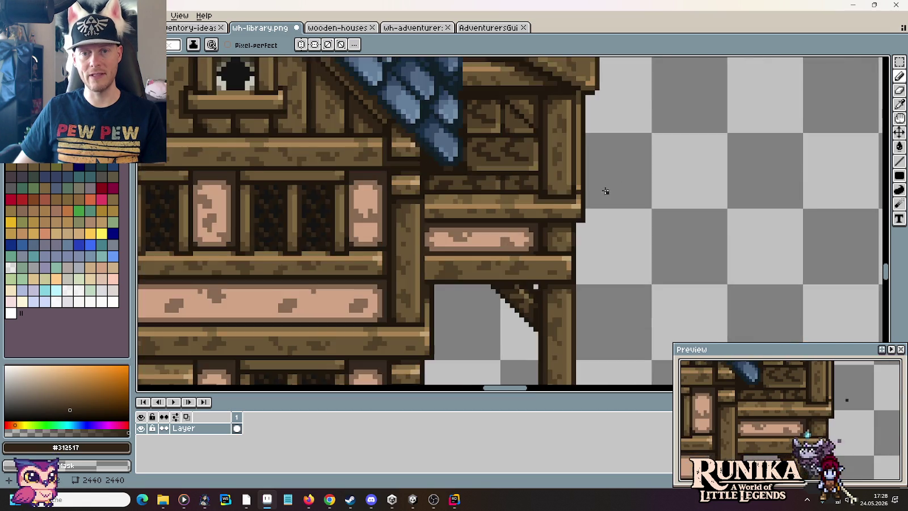
scroll(607, 187, up, 2)
key(i)
scroll(544, 173, down, 2)
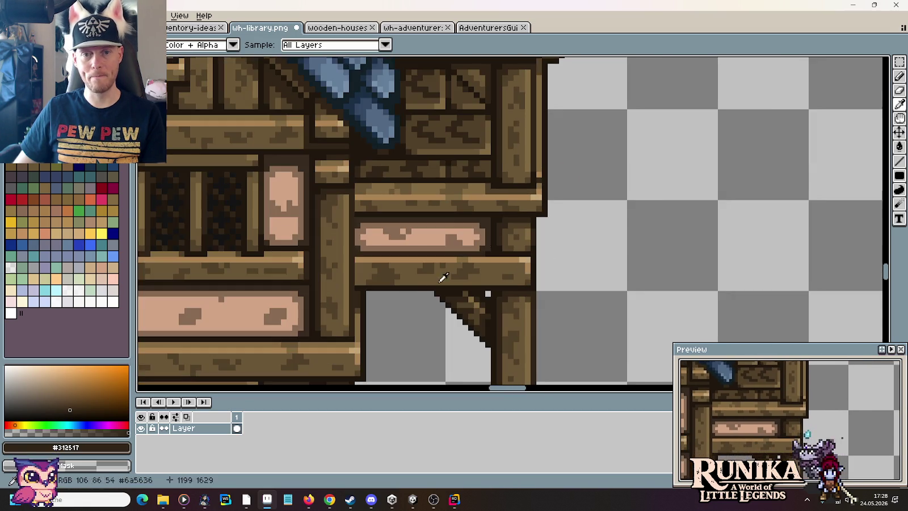
scroll(501, 258, up, 1)
scroll(466, 282, up, 2)
scroll(505, 206, up, 1)
key(b)
click(452, 232)
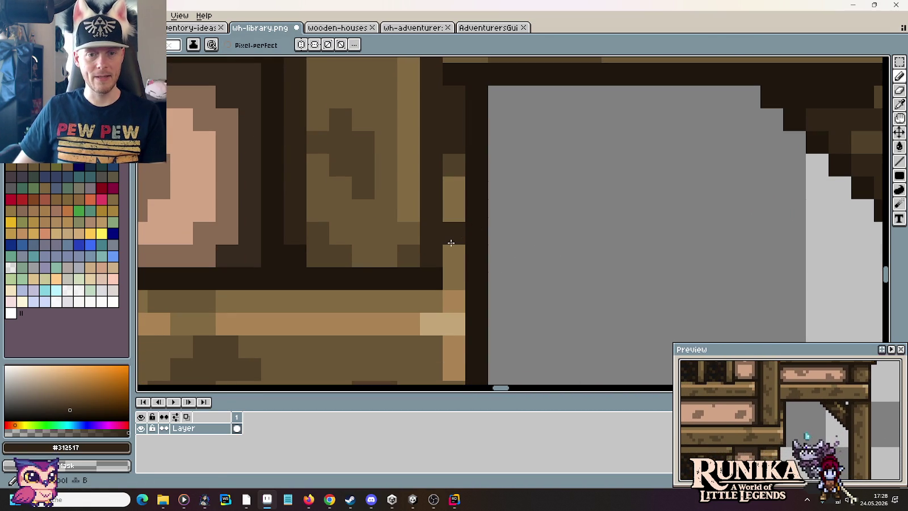
Step: Add a light wood highlight pixel at the beam end
alt+click(454, 299)
click(450, 210)
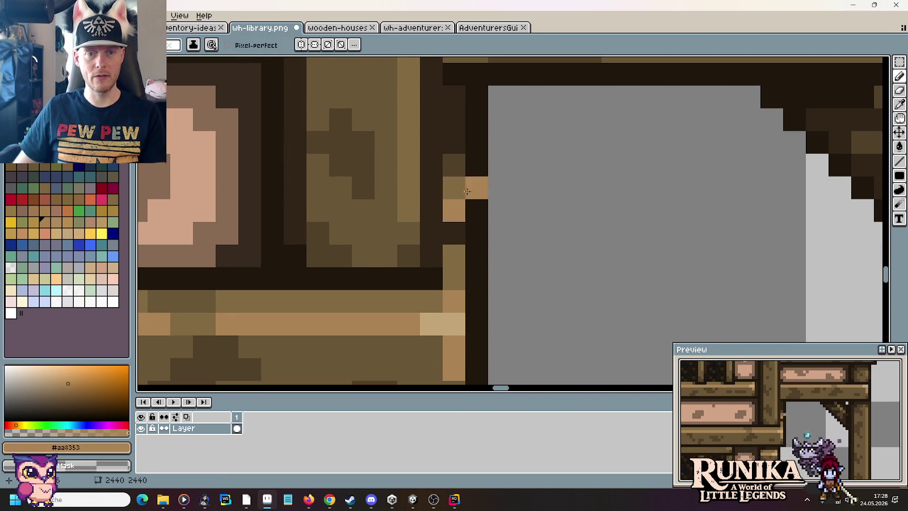
scroll(534, 218, down, 2)
scroll(552, 215, down, 2)
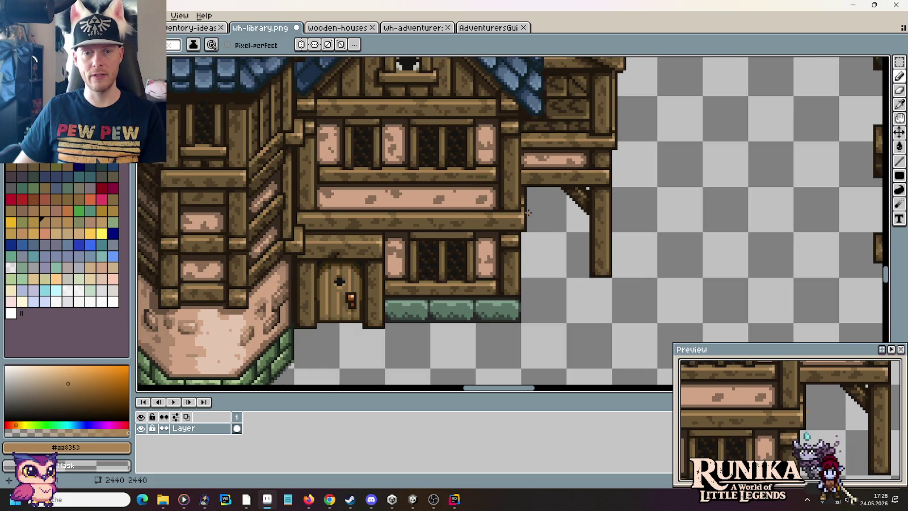
scroll(599, 169, up, 3)
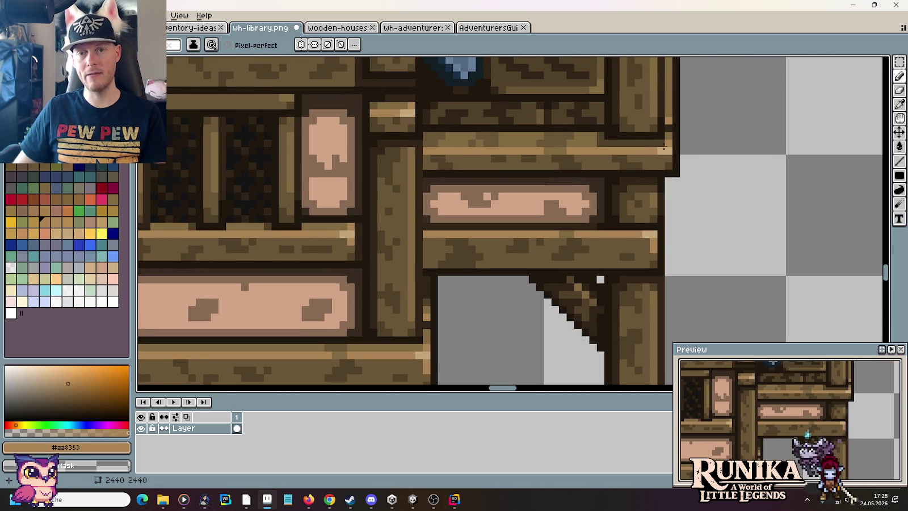
scroll(608, 182, down, 1)
scroll(608, 182, down, 1)
scroll(603, 224, down, 1)
scroll(603, 224, down, 1)
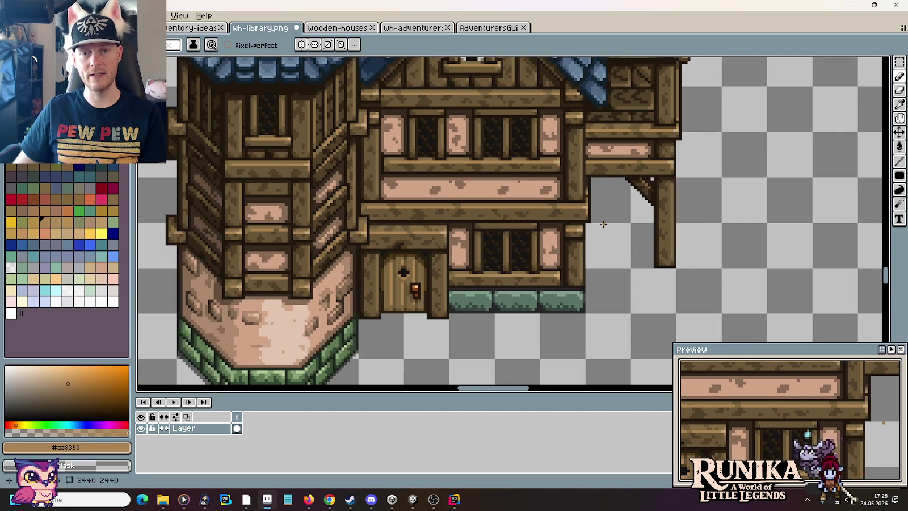
scroll(709, 107, up, 2)
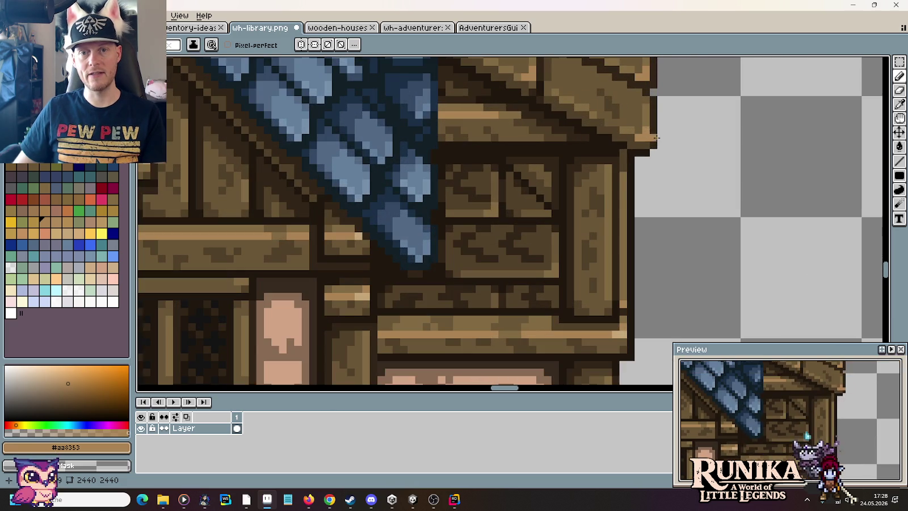
Step: Bring the lower beam and pink panel into view and sample the light wood brown
drag(437, 323, 507, 263)
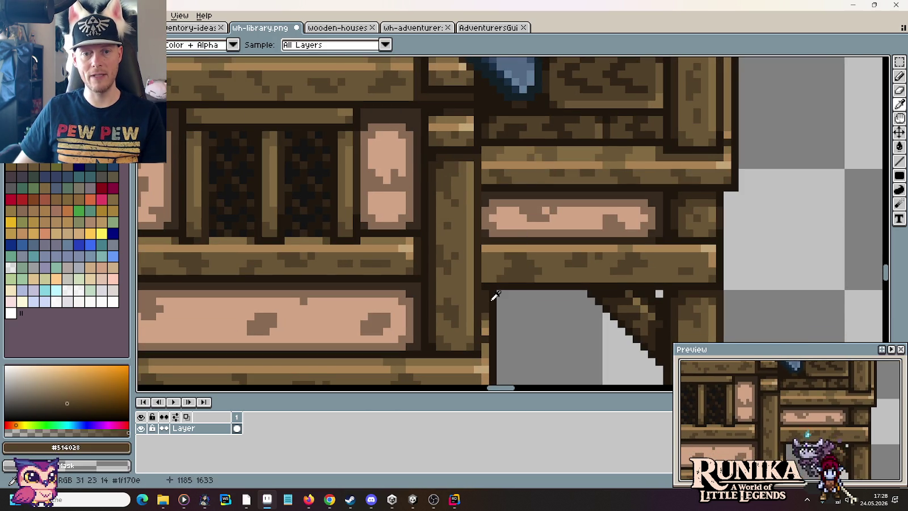
alt+click(484, 318)
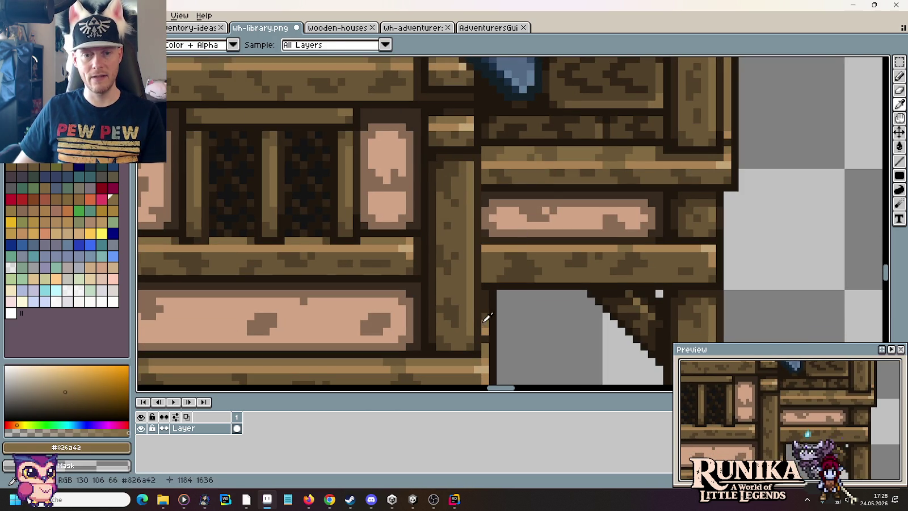
scroll(521, 318, down, 2)
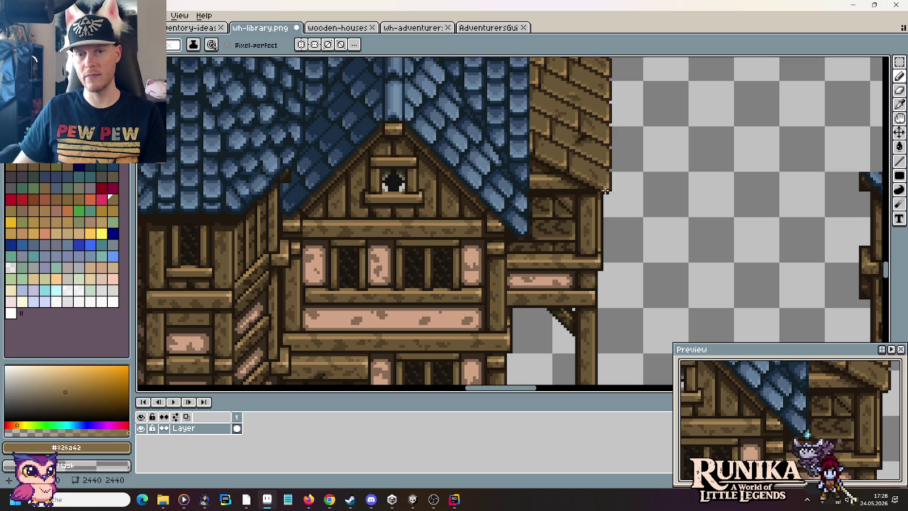
scroll(604, 193, down, 2)
drag(539, 237, 603, 197)
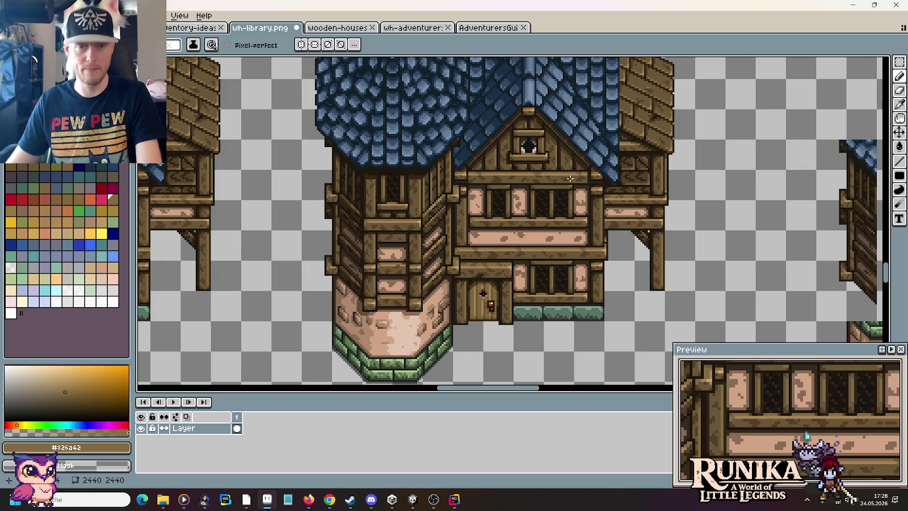
Step: Sample the dark brown outline colour #312517 from the house's timber framing at the roof/gable junction
scroll(459, 141, up, 1)
scroll(458, 141, up, 3)
alt+click(432, 121)
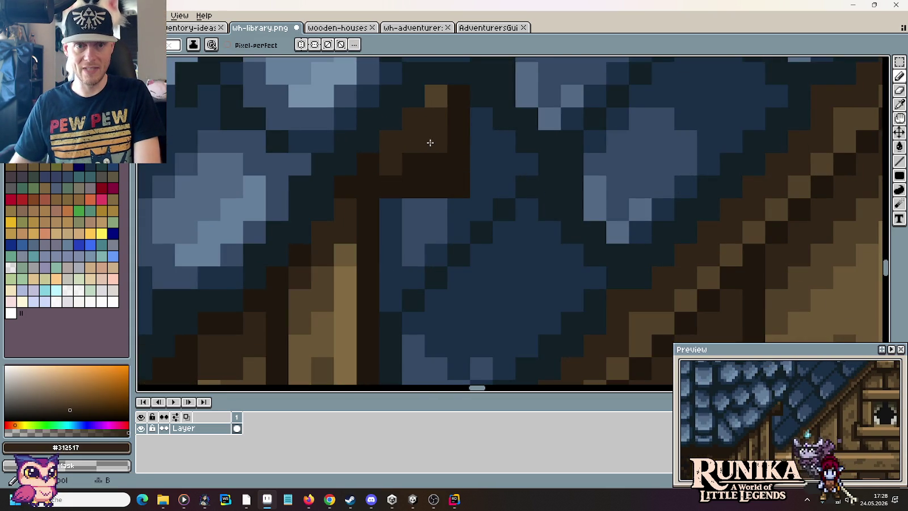
scroll(448, 160, down, 1)
scroll(469, 164, down, 2)
scroll(464, 162, up, 2)
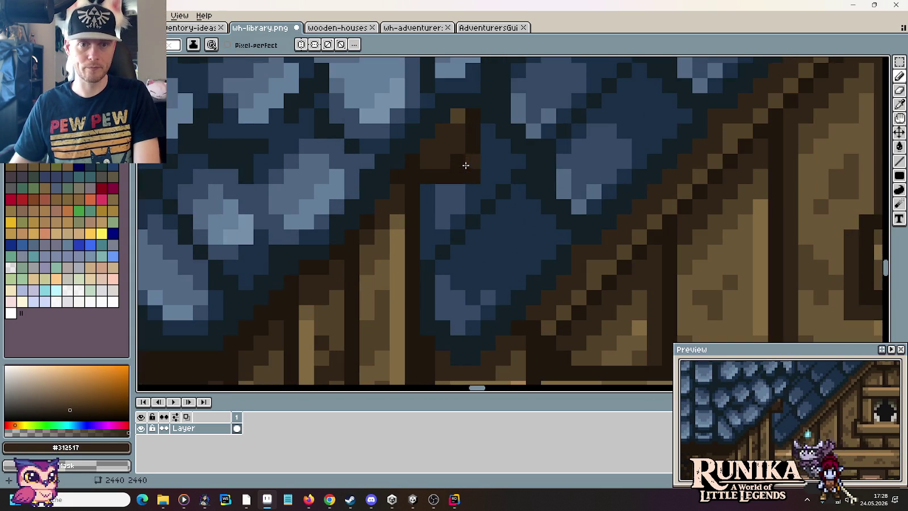
key(i)
Step: Zoom and pan the view over to the tower's left edge
scroll(460, 160, down, 3)
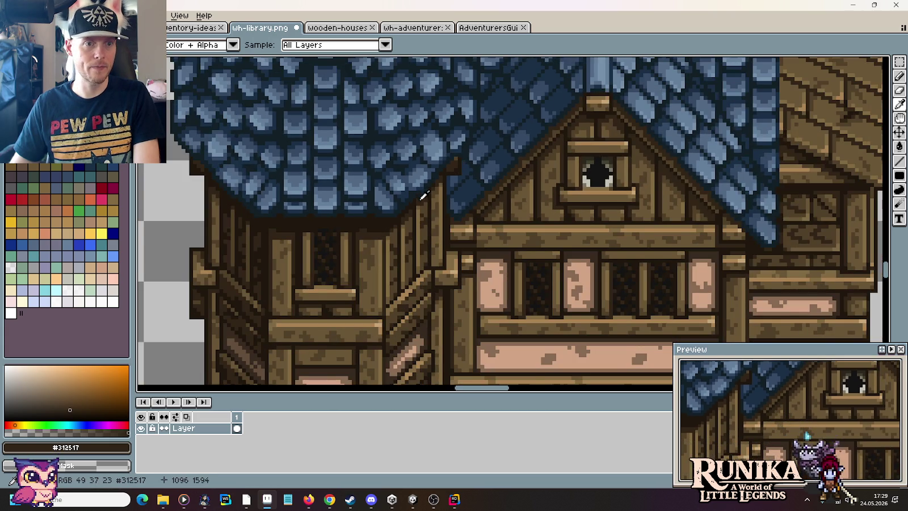
scroll(447, 134, down, 1)
scroll(366, 195, down, 1)
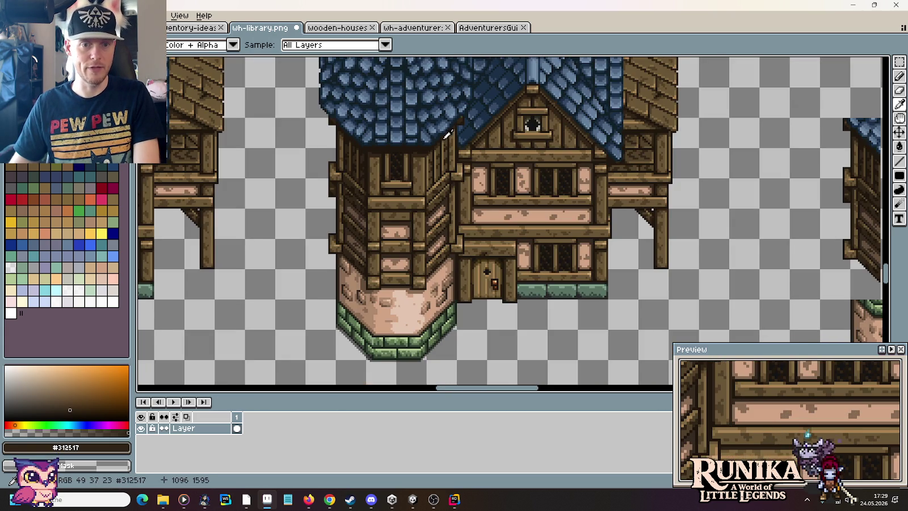
scroll(335, 197, up, 2)
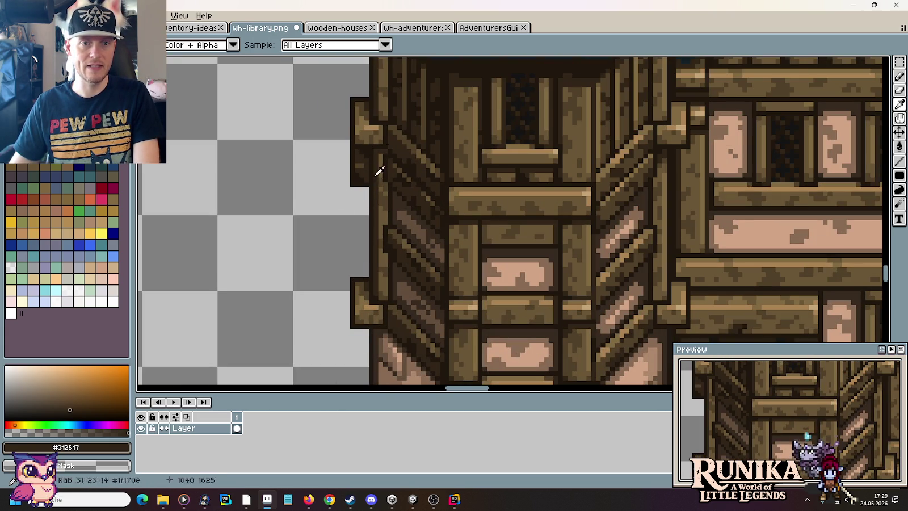
drag(388, 261, 388, 256)
scroll(388, 256, down, 2)
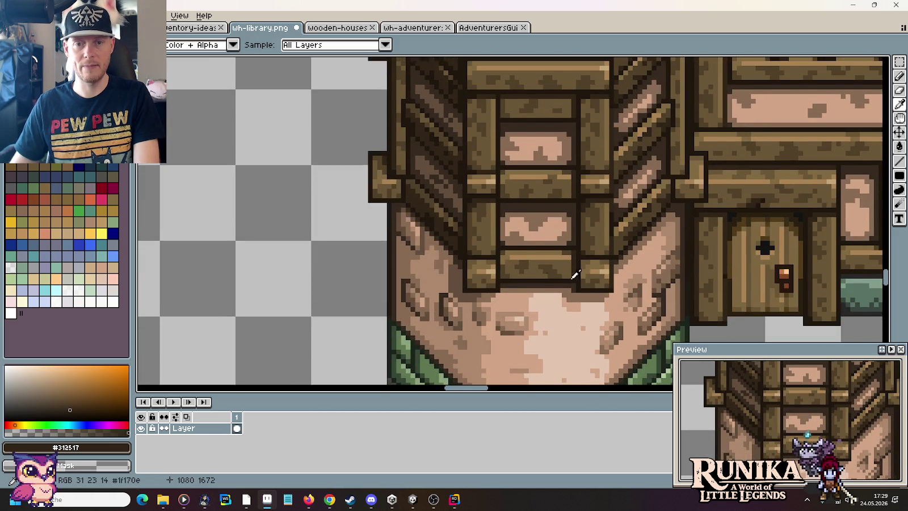
scroll(441, 320, up, 2)
drag(393, 192, 405, 240)
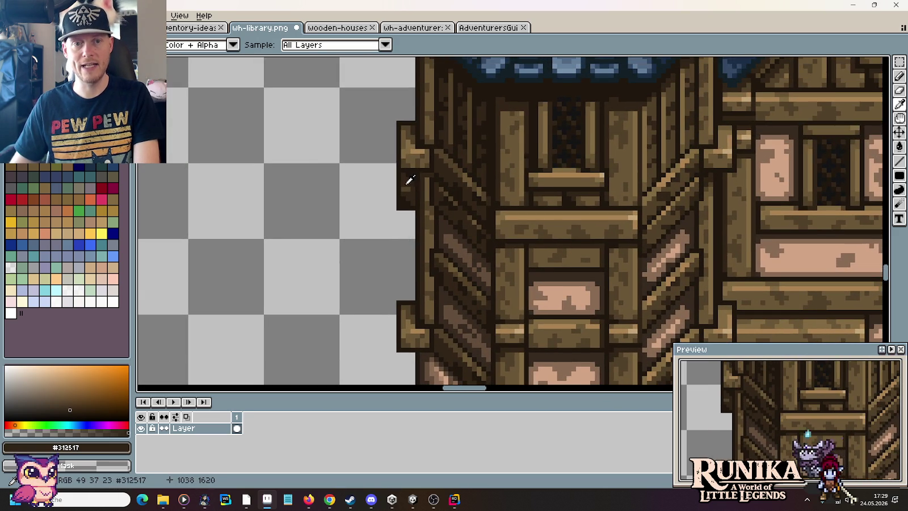
scroll(407, 182, down, 1)
scroll(404, 164, down, 1)
scroll(402, 148, down, 1)
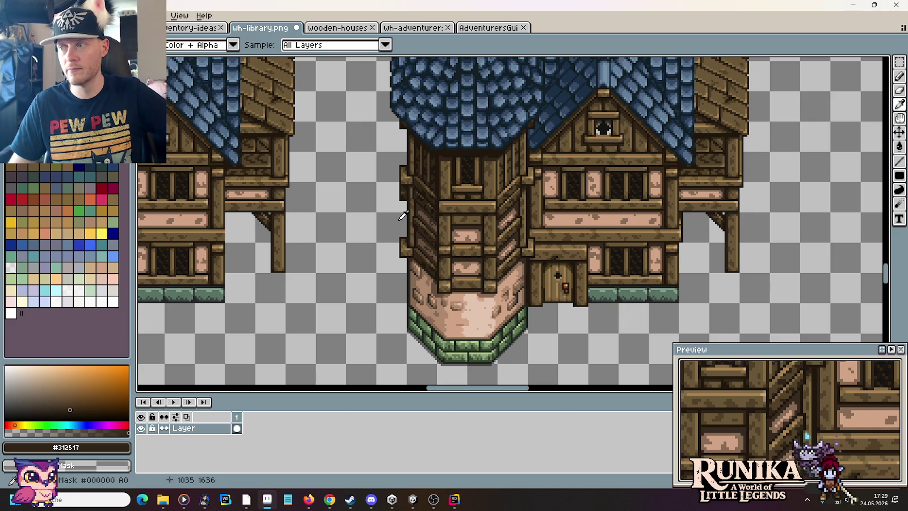
scroll(395, 193, up, 2)
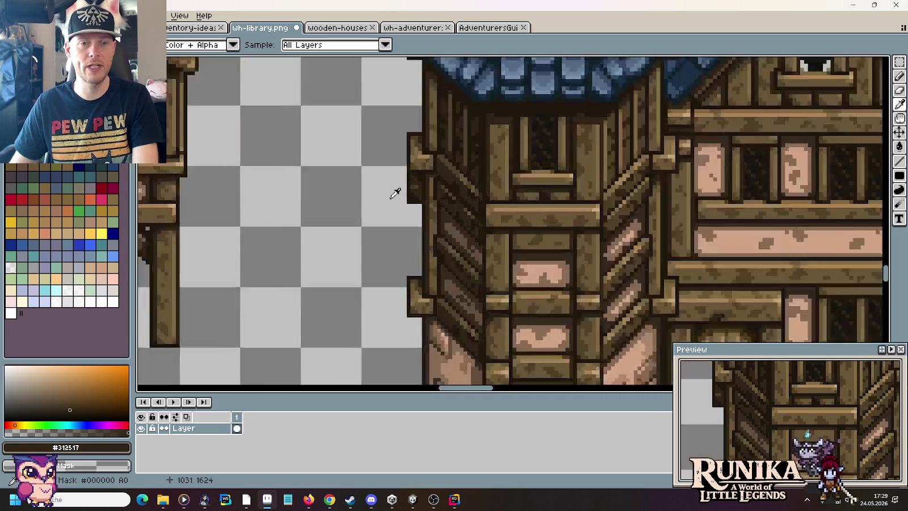
Step: Copy a strip of the tower edge and paste it one pixel up and right
scroll(396, 193, up, 1)
scroll(409, 187, up, 2)
scroll(418, 193, up, 1)
scroll(426, 184, up, 1)
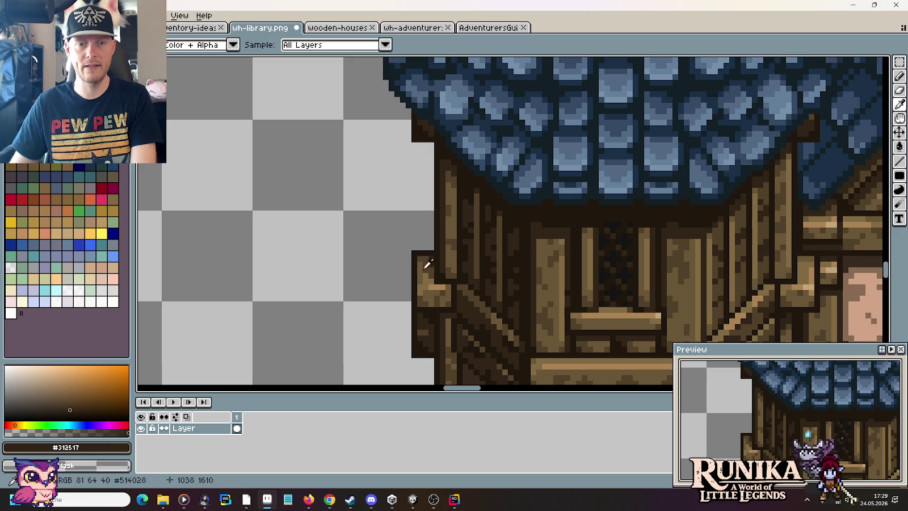
scroll(414, 247, down, 3)
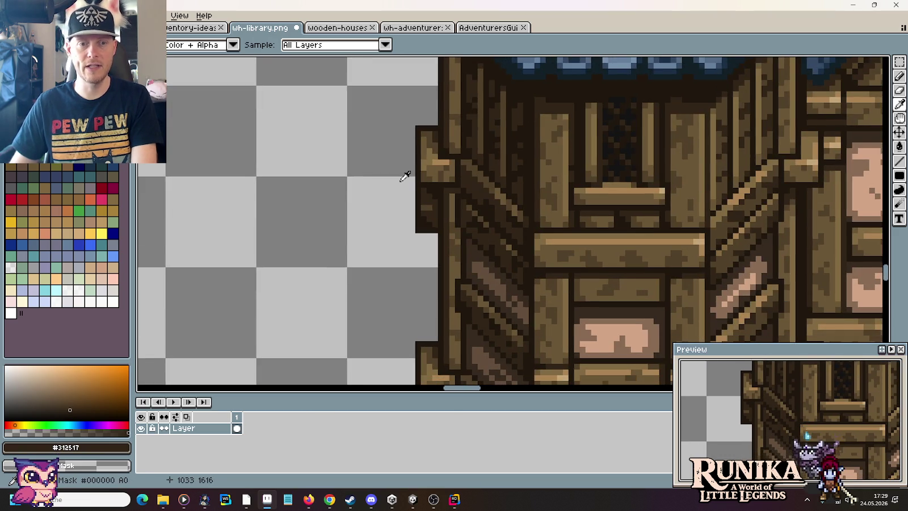
scroll(405, 175, down, 1)
key(m)
drag(385, 175, 423, 307)
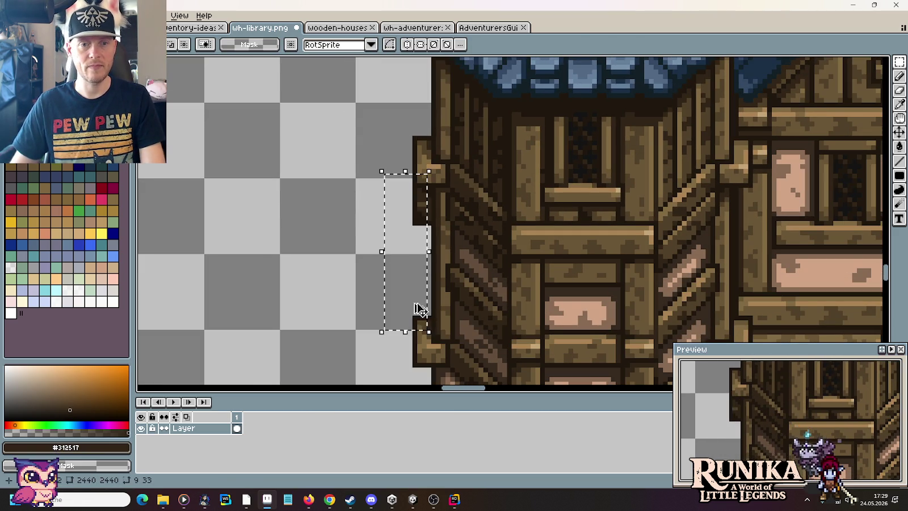
key(ctrl+c)
scroll(359, 60, up, 3)
key(ctrl+v)
drag(384, 241, 391, 237)
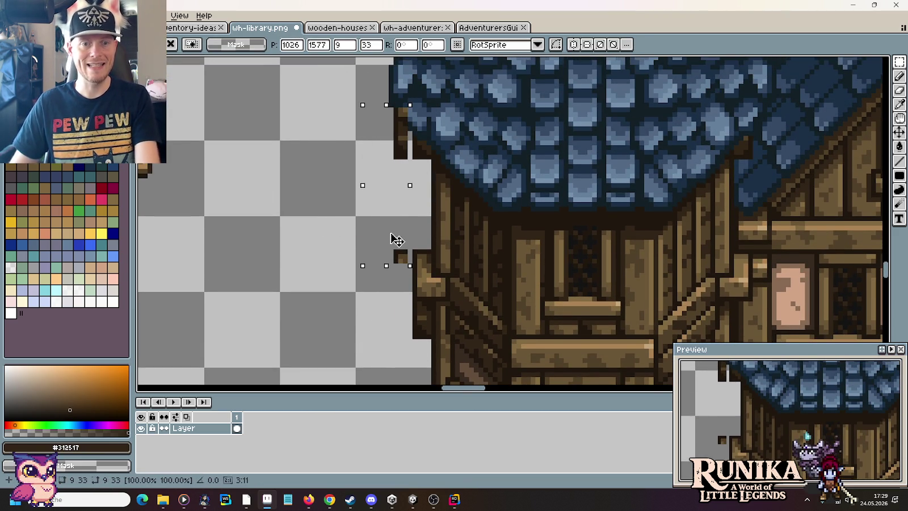
key(Escape)
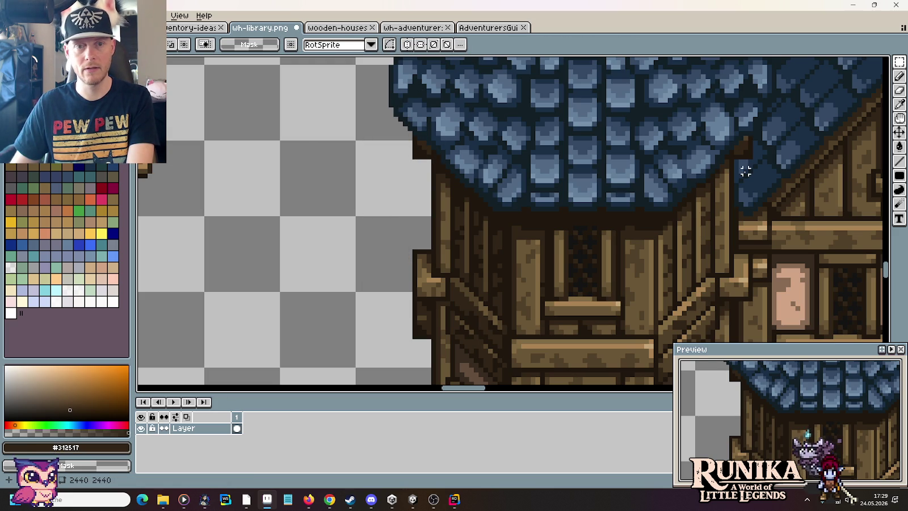
Step: Move a strip along the tower's left edge up and left, then deselect
scroll(416, 225, down, 1)
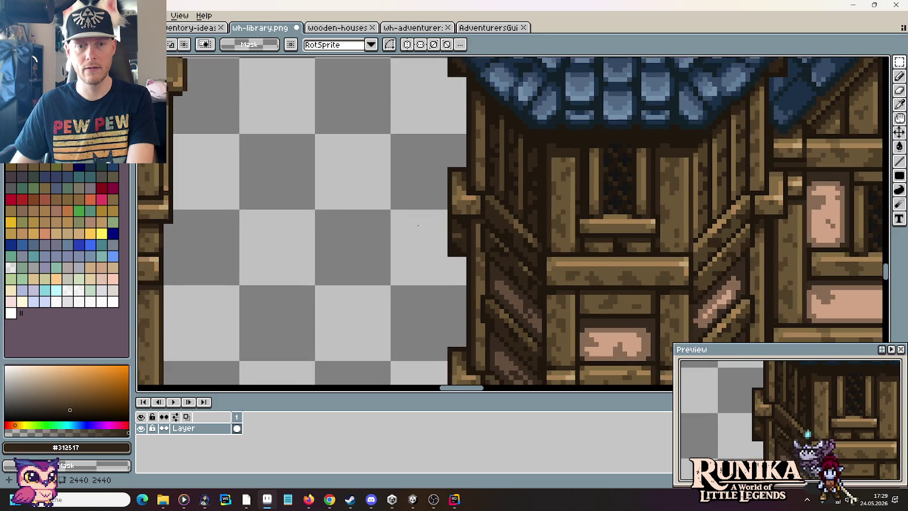
scroll(415, 225, down, 1)
mouse_move(403, 187)
mouse_down()
mouse_move(420, 217)
mouse_move(441, 324)
mouse_up()
mouse_move(420, 291)
mouse_down()
mouse_move(383, 232)
mouse_move(381, 186)
mouse_up()
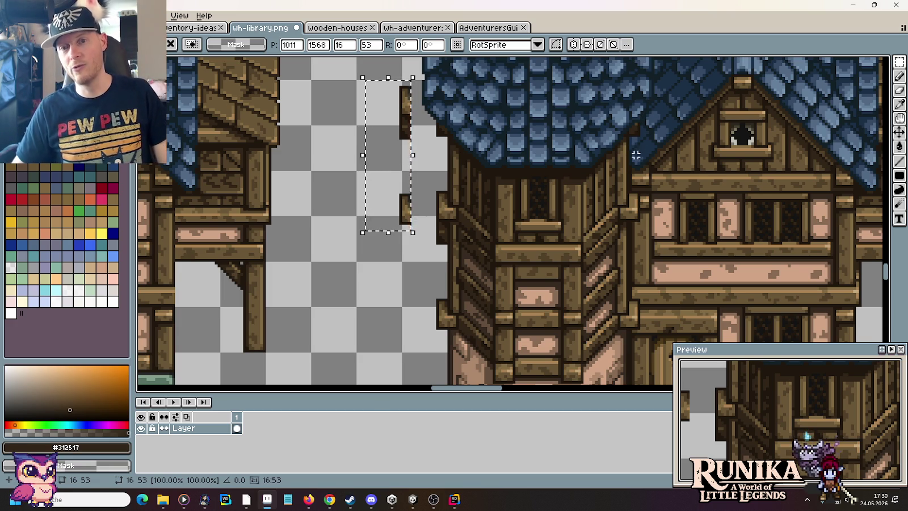
key(ctrl+d)
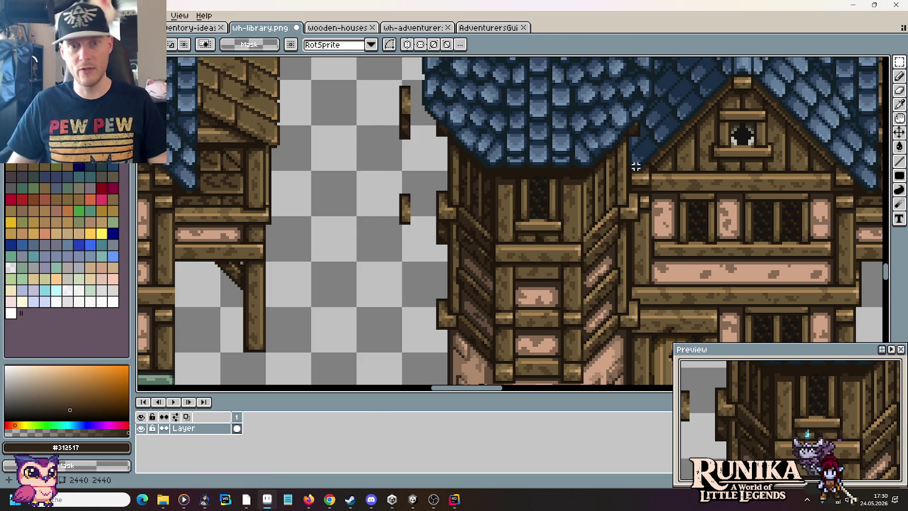
Step: Select the left pillar piece, then clear and redraw the selection near the post
scroll(416, 196, up, 1)
scroll(422, 154, up, 1)
scroll(422, 184, up, 1)
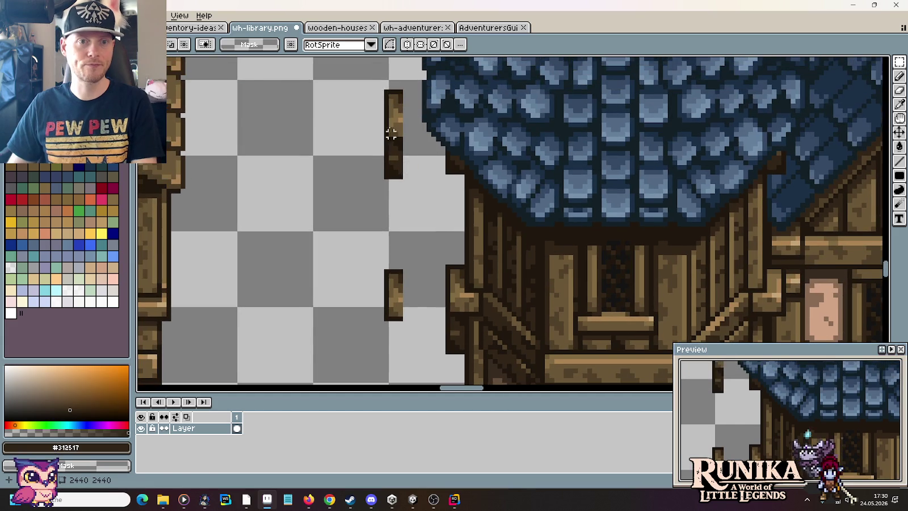
drag(364, 70, 414, 336)
click(438, 309)
drag(455, 257, 386, 268)
click(472, 349)
scroll(473, 349, down, 4)
Step: Move the small dark 5×10 pixel block down and drop it in place
drag(488, 166, 467, 120)
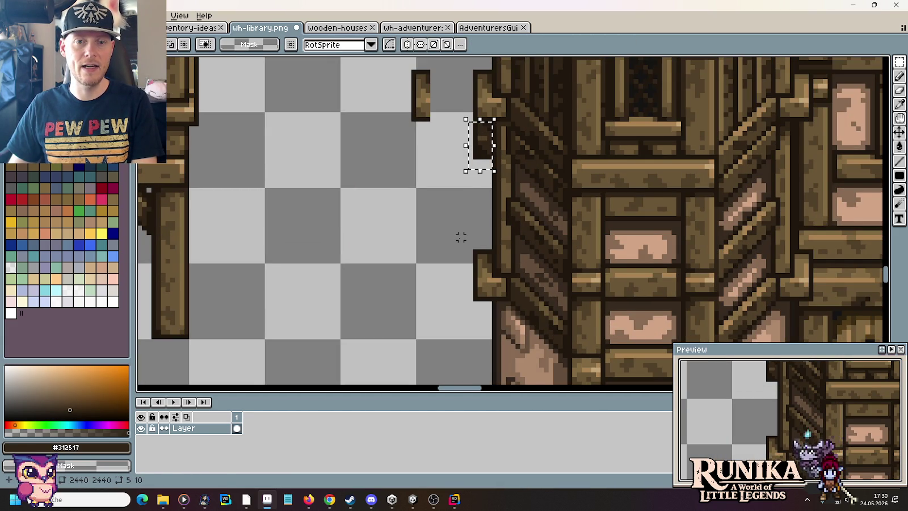
key(Down)
key(Down)
key(Down)
key(Down)
key(Down)
key(Down)
key(Down)
scroll(534, 303, down, 1)
scroll(534, 303, down, 1)
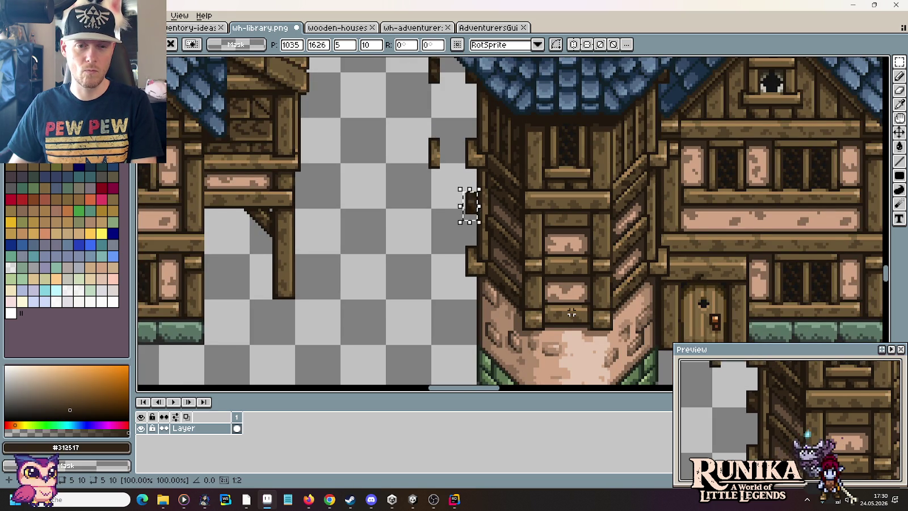
key(ctrl+d)
Step: Select the short post piece at the wood edge and commit it in place
scroll(469, 234, up, 2)
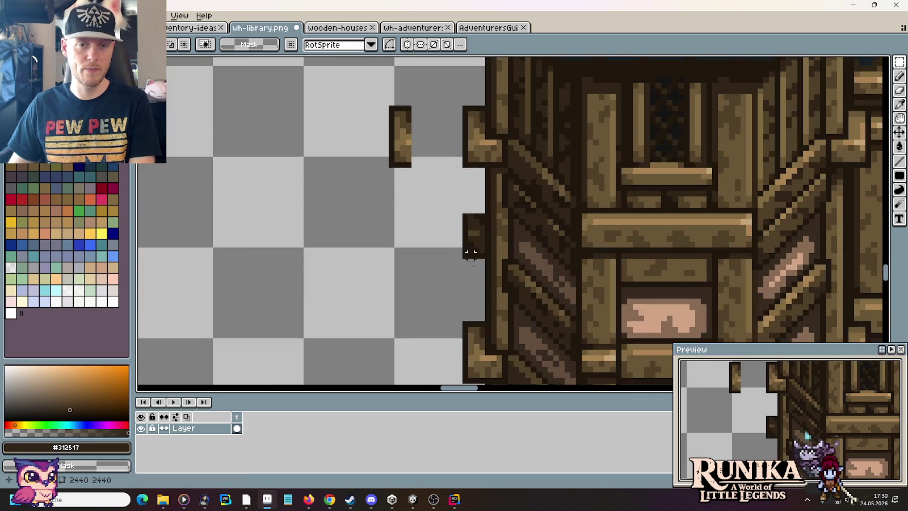
scroll(471, 241, up, 1)
scroll(475, 249, down, 1)
mouse_move(458, 273)
mouse_down()
mouse_move(488, 361)
mouse_move(434, 232)
mouse_up()
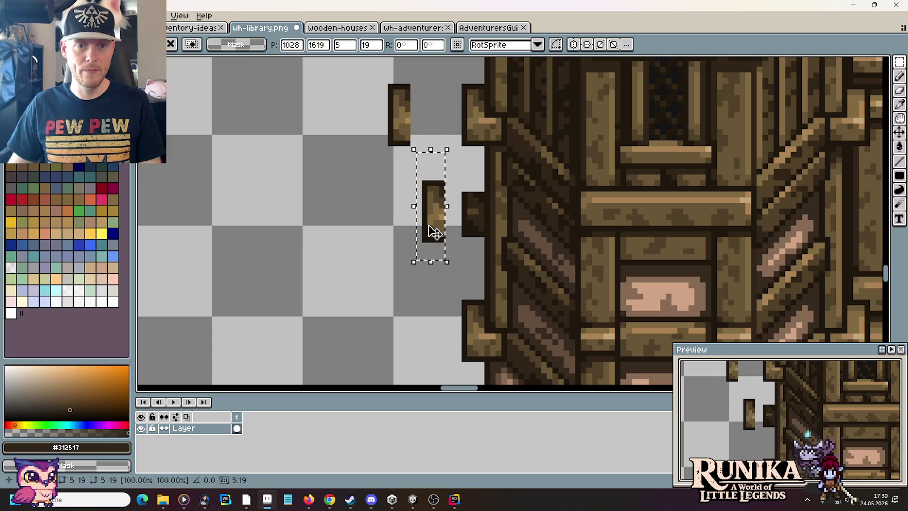
key(ctrl+d)
scroll(480, 162, up, 2)
Step: Pencil the light block's left and top edges in the darkest brown, then undo it
key(i)
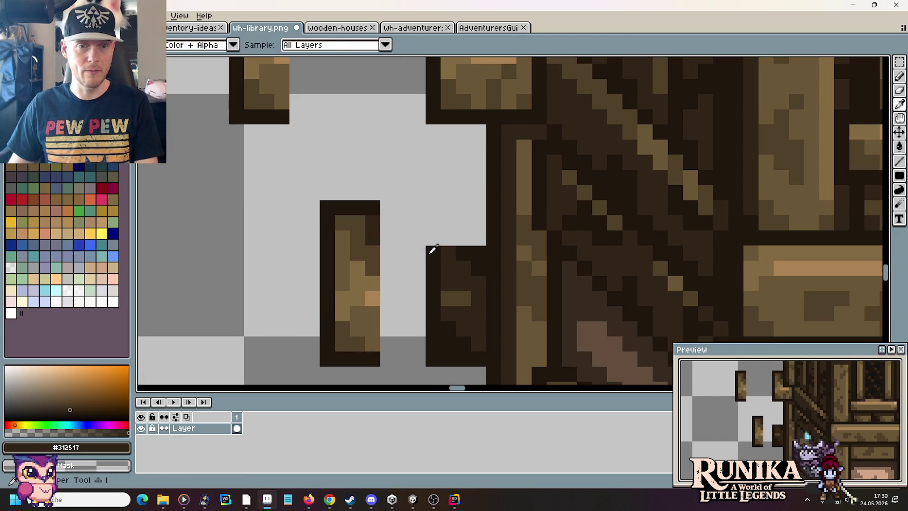
click(430, 251)
key(b)
mouse_move(433, 239)
mouse_down()
mouse_move(433, 207)
mouse_move(478, 207)
mouse_move(479, 241)
mouse_move(448, 231)
mouse_up()
key(ctrl+z)
Step: Sample the dark brown fill and outline shades to paint the post's light gap
key(i)
click(461, 258)
key(b)
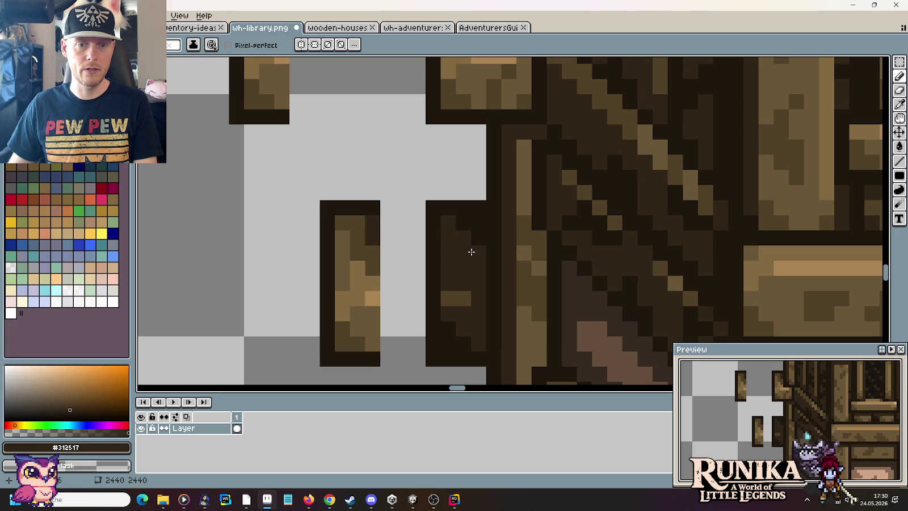
key(i)
click(471, 217)
scroll(464, 259, down, 1)
scroll(466, 261, down, 1)
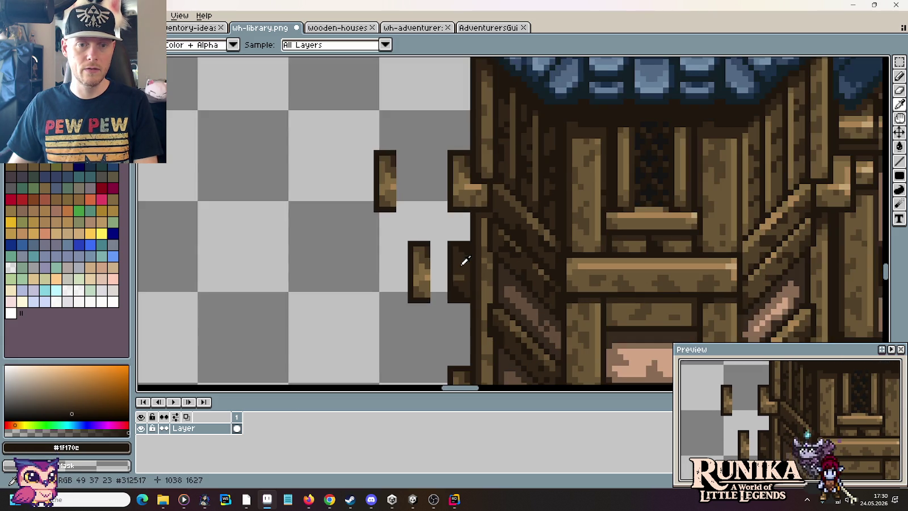
scroll(462, 248, up, 2)
key(b)
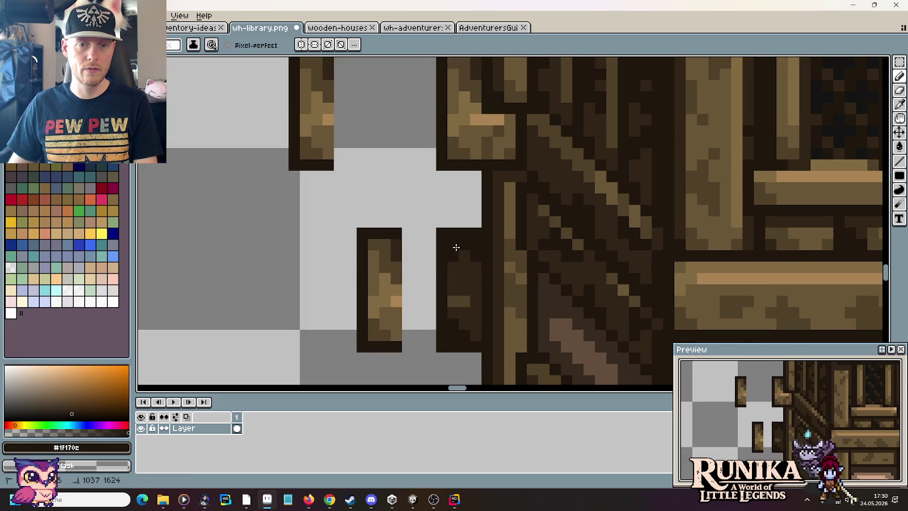
alt+click(454, 267)
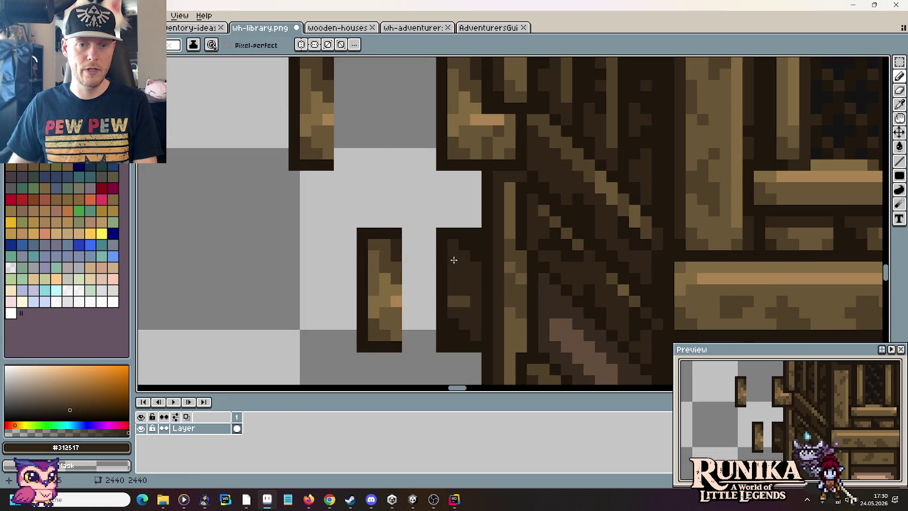
Step: Nudge the loose 5×23 post strip one pixel left and commit it
scroll(454, 249, down, 2)
drag(401, 263, 418, 201)
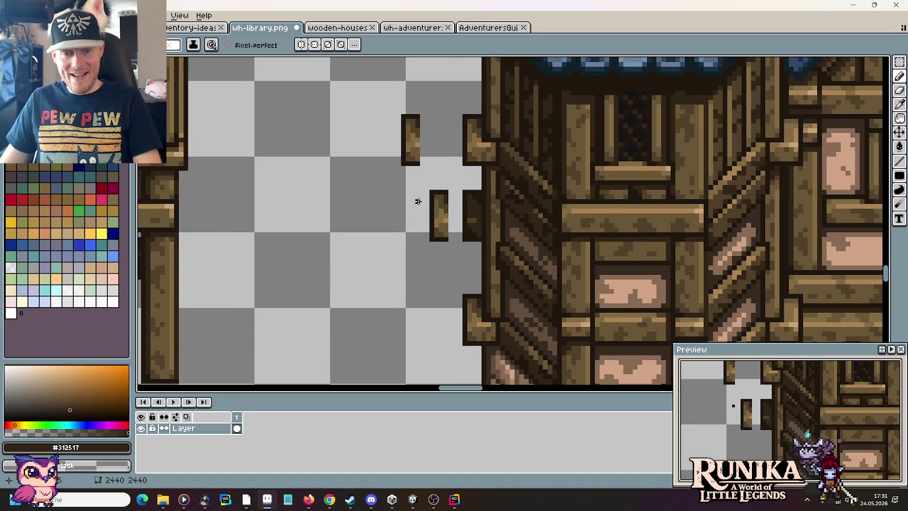
scroll(539, 189, up, 2)
key(m)
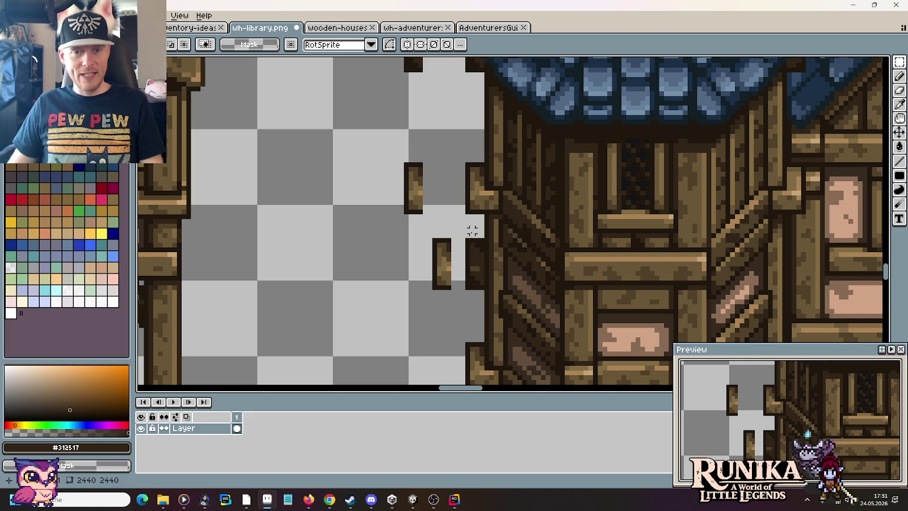
mouse_move(460, 238)
mouse_down()
mouse_move(486, 348)
mouse_move(446, 145)
mouse_up()
scroll(511, 164, up, 1)
scroll(508, 159, up, 1)
scroll(503, 155, up, 2)
click(457, 140)
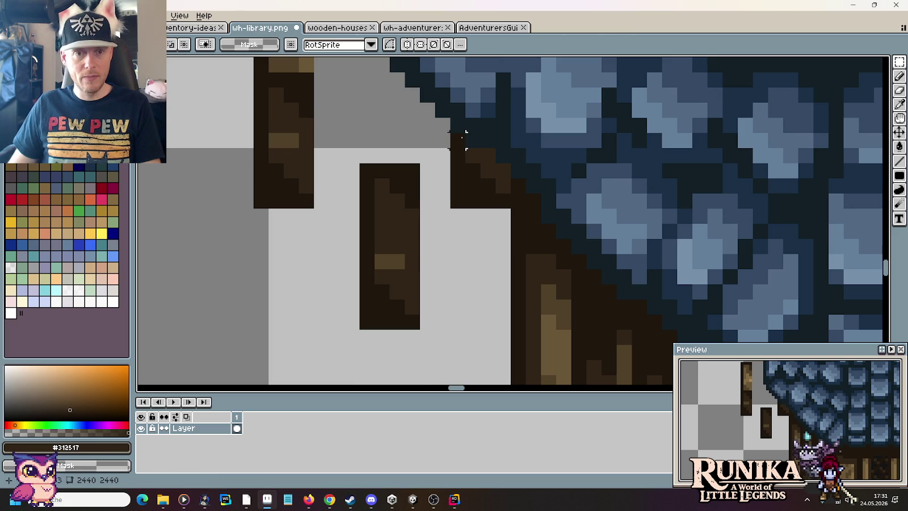
Step: Erase the stray dark pixels under the roof edge beside the tower
key(e)
drag(457, 136, 457, 210)
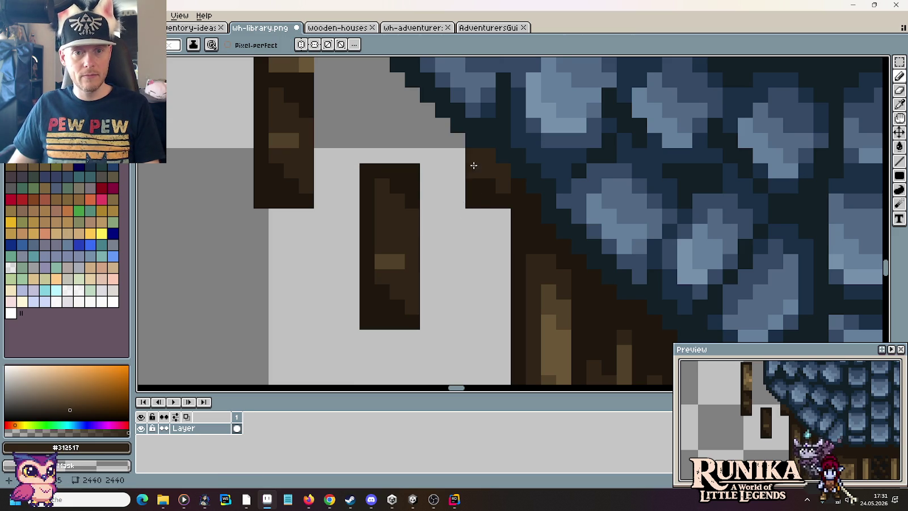
mouse_move(473, 152)
mouse_down()
mouse_move(473, 205)
mouse_move(486, 200)
mouse_up()
drag(500, 166, 494, 202)
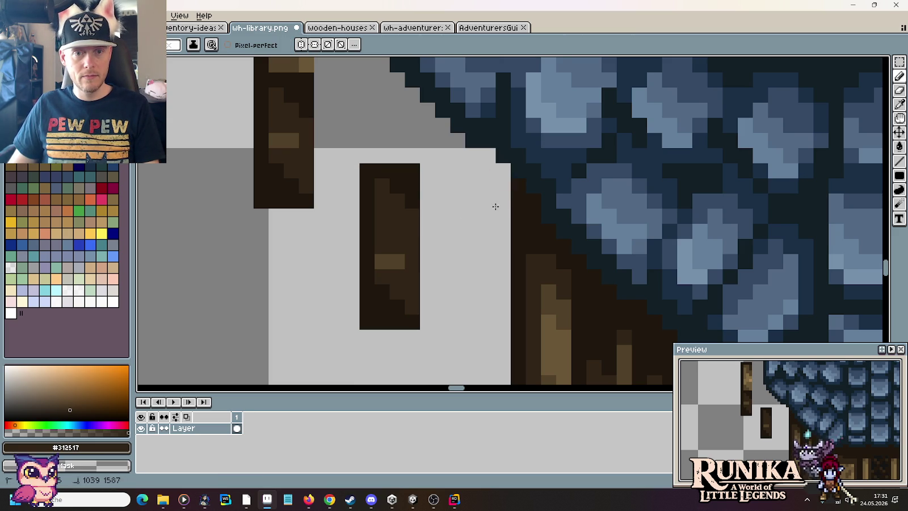
key(b)
click(489, 208)
scroll(489, 213, down, 1)
scroll(490, 212, down, 2)
key(ctrl+z)
Step: Shift the small dark dash right, then switch to the AdventurersGui sheet
key(m)
drag(386, 94, 448, 258)
key(Right)
key(Right)
key(Right)
key(Right)
key(Right)
key(Right)
key(ctrl+d)
scroll(423, 193, down, 3)
scroll(437, 204, down, 1)
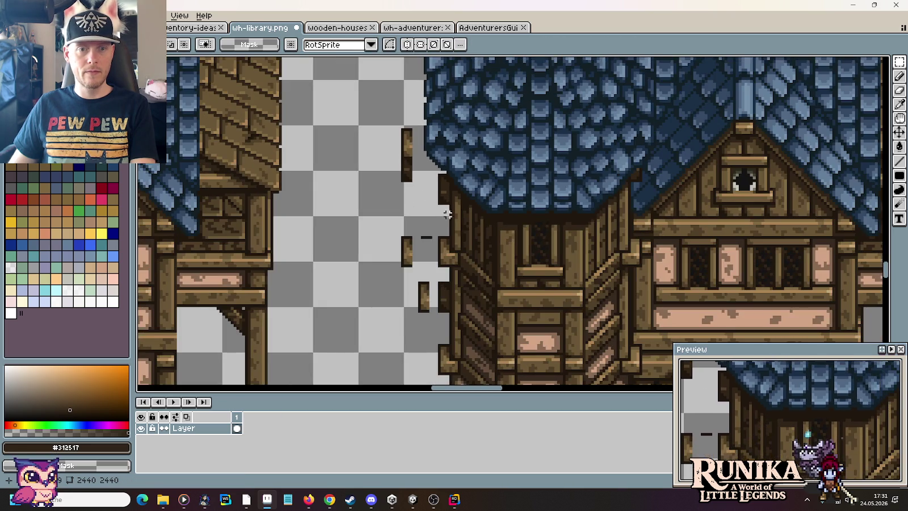
scroll(463, 207, up, 1)
scroll(518, 297, down, 2)
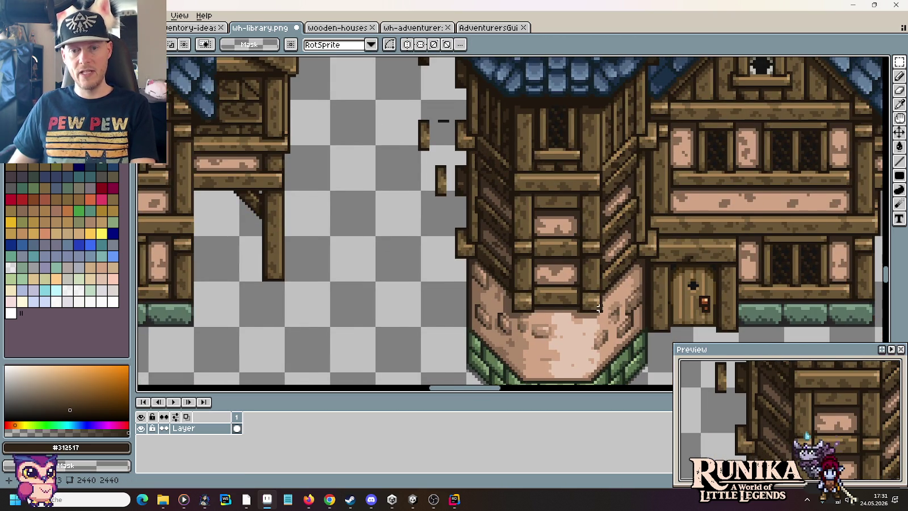
scroll(460, 203, up, 2)
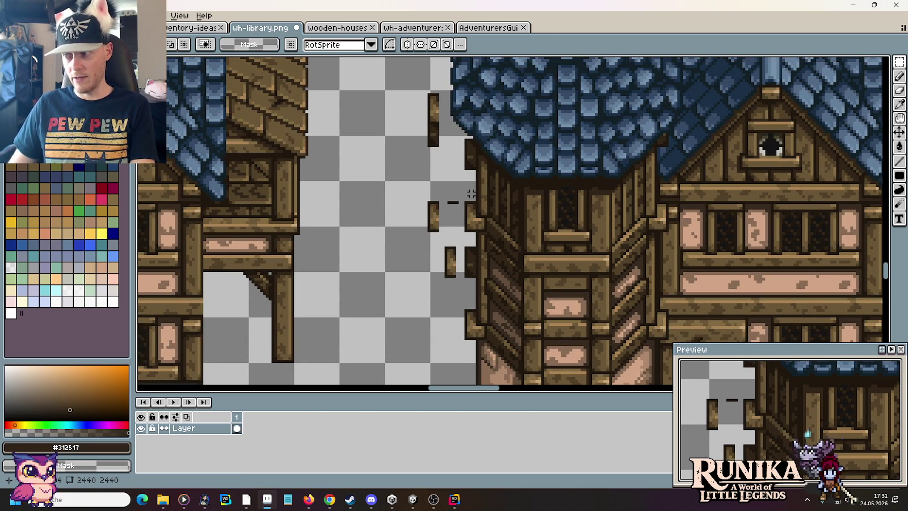
scroll(613, 149, up, 2)
scroll(655, 132, up, 1)
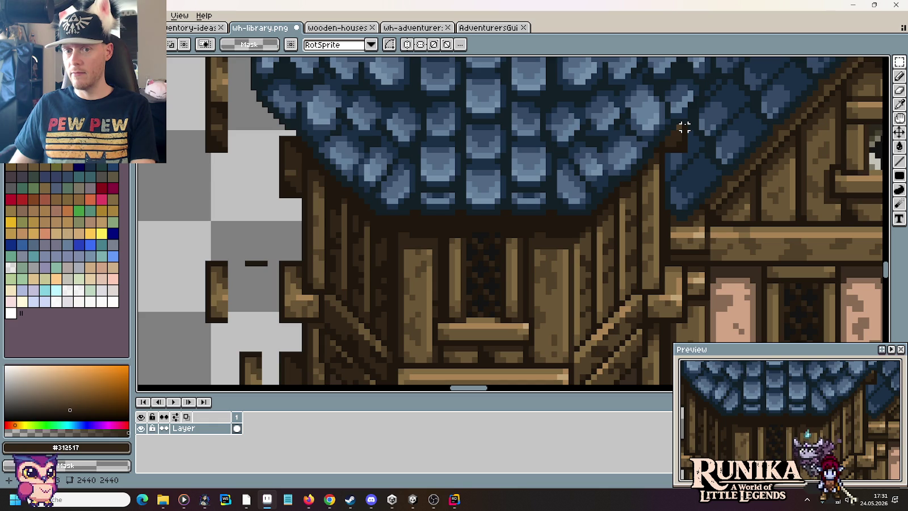
click(487, 27)
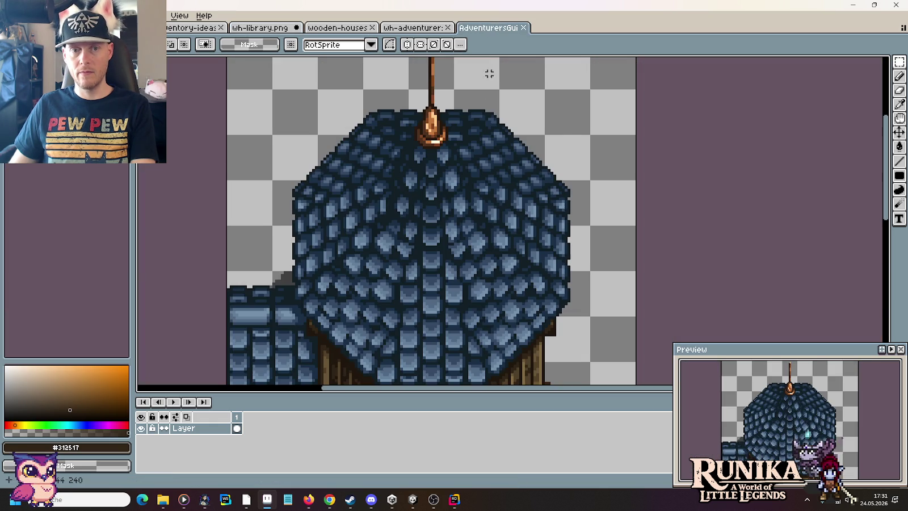
Step: Zoom around the AdventurersGui storage tower for reference, then go back to wh-library.png
scroll(495, 154, down, 3)
scroll(505, 212, up, 2)
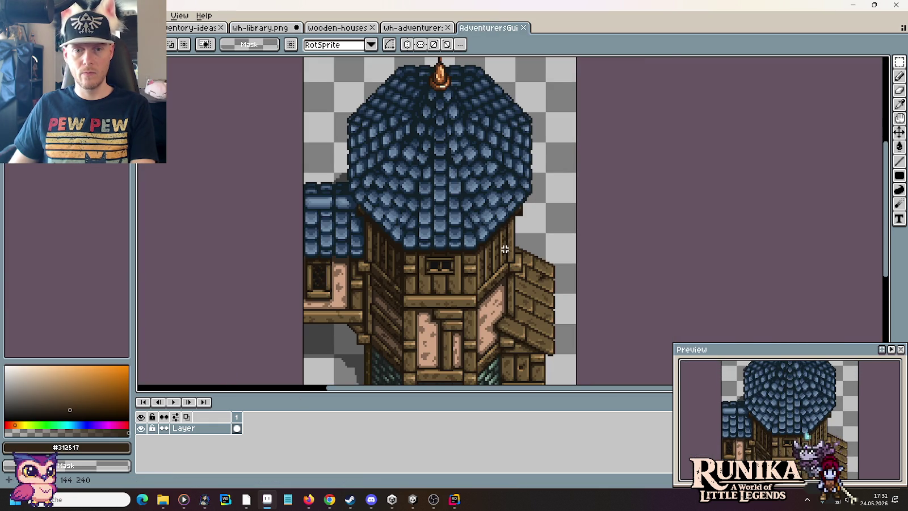
scroll(505, 248, up, 1)
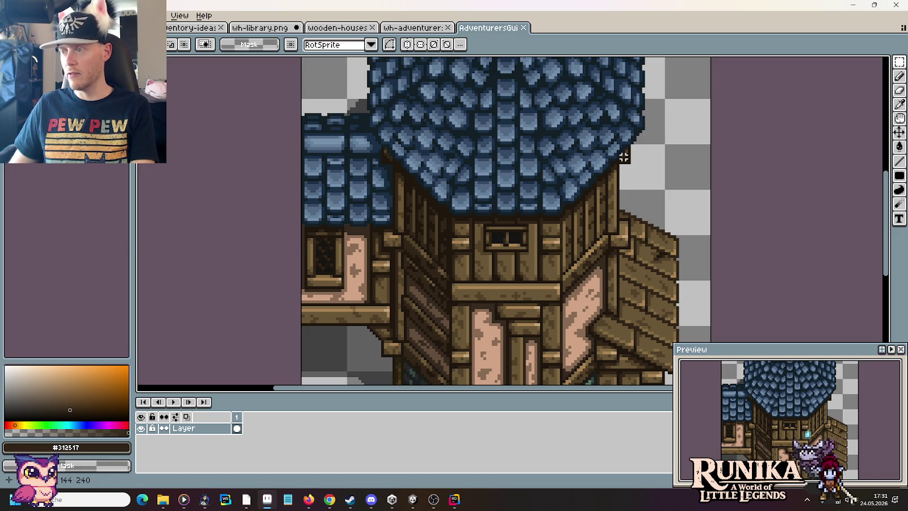
click(260, 28)
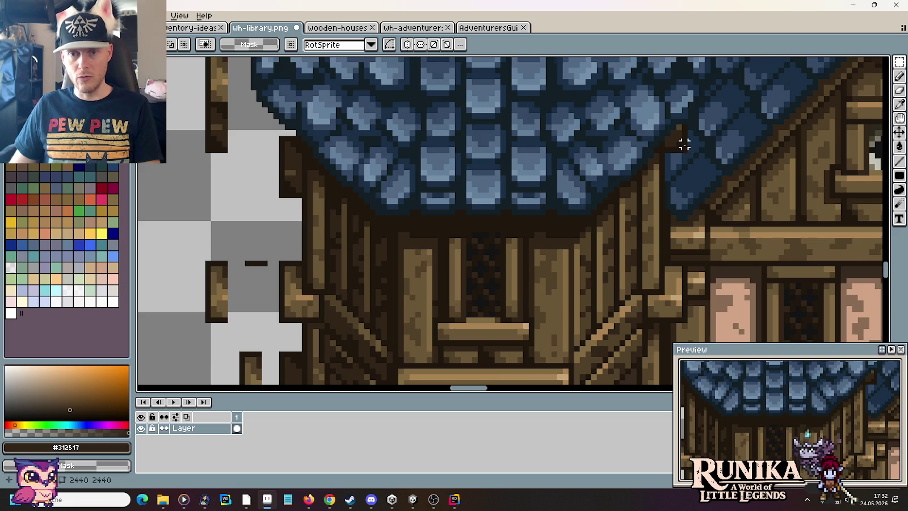
Step: Sample the roof blues and repaint the brown diagonal pixels at the roof corner dark blue
scroll(684, 144, up, 1)
scroll(669, 132, up, 1)
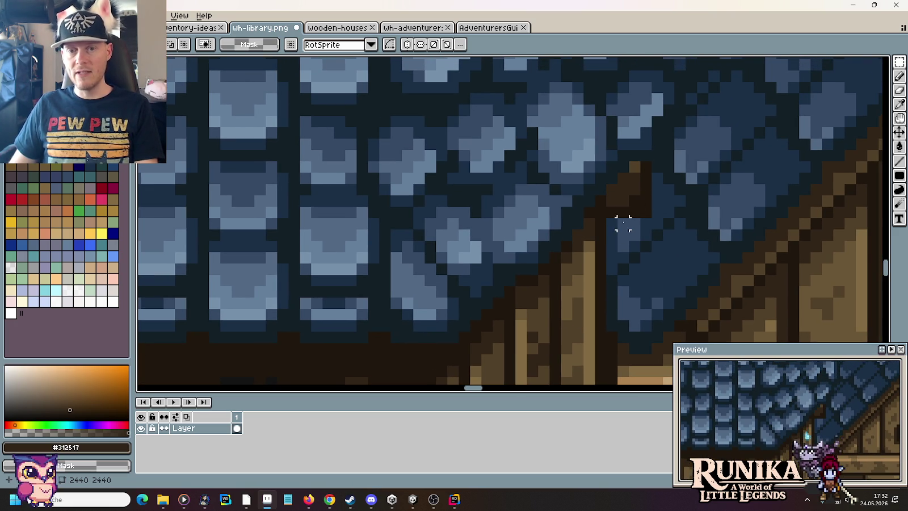
key(i)
mouse_move(649, 219)
mouse_down()
mouse_move(543, 318)
mouse_move(563, 298)
mouse_up()
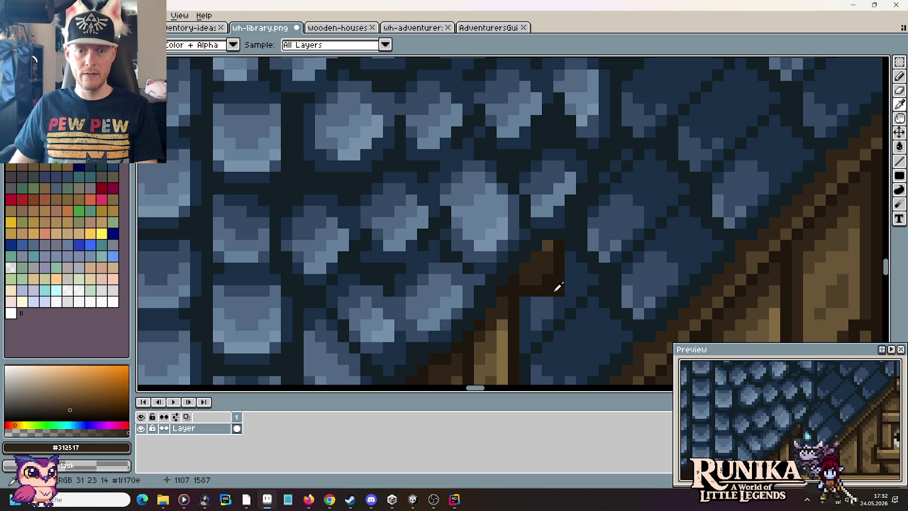
click(703, 145)
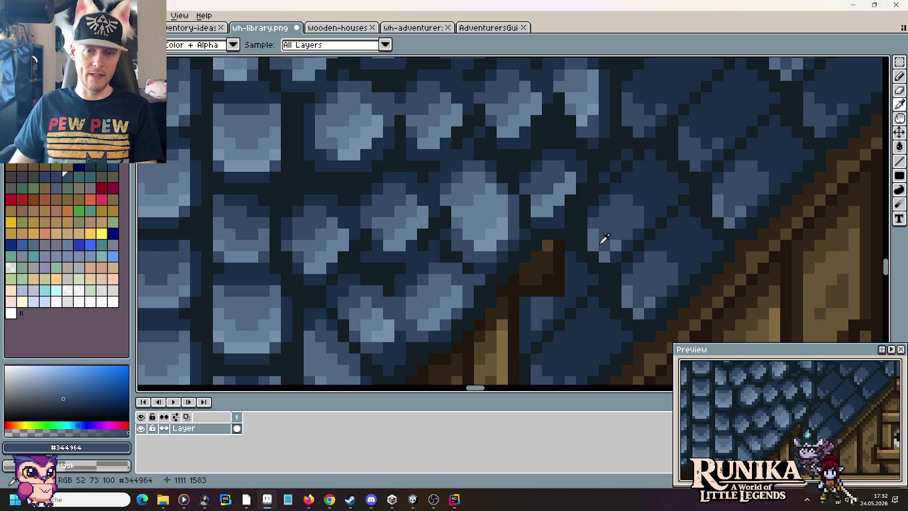
click(656, 196)
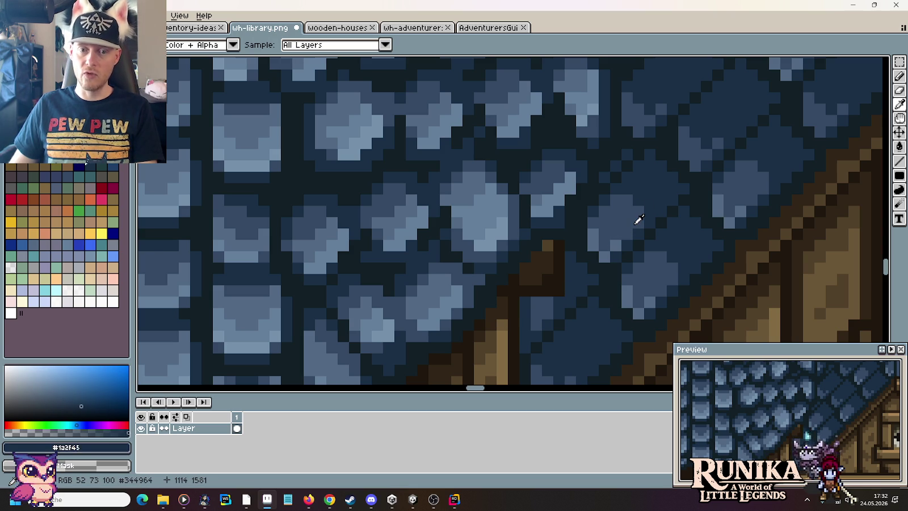
click(535, 298)
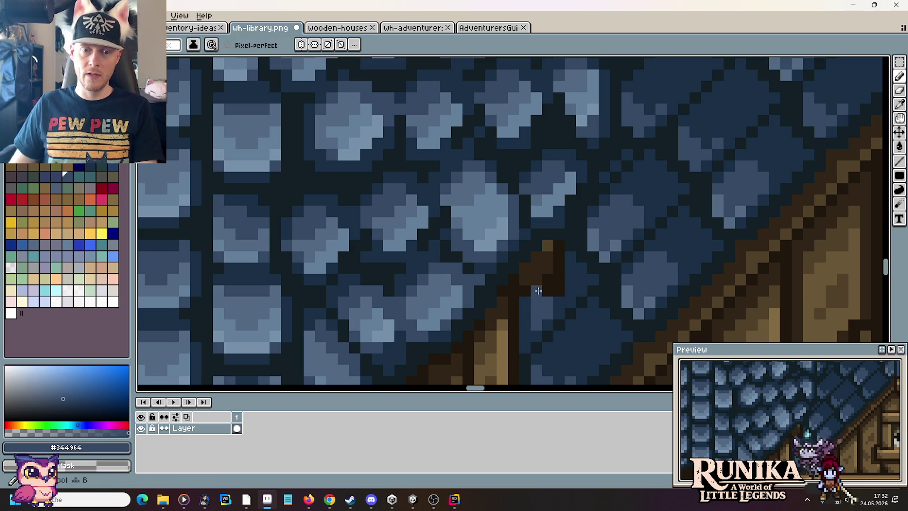
alt+click(579, 276)
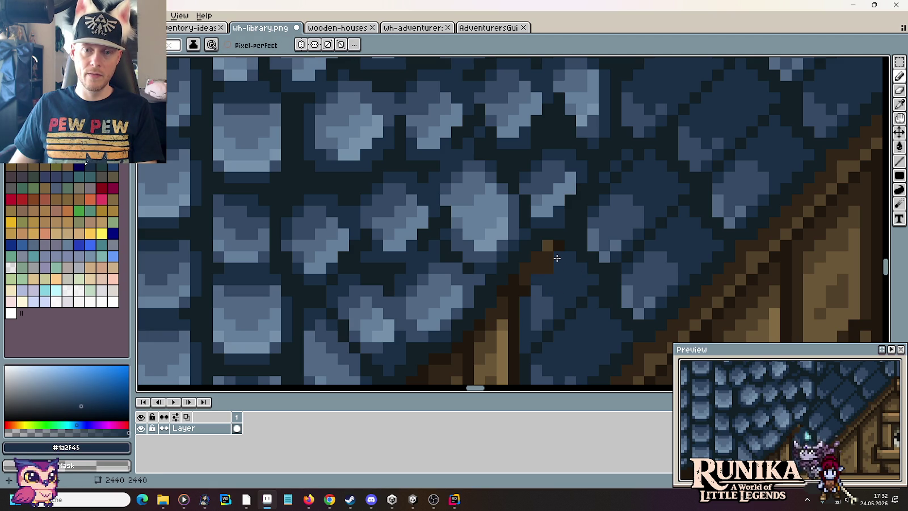
drag(557, 250, 542, 266)
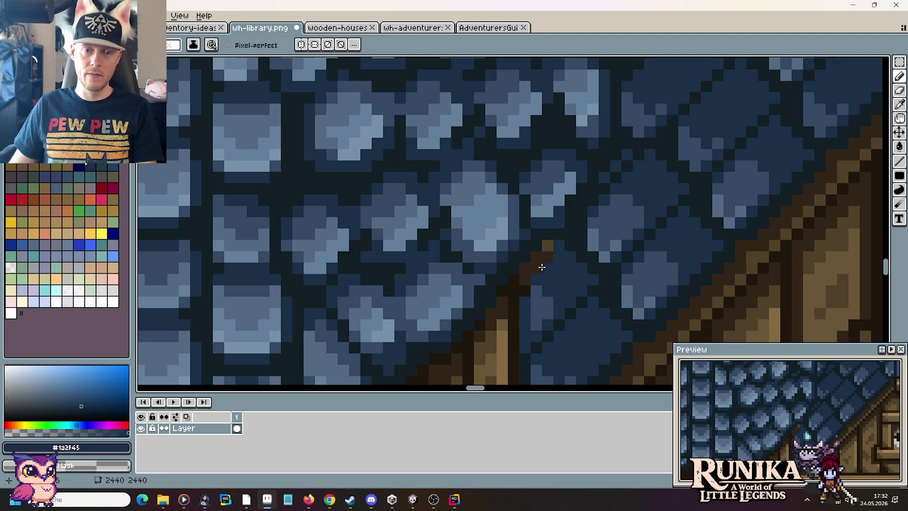
Step: Cover the remaining brown pixels in the roof tiles with the darkest roof blue
alt+click(624, 204)
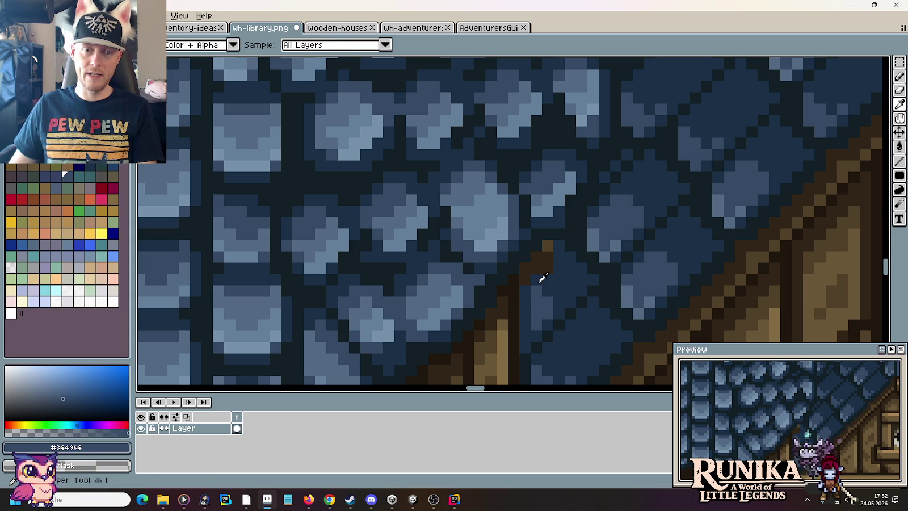
alt+click(530, 281)
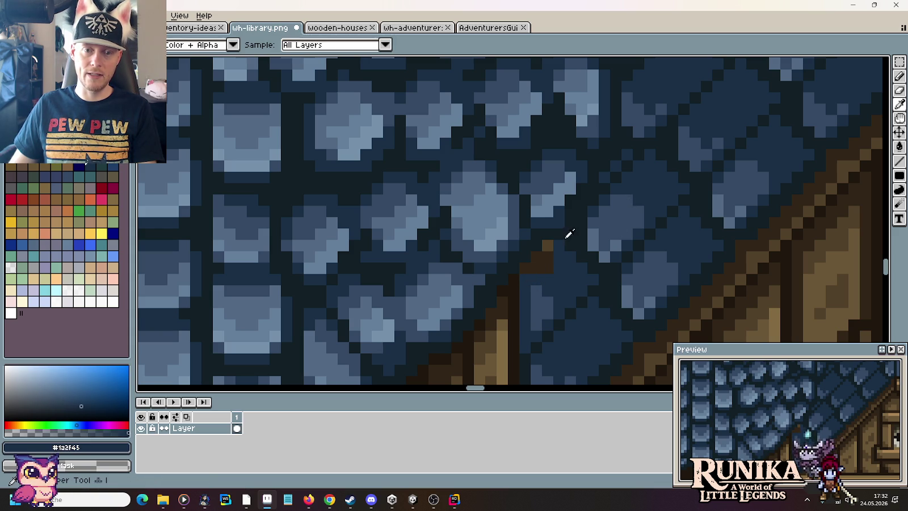
alt+click(577, 230)
mouse_move(527, 265)
mouse_down()
mouse_move(546, 263)
mouse_move(539, 270)
mouse_up()
alt+click(545, 249)
scroll(584, 286, down, 1)
scroll(584, 287, down, 2)
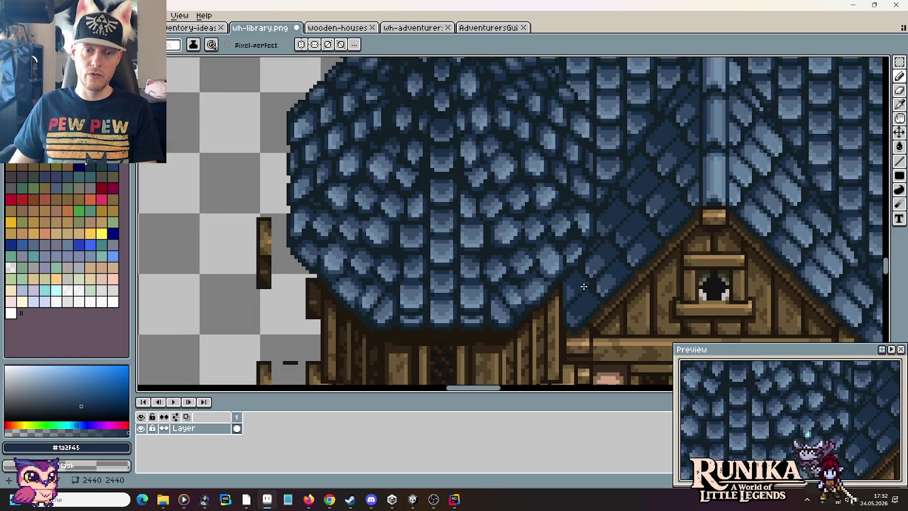
scroll(584, 286, down, 2)
scroll(584, 287, up, 2)
scroll(584, 287, up, 2)
scroll(624, 261, up, 1)
scroll(610, 243, up, 1)
scroll(610, 242, down, 1)
scroll(689, 234, up, 2)
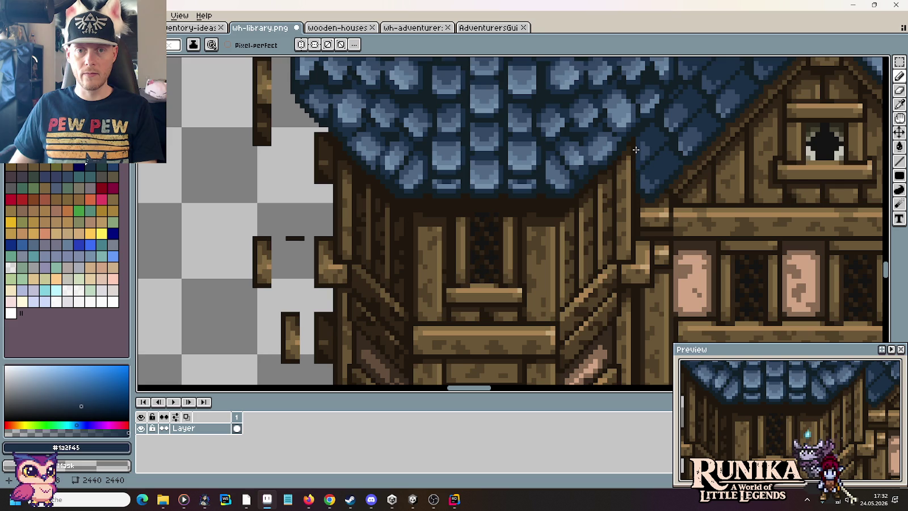
Step: Select the 4×11 wooden trim piece and drag it up-left toward the tower
drag(642, 278, 639, 137)
scroll(638, 136, up, 1)
key(m)
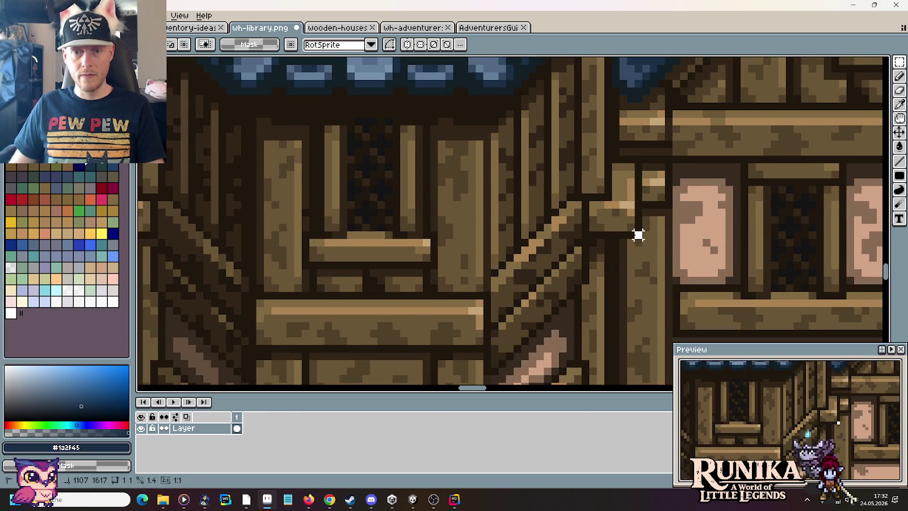
drag(638, 234, 614, 158)
mouse_move(628, 199)
mouse_down()
mouse_move(316, 158)
mouse_move(375, 162)
mouse_move(362, 164)
mouse_up()
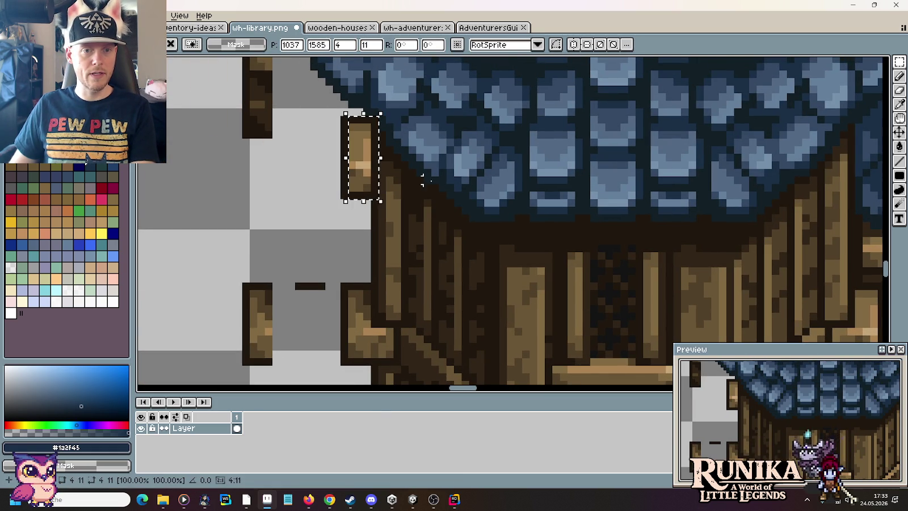
key(Right)
key(Right)
key(Right)
key(Right)
key(Right)
key(Right)
key(Right)
key(Right)
key(Right)
key(Right)
key(Right)
key(Right)
drag(756, 205, 686, 218)
Step: Nudge the trim piece into the tower–wall joint and commit it there
scroll(687, 218, up, 1)
scroll(686, 218, up, 2)
scroll(624, 170, right, 2)
key(Left)
click(609, 116)
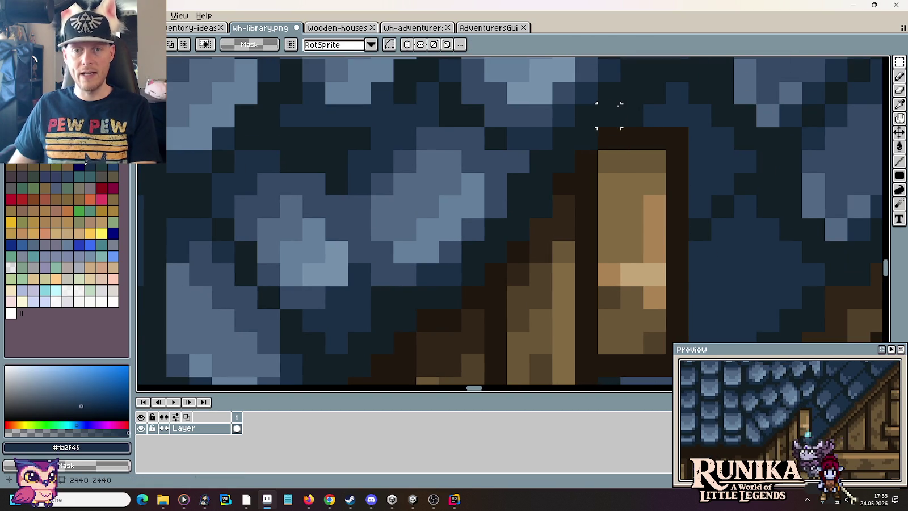
key(b)
alt+click(622, 97)
scroll(614, 148, down, 3)
scroll(621, 168, down, 2)
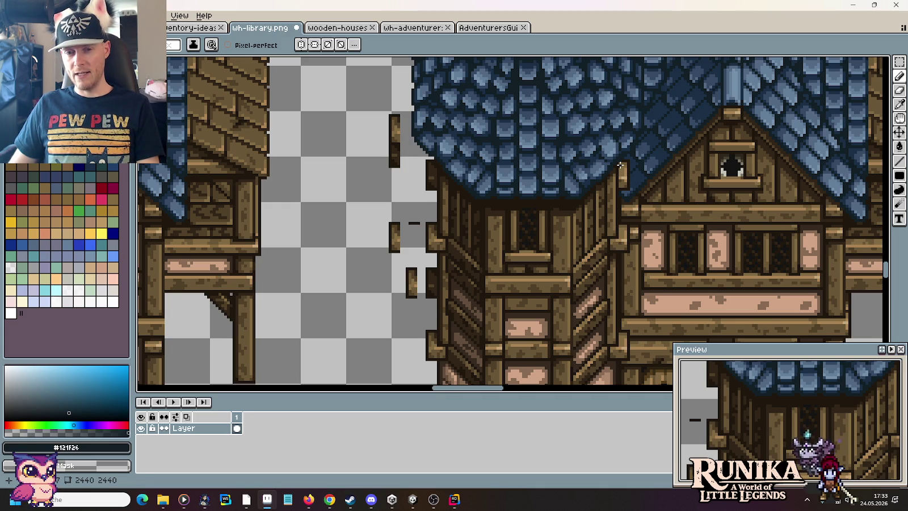
drag(622, 173, 681, 201)
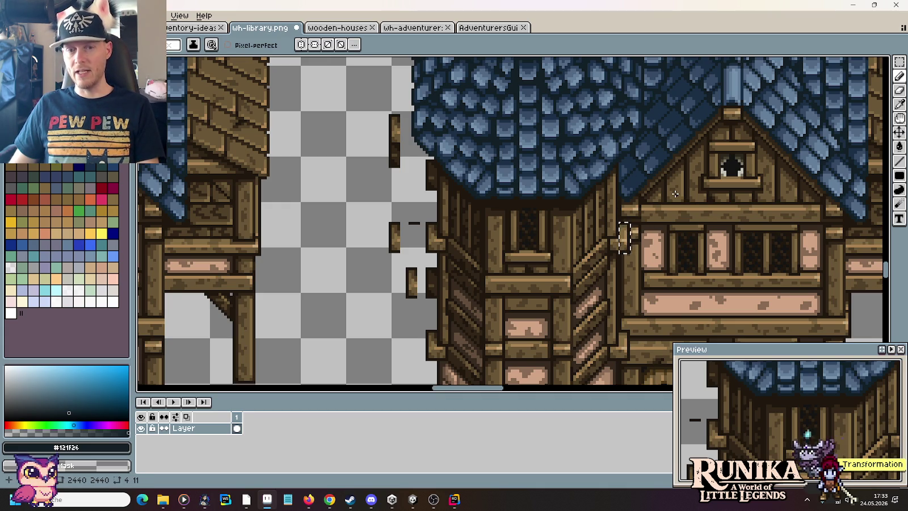
key(Return)
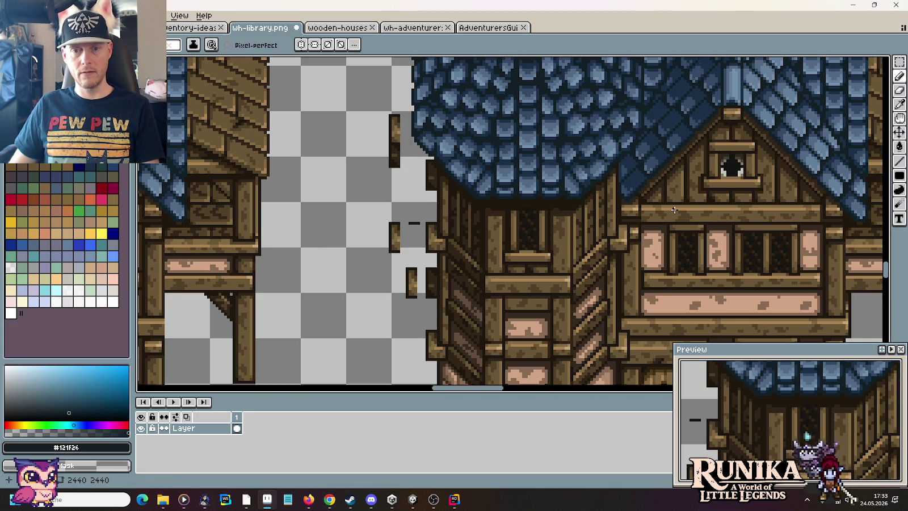
scroll(674, 210, down, 1)
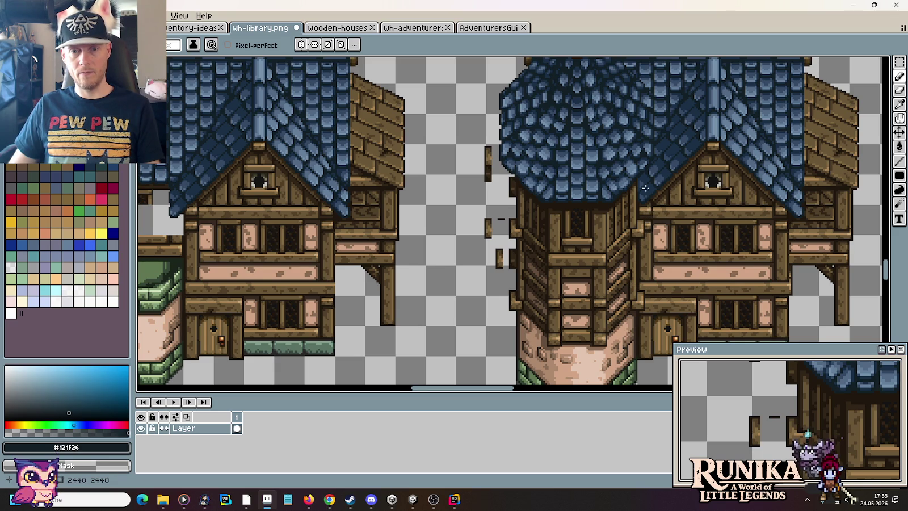
Step: Erase the stray wooden bits to the left of the tower
key(m)
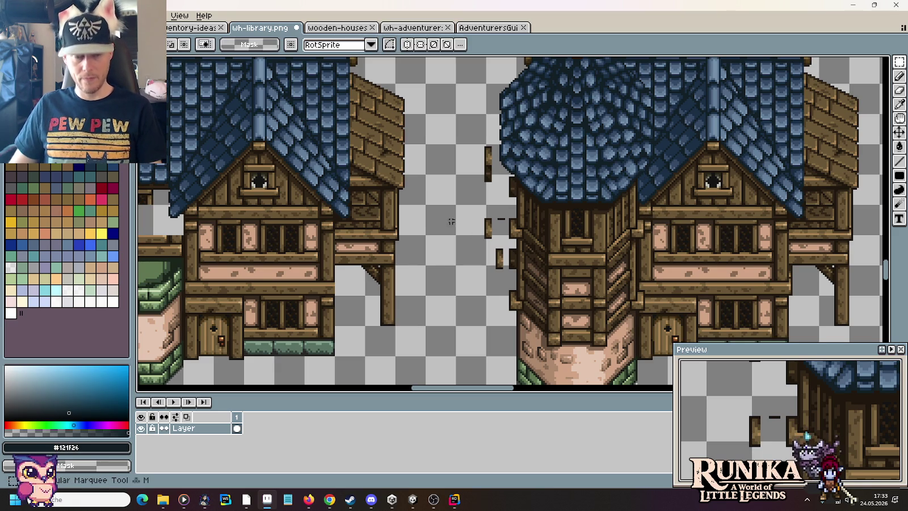
mouse_move(449, 144)
mouse_down()
mouse_move(482, 182)
mouse_move(507, 244)
mouse_move(499, 275)
mouse_move(457, 233)
mouse_up()
click(484, 192)
key(Delete)
key(Delete)
scroll(486, 253, down, 2)
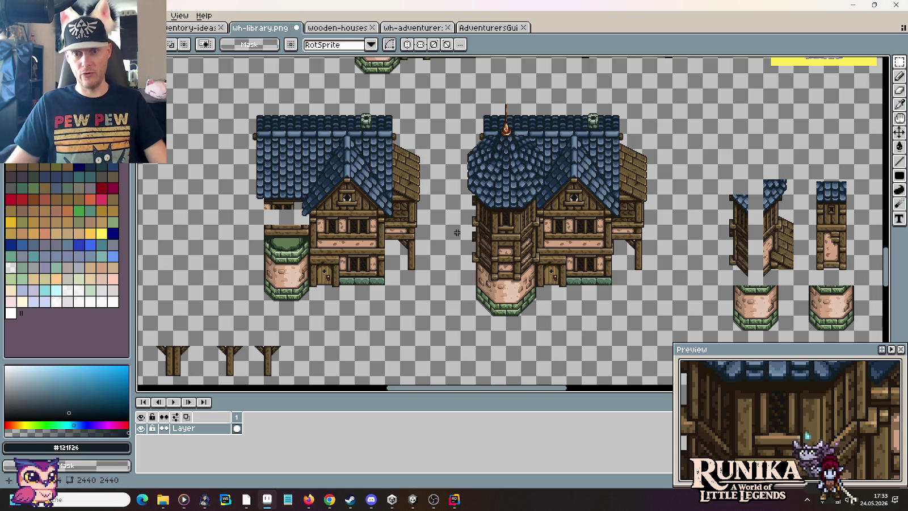
scroll(592, 234, up, 3)
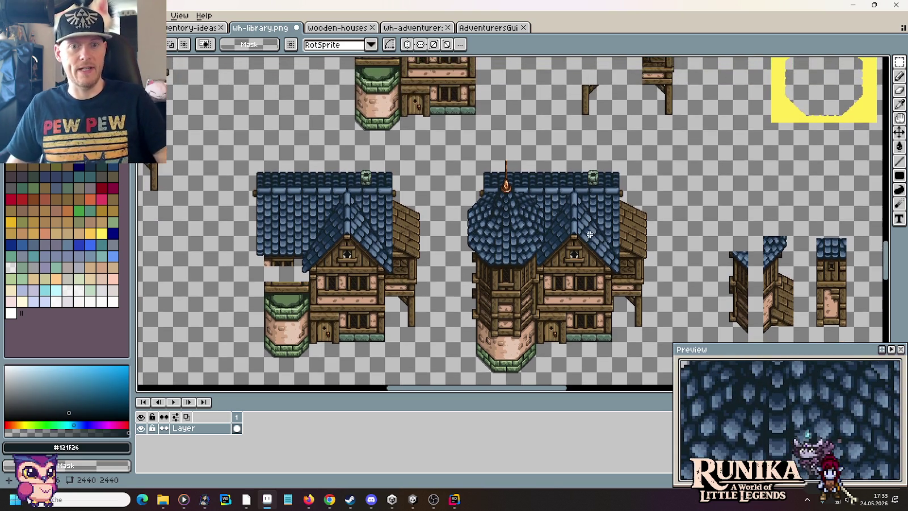
scroll(506, 176, up, 3)
scroll(505, 175, down, 2)
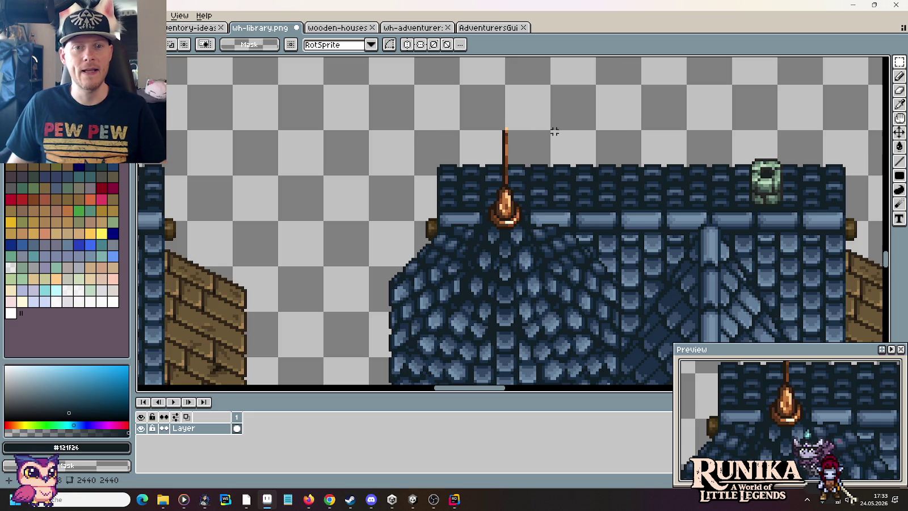
scroll(503, 114, up, 1)
Step: Delete the tip of the tower spire and clear the selection
drag(484, 124, 535, 176)
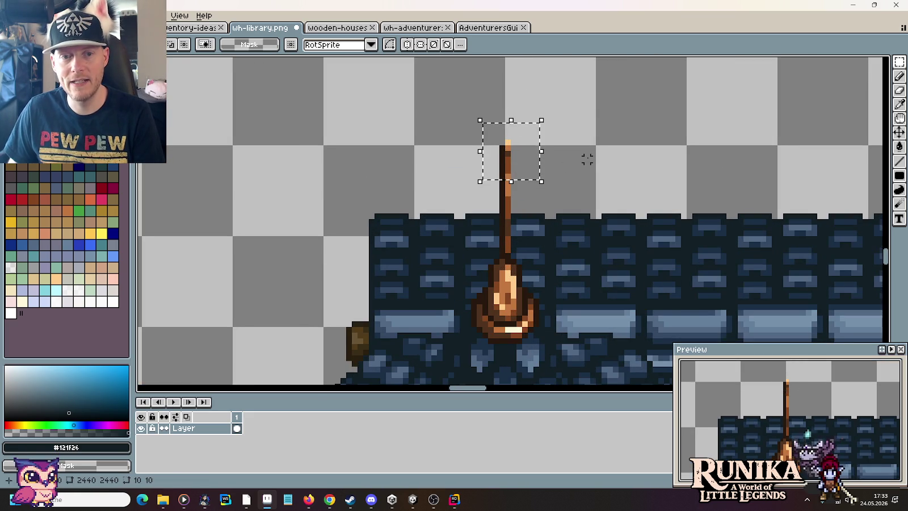
key(ctrl+d)
drag(462, 111, 531, 165)
key(Delete)
key(ctrl+d)
scroll(576, 159, down, 1)
scroll(575, 160, down, 1)
scroll(575, 160, down, 1)
drag(674, 256, 579, 223)
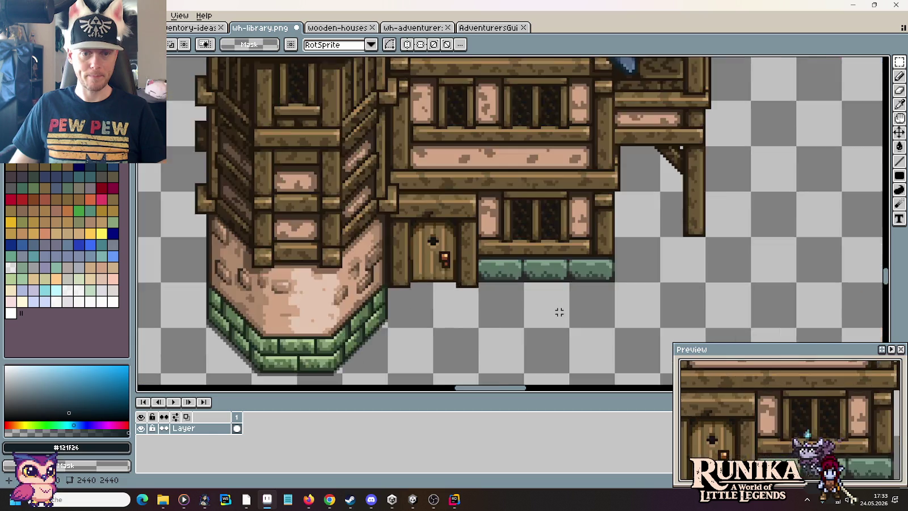
scroll(557, 310, up, 5)
Step: Sample black and draw a black line under the green foundation stones
drag(502, 307, 536, 227)
key(i)
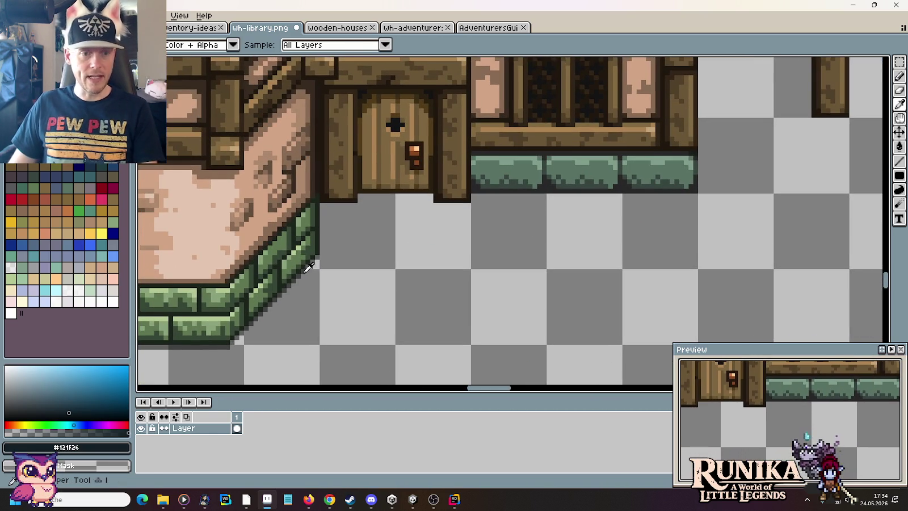
click(279, 295)
key(b)
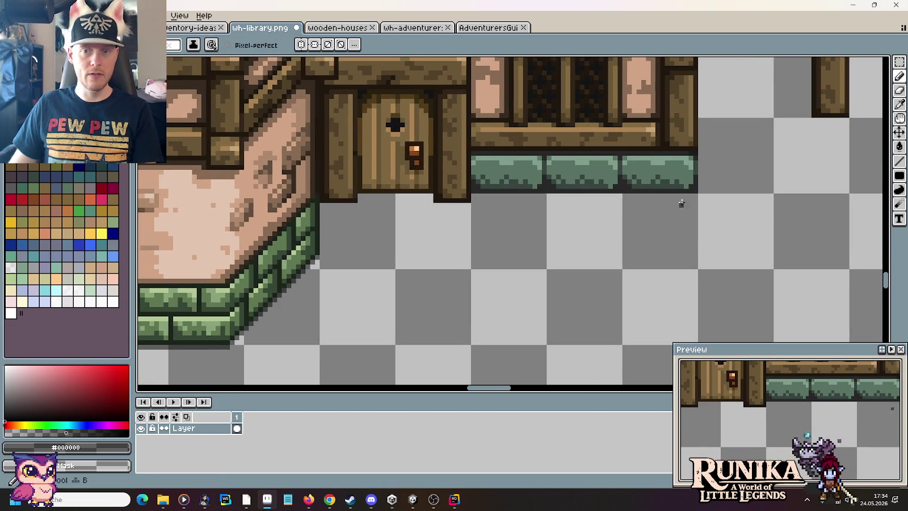
drag(693, 197, 472, 196)
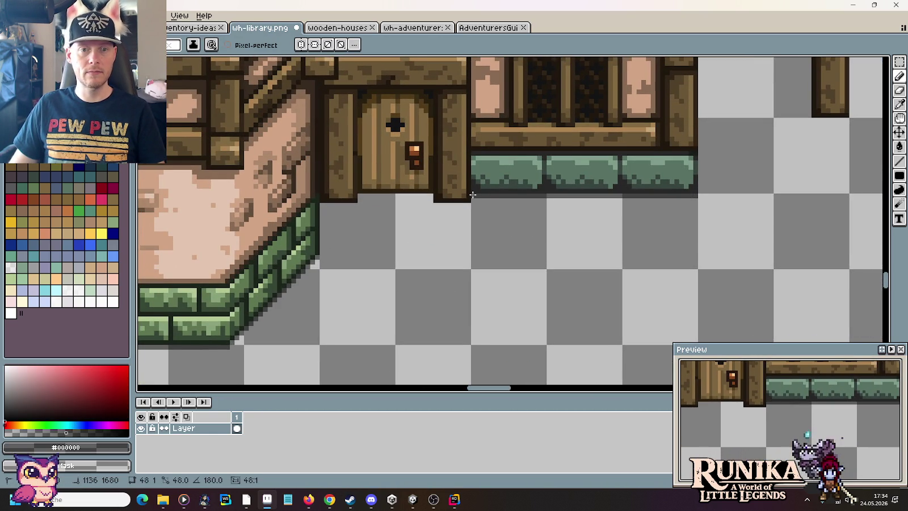
Step: Draw a grey shadow line beneath the door and save wh-library.png
scroll(746, 211, up, 1)
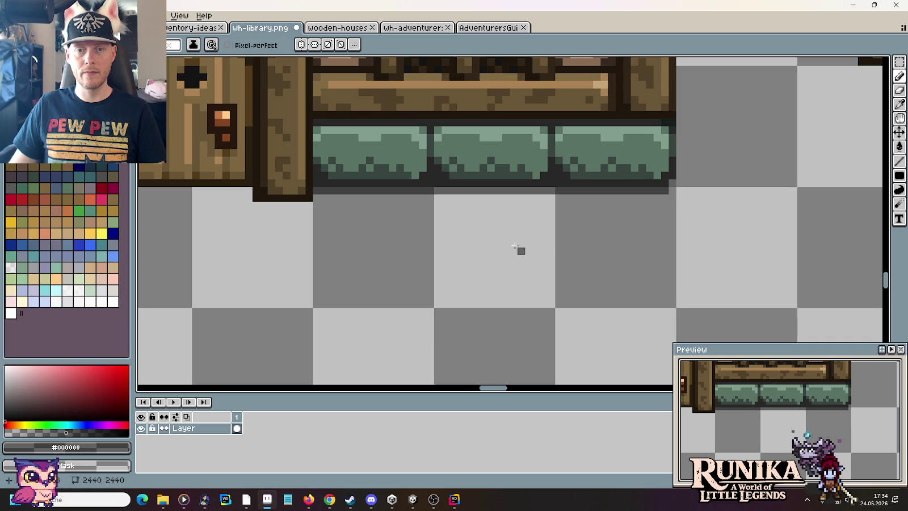
scroll(548, 253, left, 5)
drag(629, 225, 450, 207)
scroll(455, 209, down, 6)
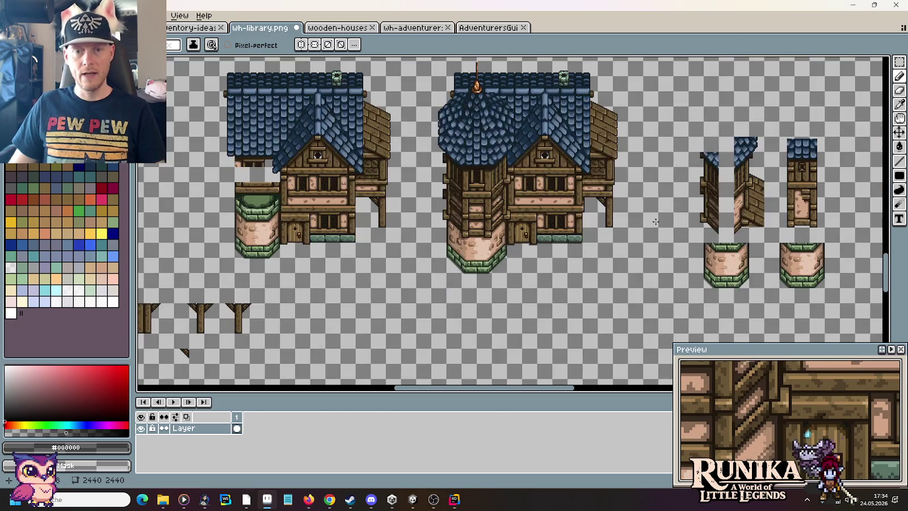
key(m)
key(ctrl+s)
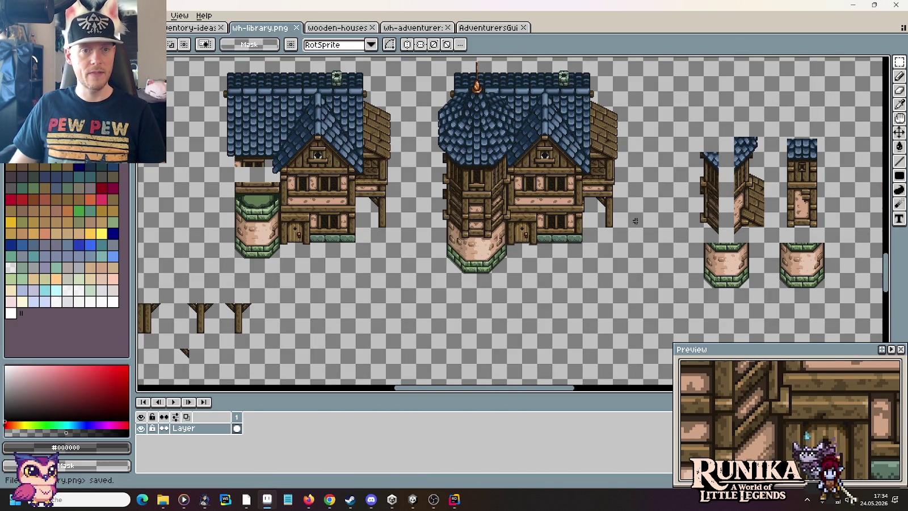
scroll(624, 218, down, 4)
scroll(600, 216, up, 3)
scroll(655, 252, up, 2)
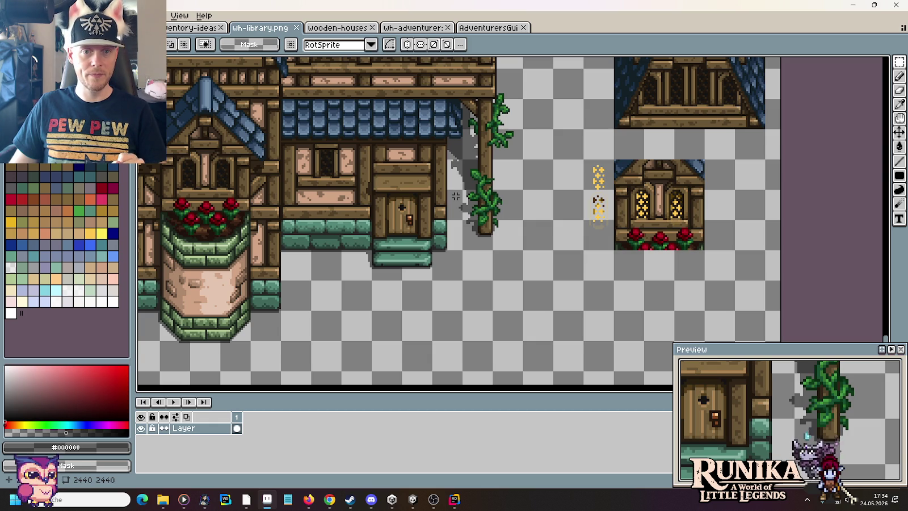
scroll(456, 196, down, 1)
scroll(456, 195, down, 1)
scroll(545, 247, up, 2)
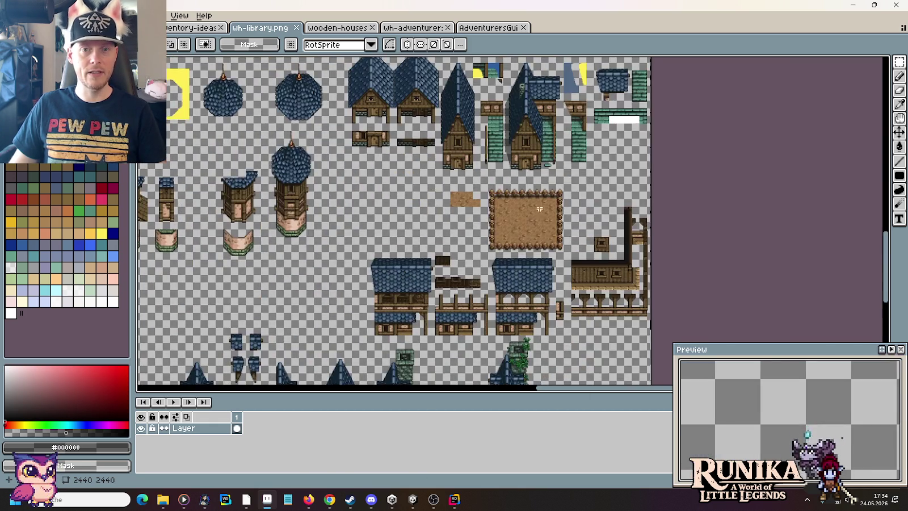
scroll(545, 246, up, 3)
scroll(510, 170, up, 3)
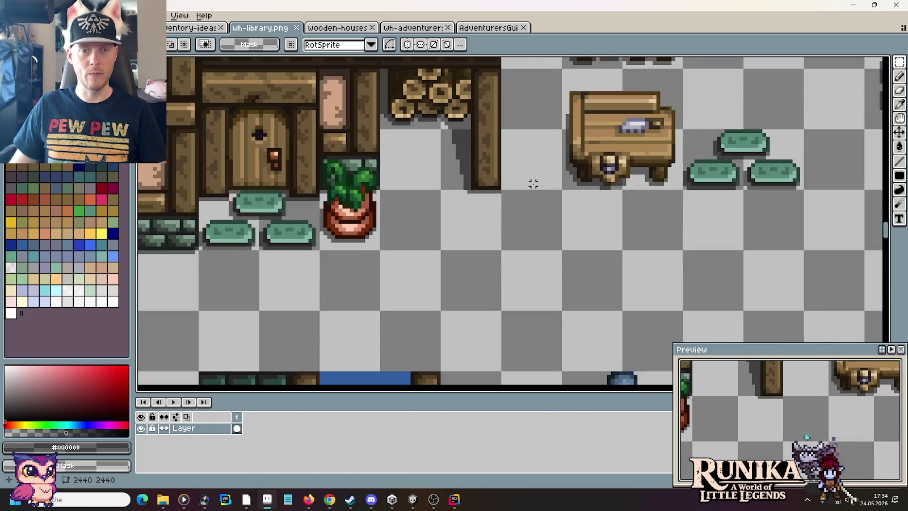
scroll(580, 277, up, 1)
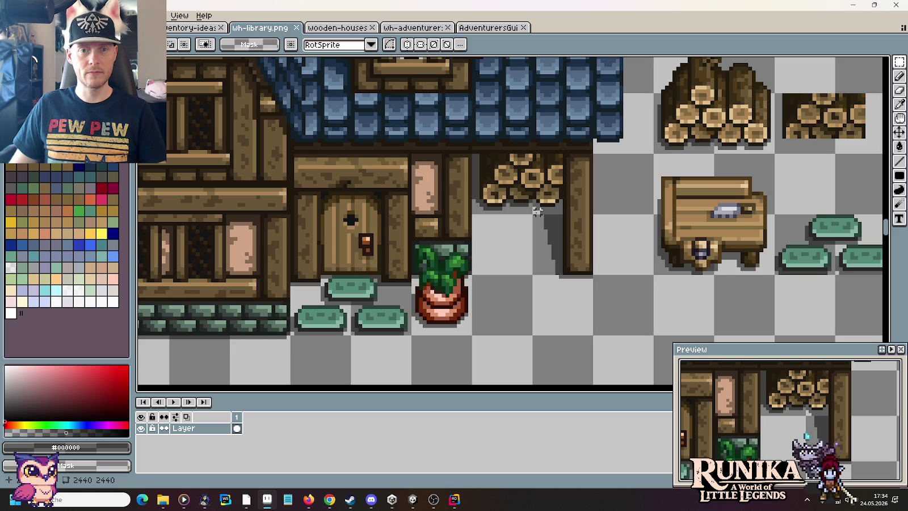
scroll(489, 178, down, 1)
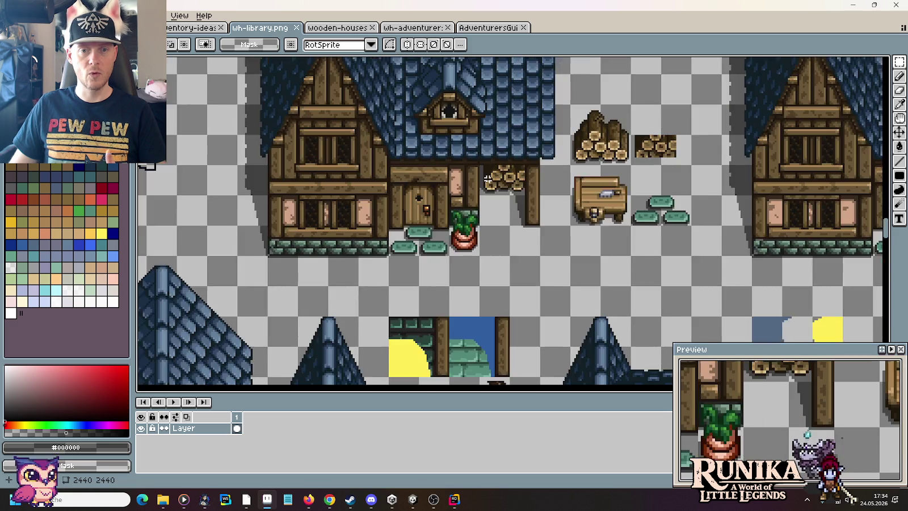
scroll(489, 178, down, 1)
scroll(634, 270, up, 1)
scroll(640, 242, up, 2)
drag(750, 325, 598, 203)
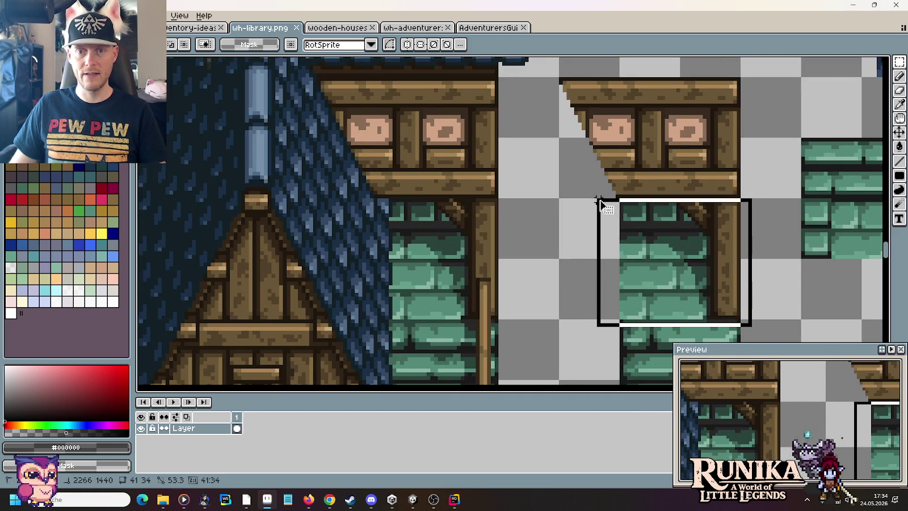
Step: Paste the green brick wall piece and set it inside the wooden porch frame
scroll(659, 243, down, 1)
scroll(675, 253, down, 1)
scroll(684, 250, left, 5)
scroll(624, 252, left, 5)
scroll(581, 254, up, 2)
scroll(582, 254, up, 1)
key(ctrl+v)
mouse_move(557, 254)
mouse_down()
mouse_move(517, 185)
mouse_move(465, 184)
mouse_up()
key(Return)
Step: Pick the dark colour and paint a dark row along the wall's bottom edge
scroll(576, 216, left, 5)
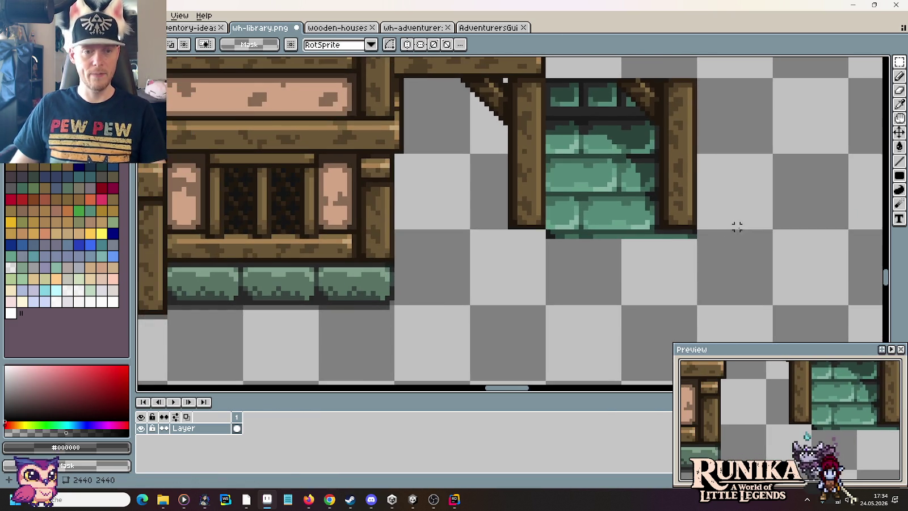
key(i)
scroll(547, 233, up, 1)
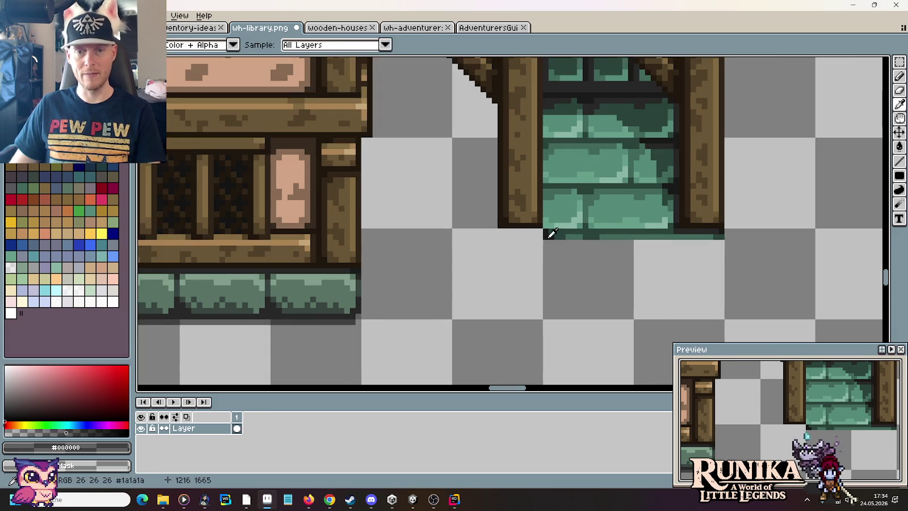
scroll(561, 299, up, 1)
scroll(558, 304, up, 1)
key(b)
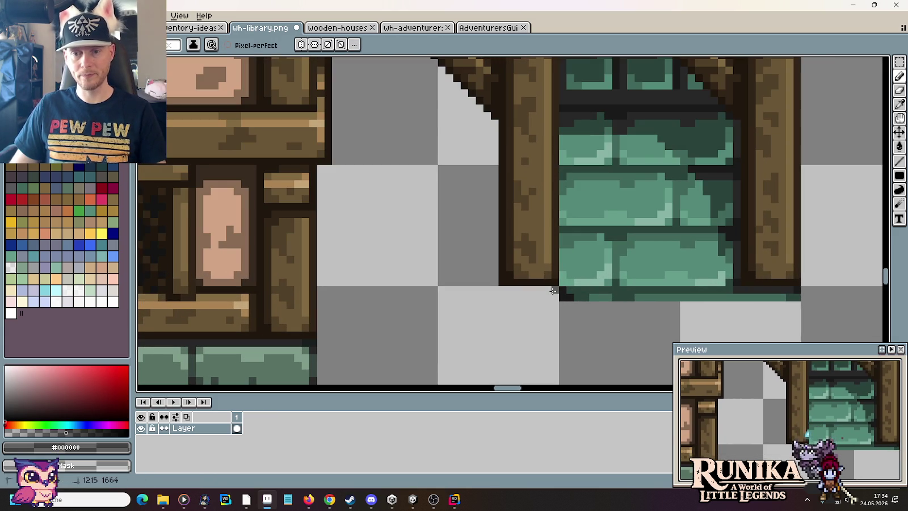
drag(553, 291, 494, 290)
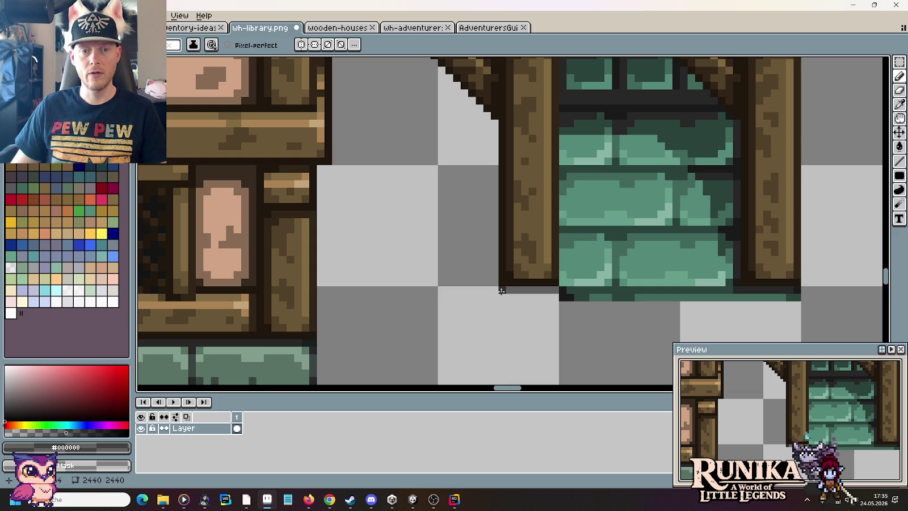
Step: Draw a curved dark outline from the beam up-left and across the wall
drag(492, 278, 480, 199)
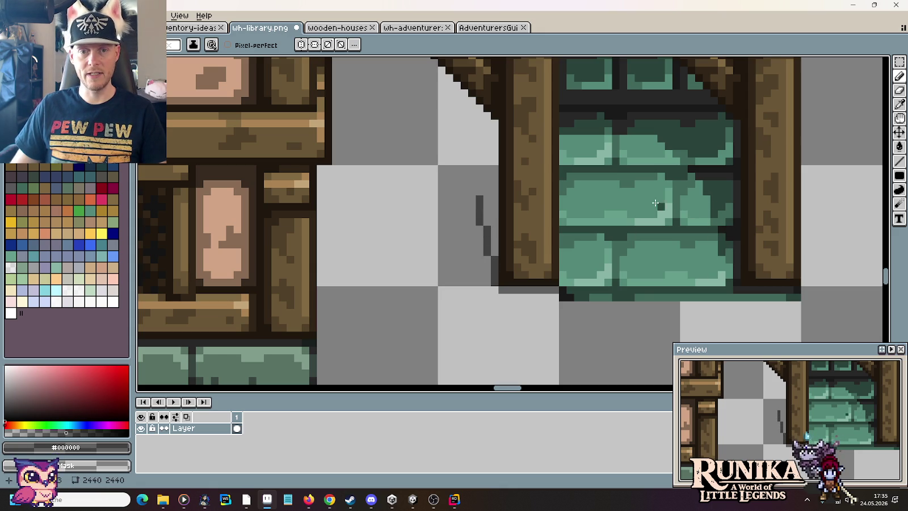
key(m)
drag(793, 278, 443, 207)
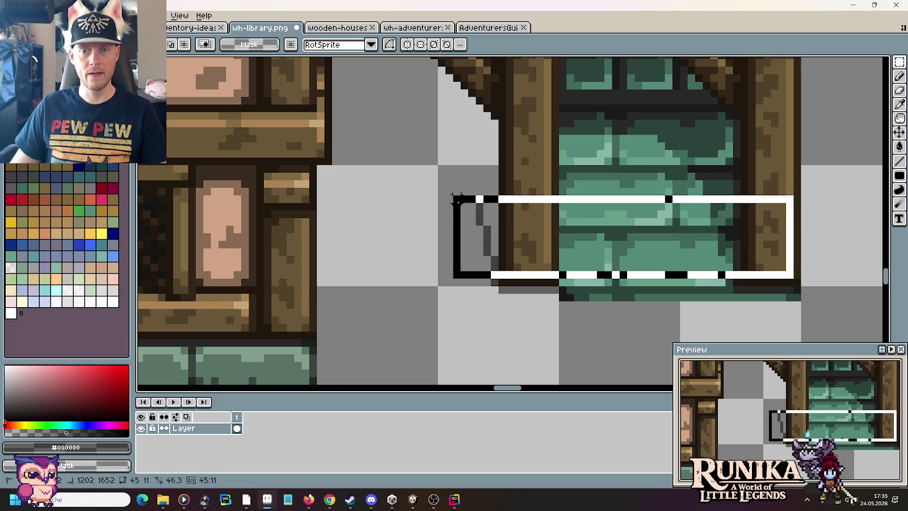
key(ctrl+d)
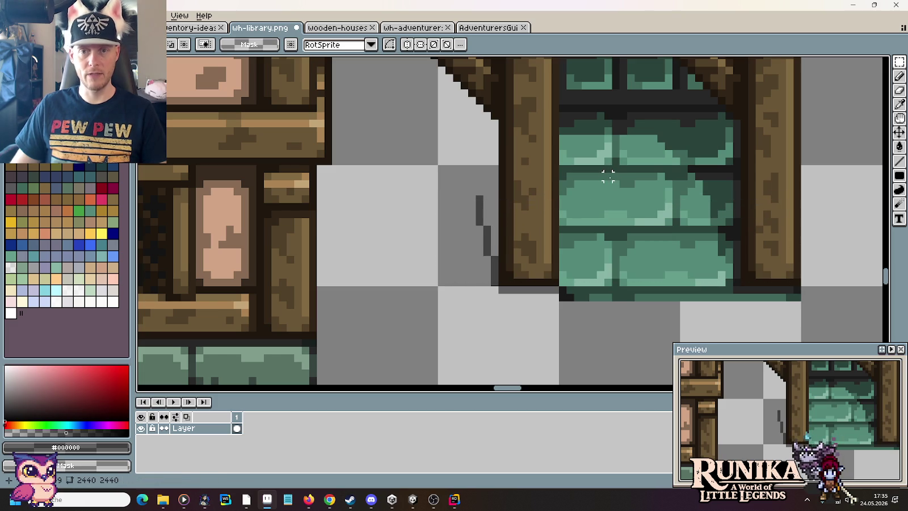
key(b)
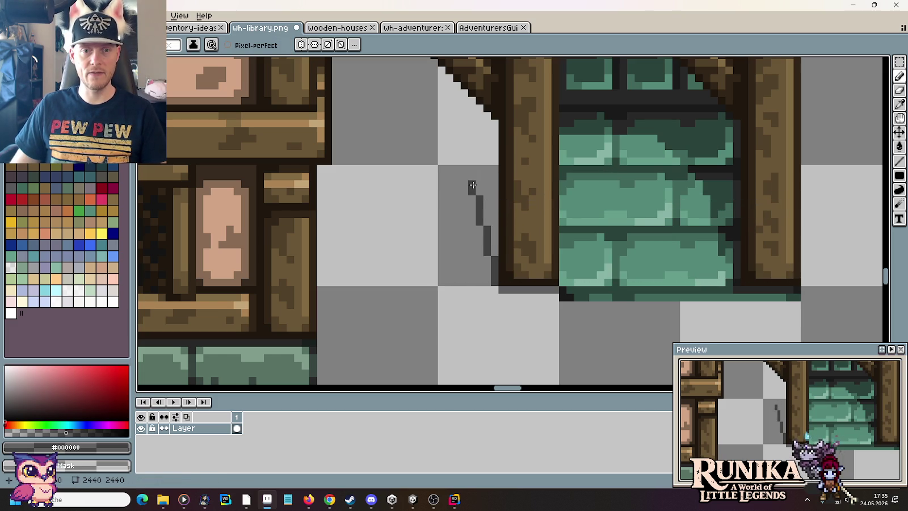
drag(464, 176, 435, 146)
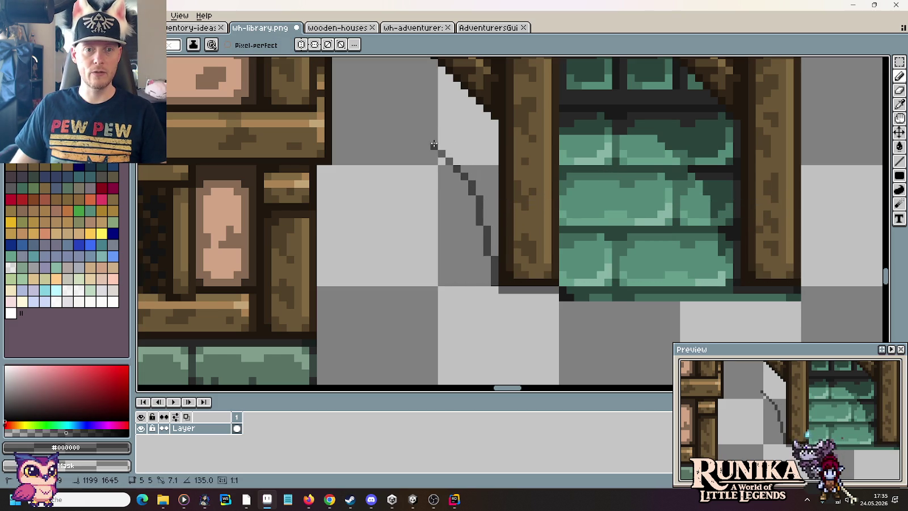
click(487, 153)
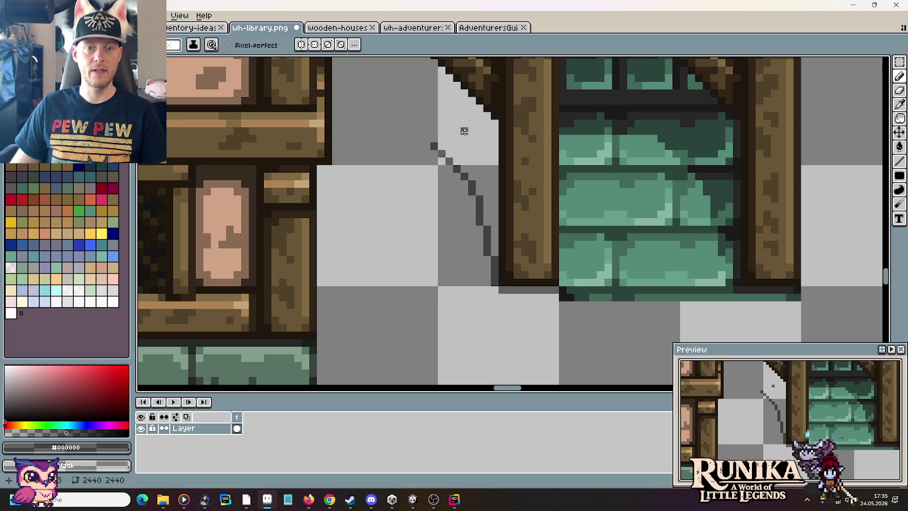
drag(426, 139, 358, 144)
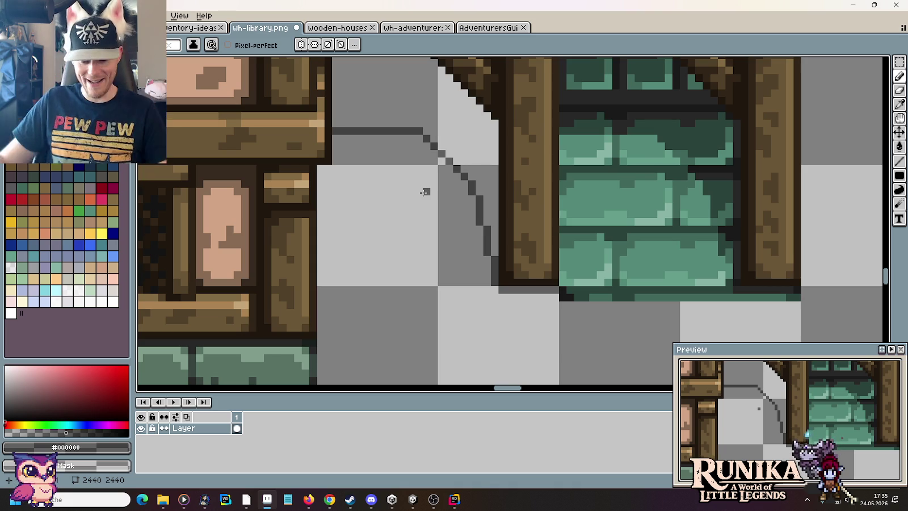
Step: Bucket-fill the enclosed shadow area with darker grey
scroll(557, 209, down, 1)
key(g)
click(476, 145)
key(b)
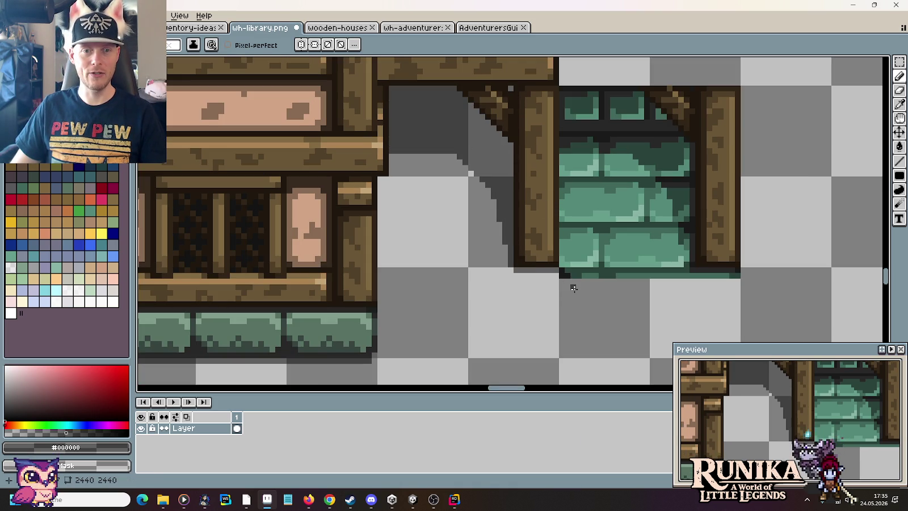
scroll(574, 287, down, 1)
Step: Delete the green brick wall piece to open the porch side
key(m)
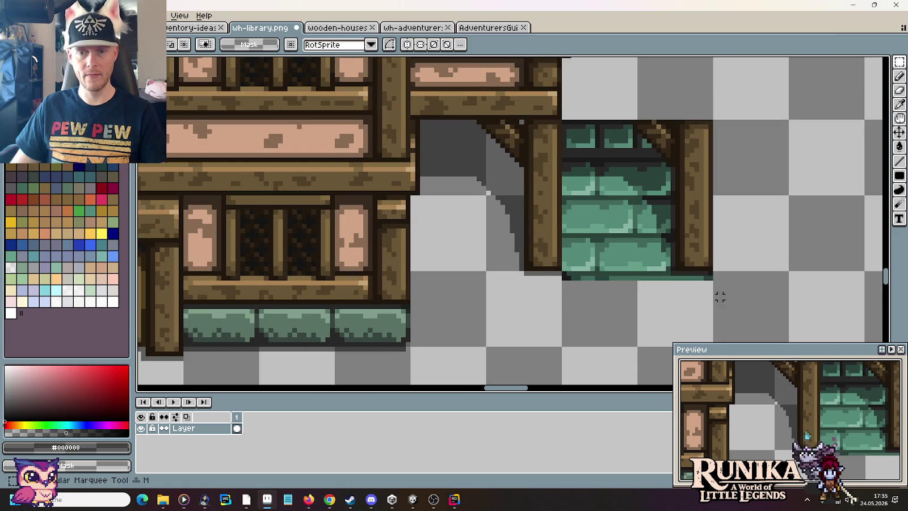
mouse_move(748, 310)
mouse_down()
mouse_move(653, 163)
mouse_move(563, 112)
mouse_up()
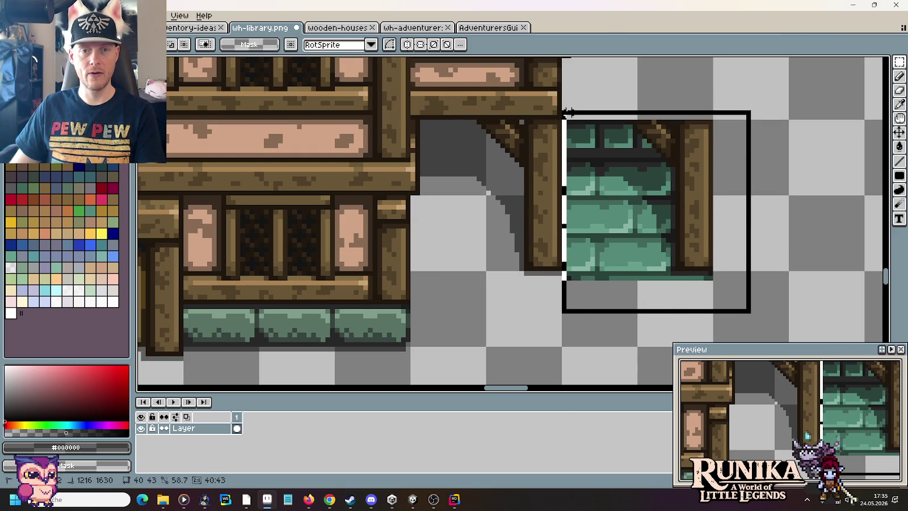
key(Delete)
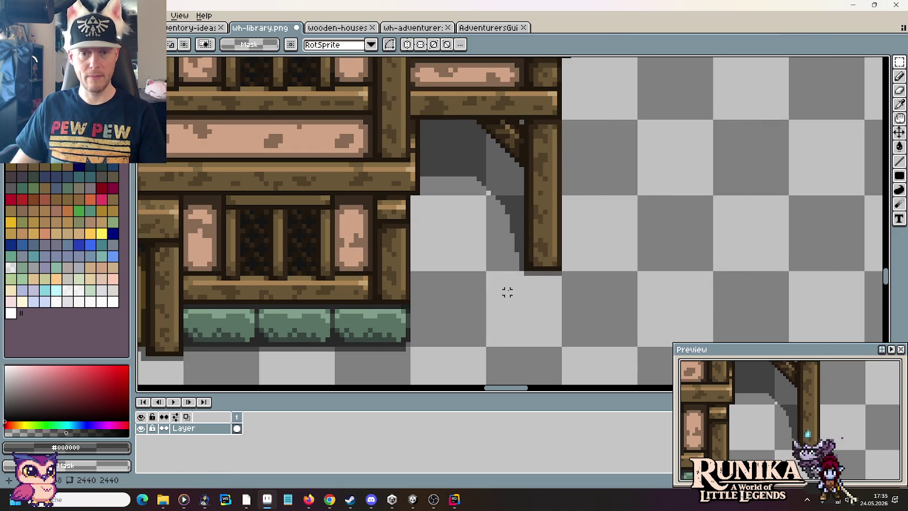
scroll(508, 292, down, 1)
scroll(565, 243, up, 3)
Step: Add a dark pixel under the pillar base and save wh-library.png
key(b)
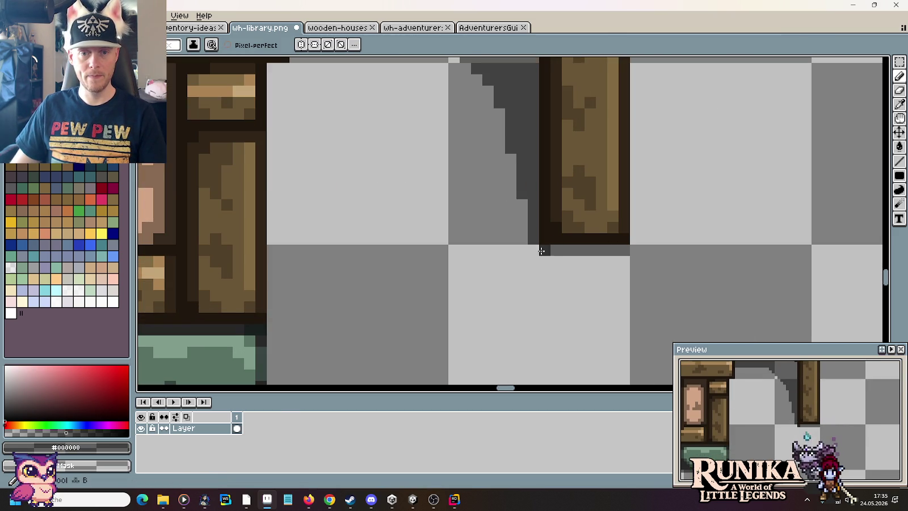
click(536, 250)
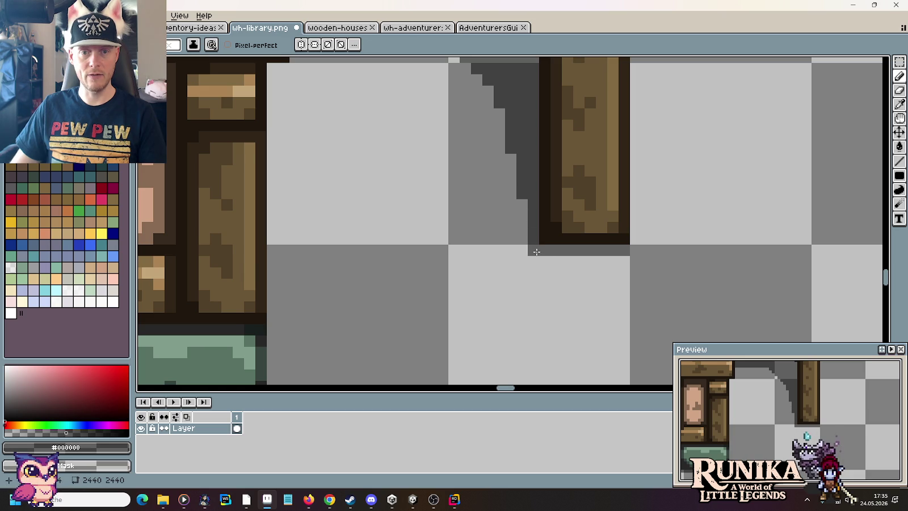
scroll(589, 296, down, 3)
scroll(588, 299, down, 2)
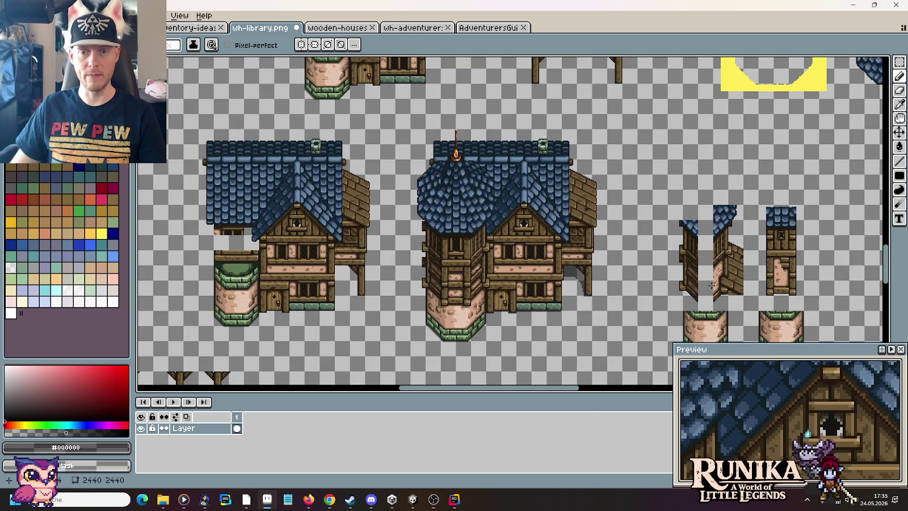
key(ctrl+s)
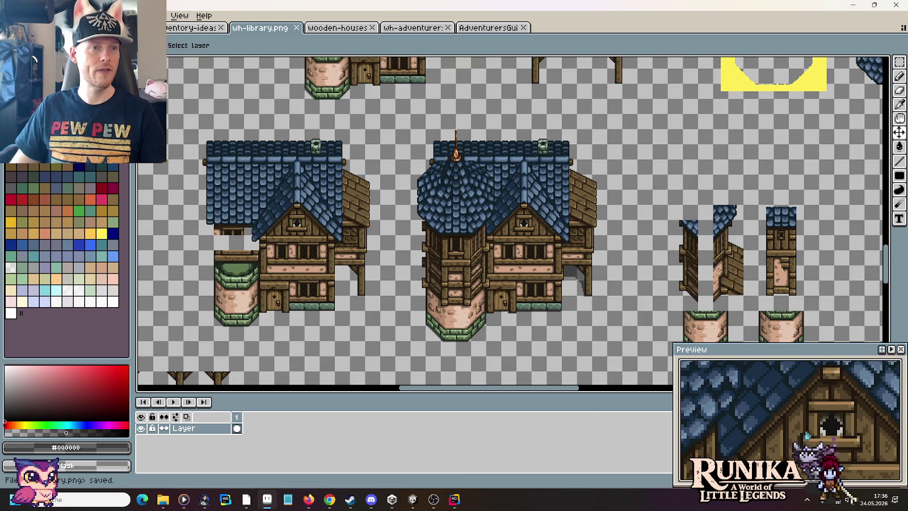
click(85, 50)
Step: Open ulan-mor-city-wall.png and pan to its wooden-roof stone houses
click(85, 38)
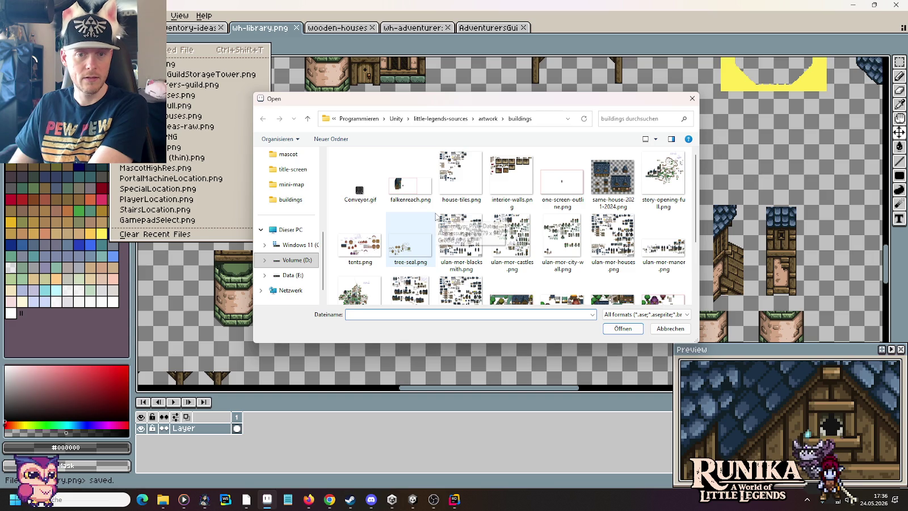
double_click(543, 221)
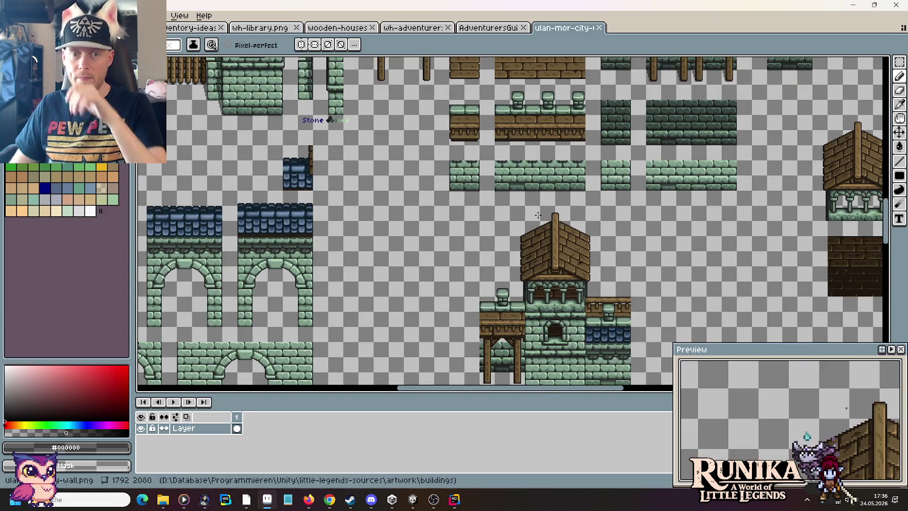
scroll(639, 345, up, 2)
scroll(638, 345, up, 1)
drag(638, 345, 496, 194)
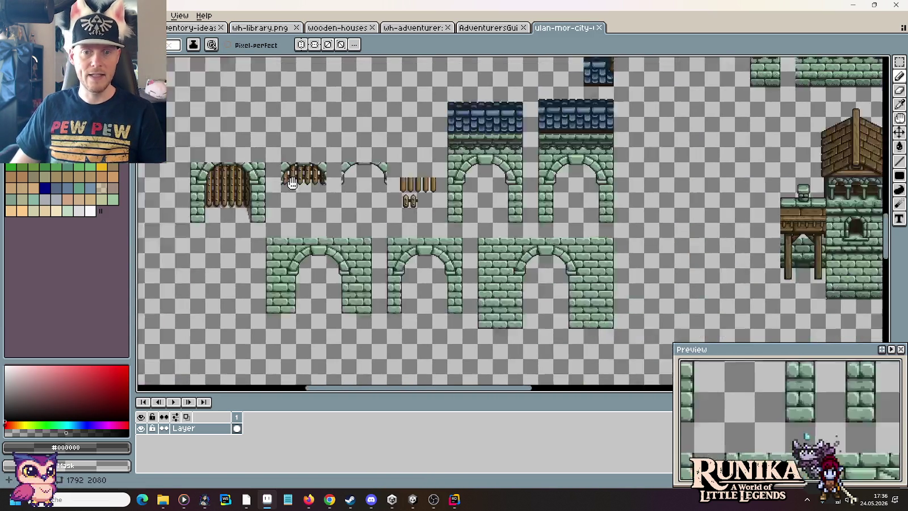
scroll(554, 227, down, 3)
drag(531, 109, 486, 219)
Step: Browse the city-wall reference, then switch to the adventurers guild sheet
scroll(486, 219, up, 4)
scroll(382, 296, left, 3)
scroll(522, 224, up, 1)
scroll(522, 225, up, 1)
scroll(522, 224, up, 1)
scroll(522, 224, down, 2)
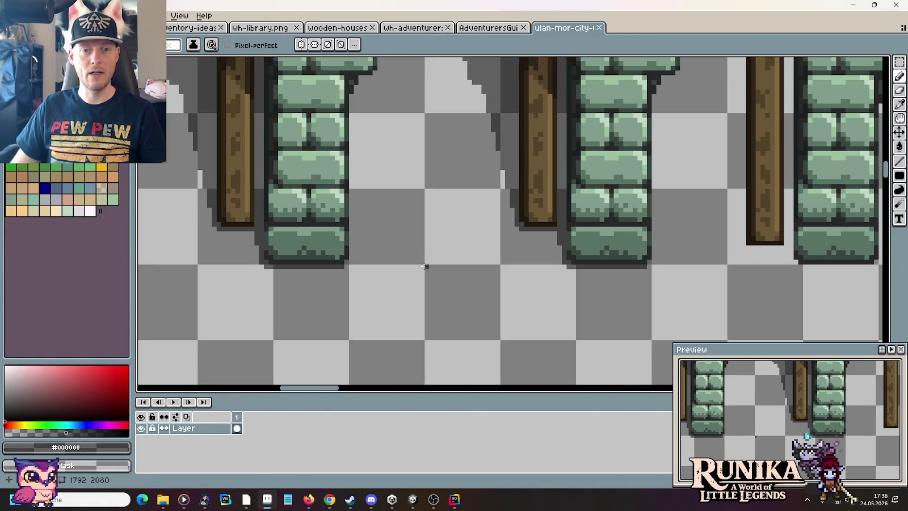
scroll(450, 275, left, 1)
scroll(462, 255, left, 2)
scroll(462, 256, up, 1)
click(485, 31)
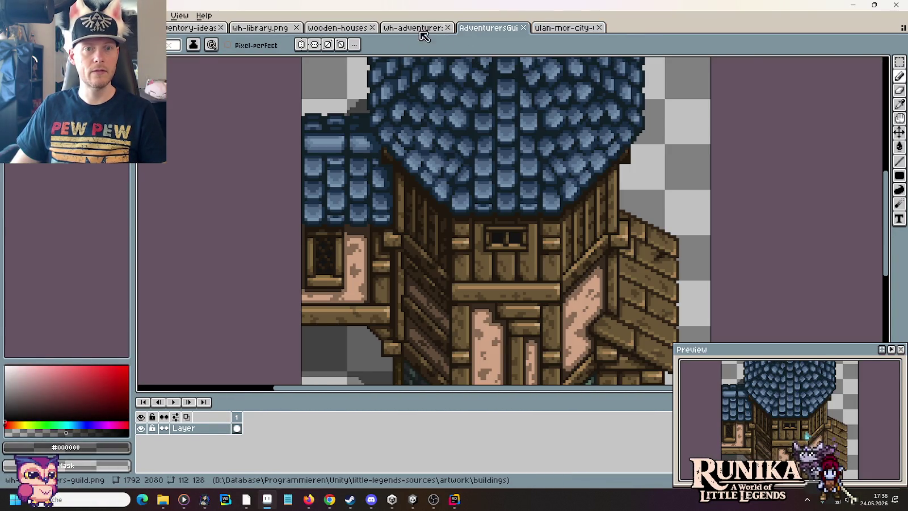
Step: Switch back to wh-library.png and pencil one pixel at the open porch corner
click(397, 29)
click(339, 28)
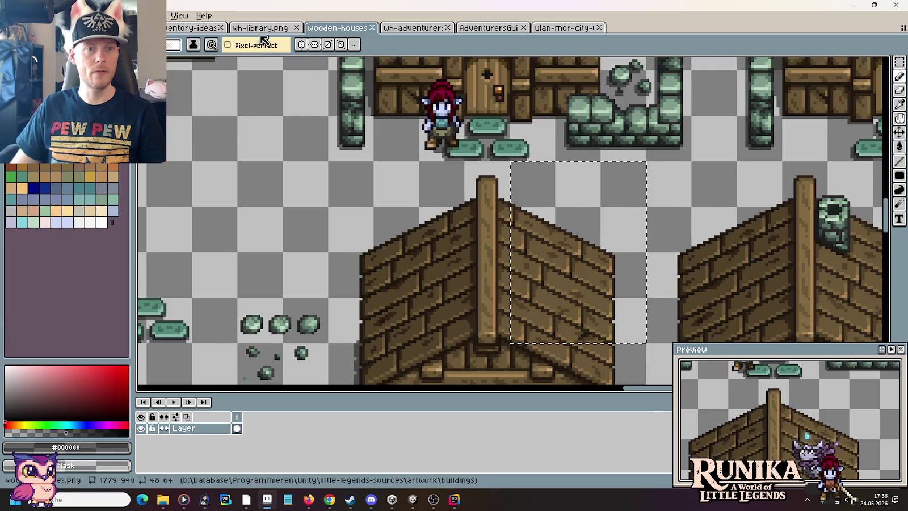
click(261, 28)
scroll(575, 316, up, 3)
scroll(593, 305, up, 3)
click(484, 209)
scroll(511, 250, down, 2)
scroll(549, 294, down, 2)
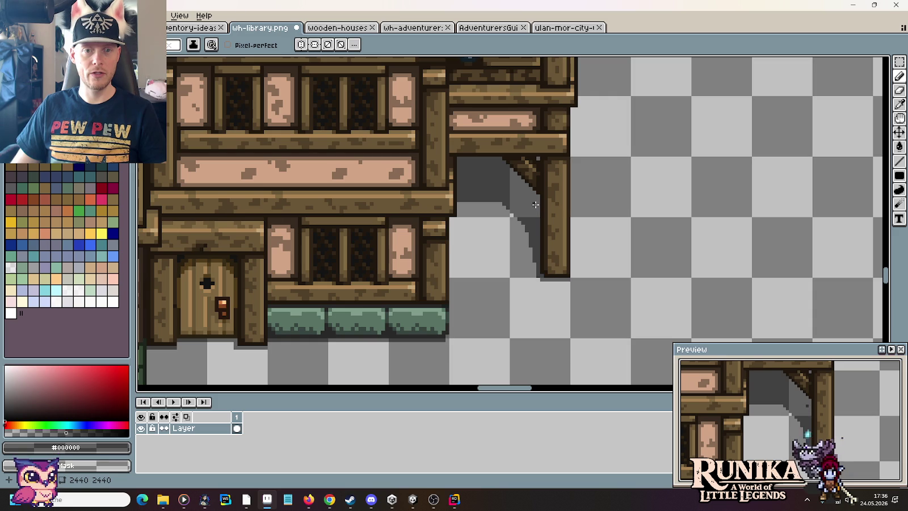
scroll(536, 205, down, 2)
scroll(535, 205, up, 2)
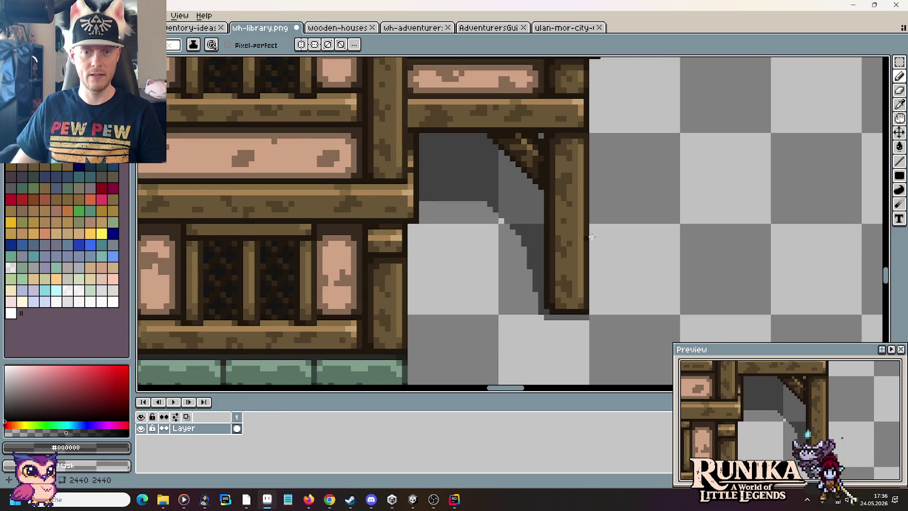
scroll(537, 194, down, 2)
scroll(525, 220, down, 1)
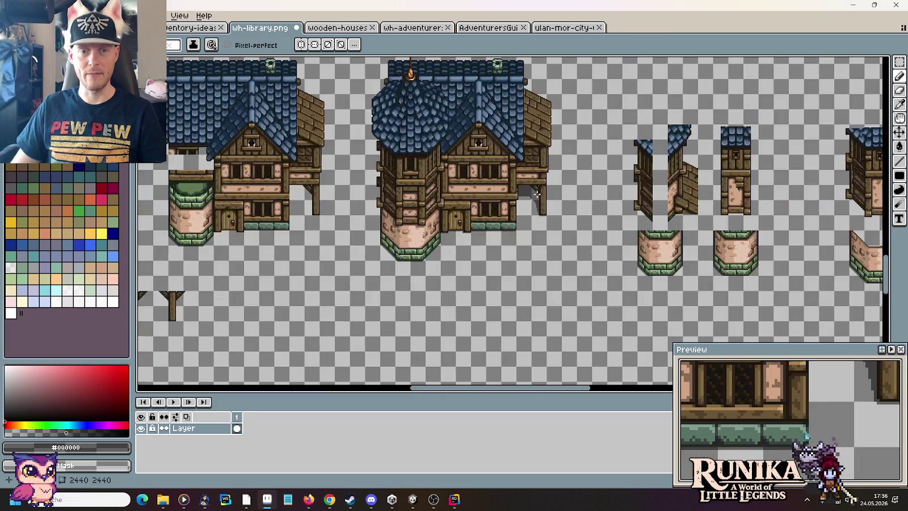
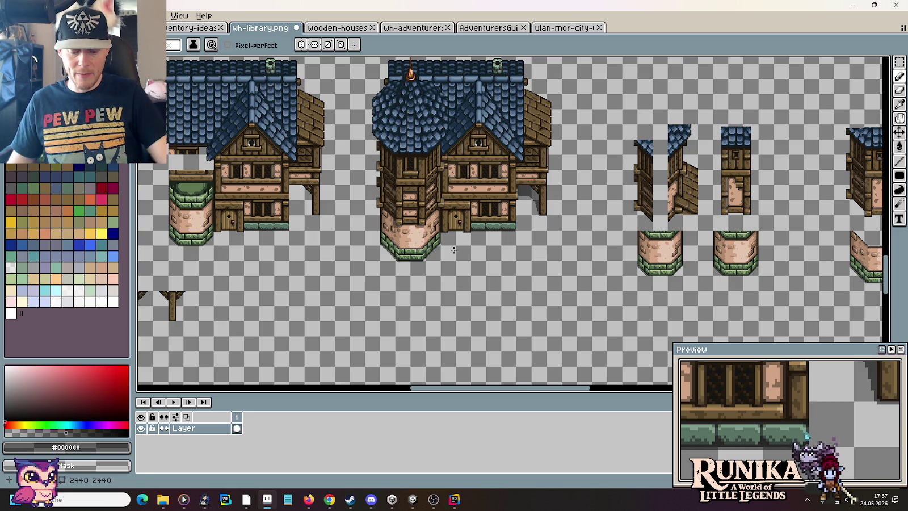
Step: Marquee the tower's stone base, then the tower and house front, to check their extents
key(m)
drag(378, 242, 443, 262)
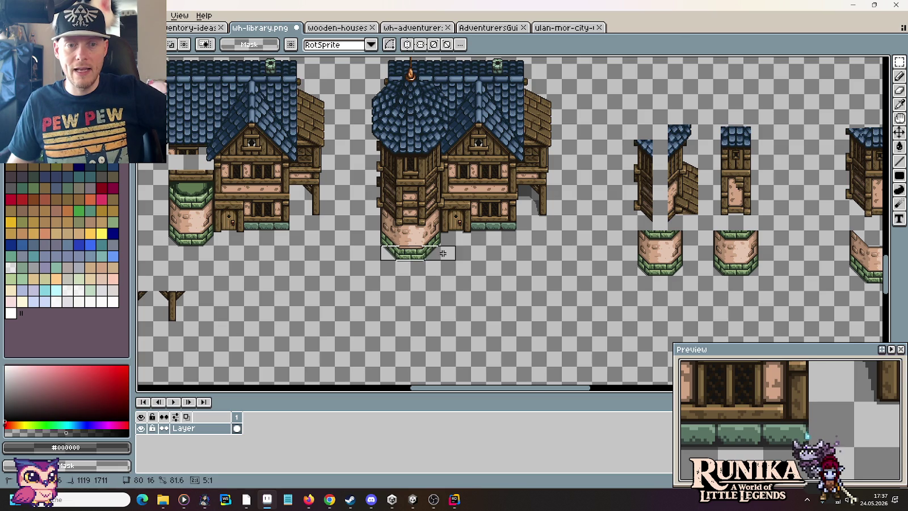
click(502, 262)
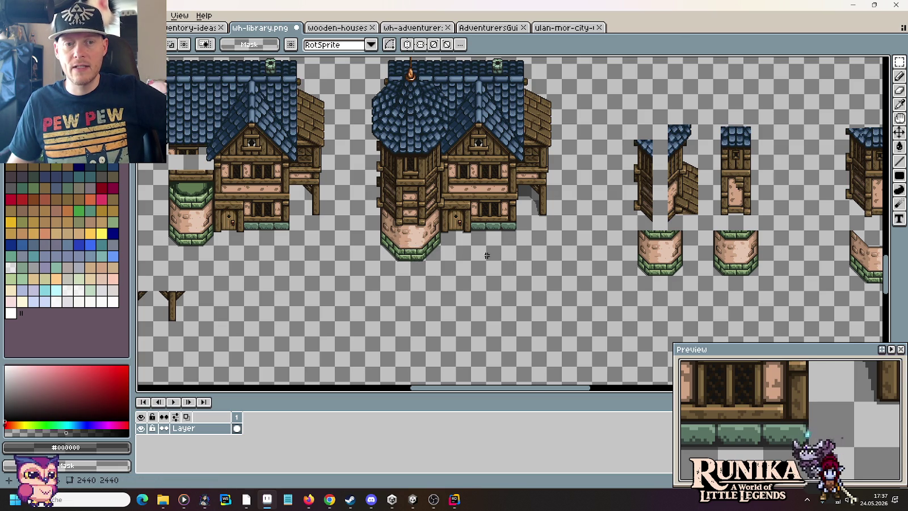
drag(381, 245, 542, 170)
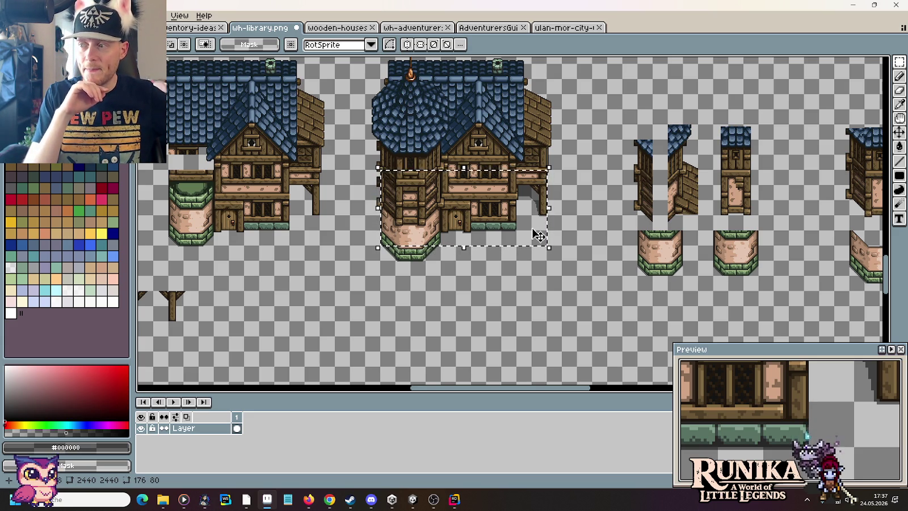
click(541, 193)
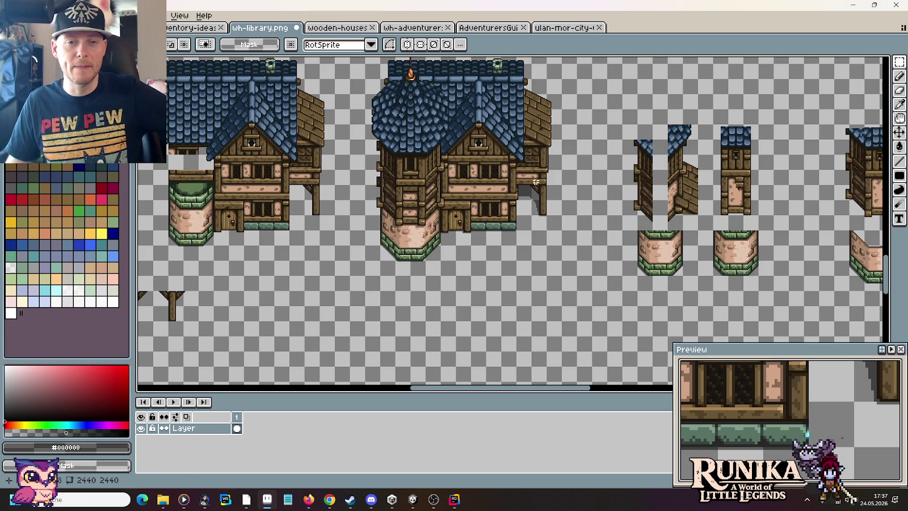
Step: Draw a thin grey shadow line rising beside the tower's stone base with the pencil
drag(541, 193, 565, 257)
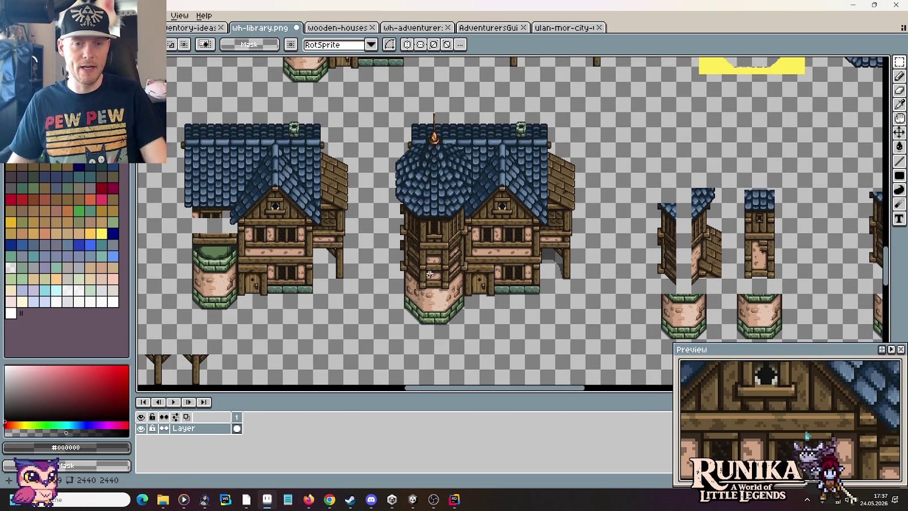
scroll(380, 323, up, 4)
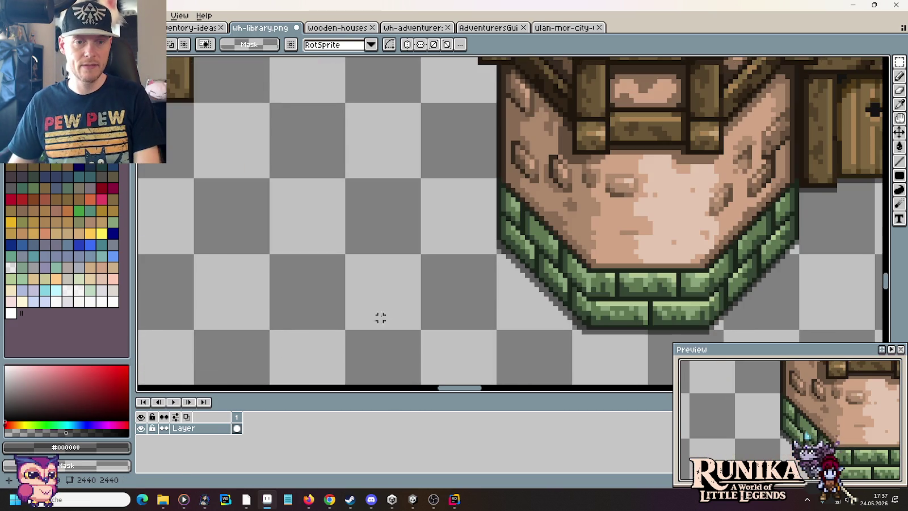
key(b)
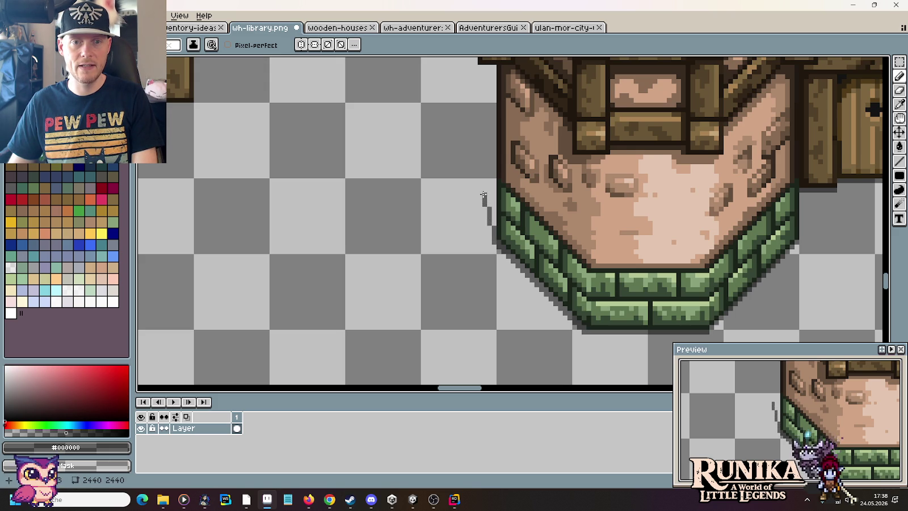
drag(483, 196, 480, 170)
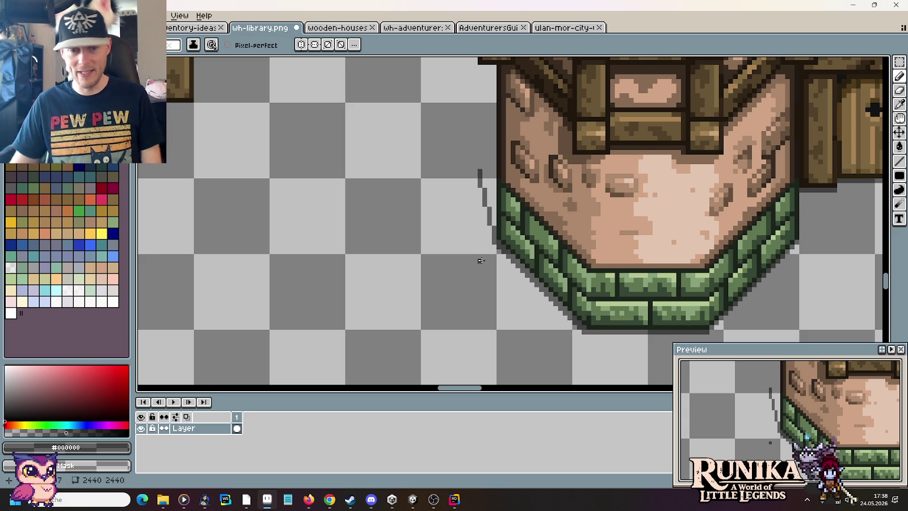
Step: Marquee the tower from base to roof to measure its height, then deselect
scroll(475, 243, down, 1)
scroll(475, 242, down, 1)
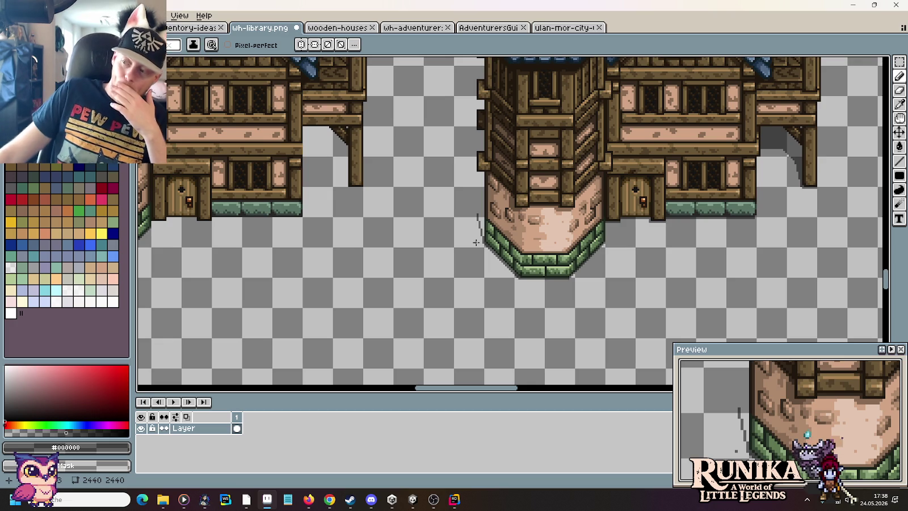
key(m)
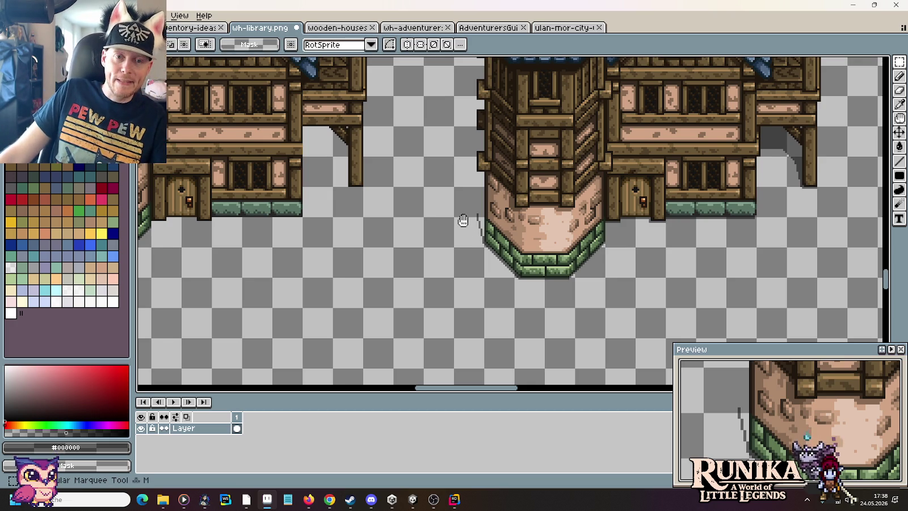
drag(466, 219, 527, 315)
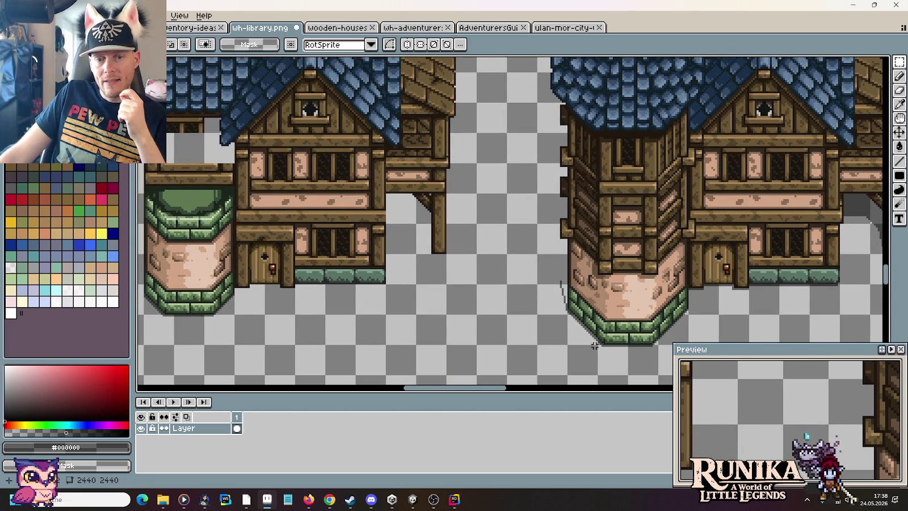
drag(605, 342, 620, 121)
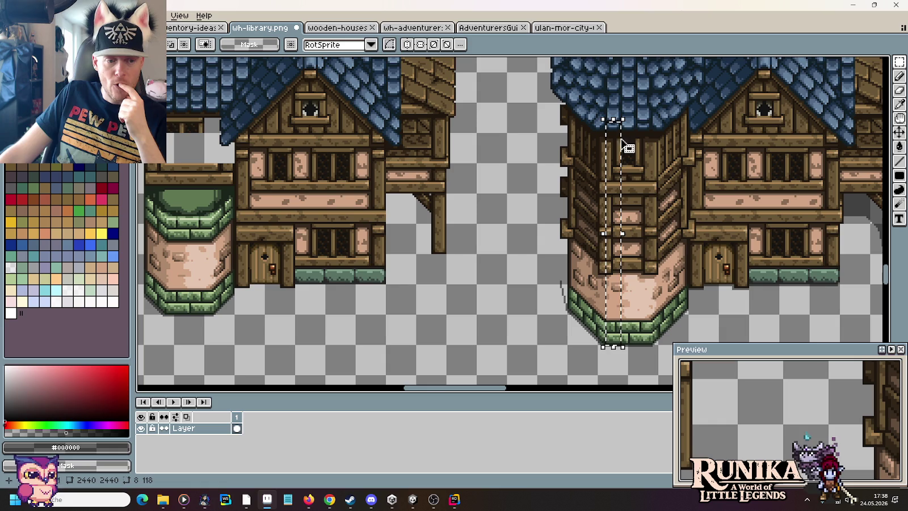
key(ctrl+d)
Step: Launch Rechner from Windows search, compute 118 × 0,65 = 76,7, and close it
key(super)
text(rechner)
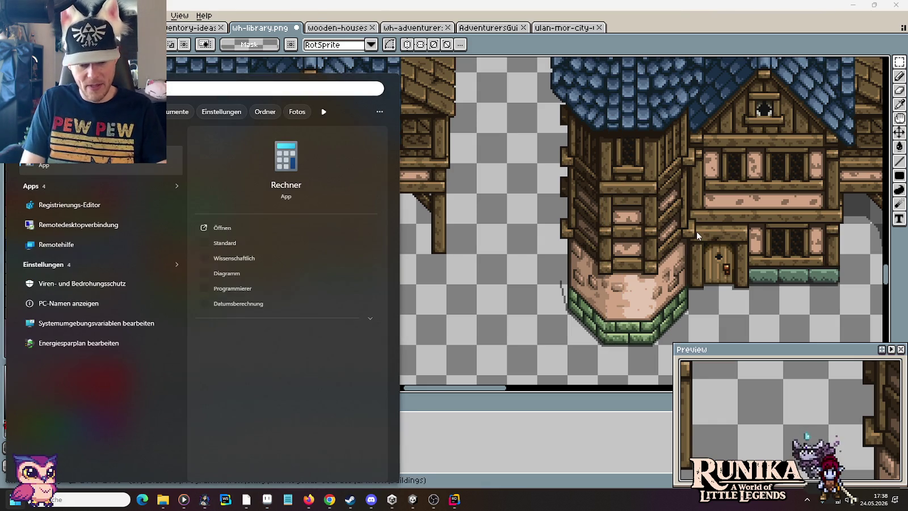
key(Return)
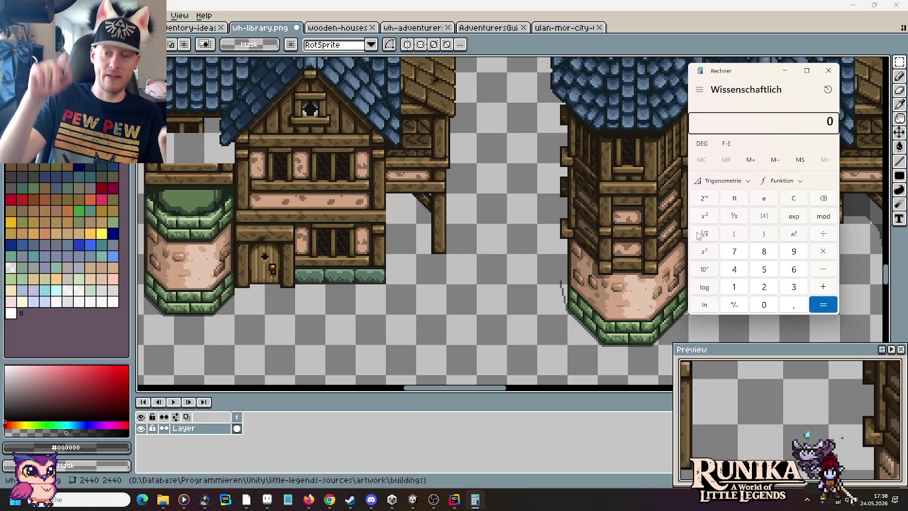
text(118 × )
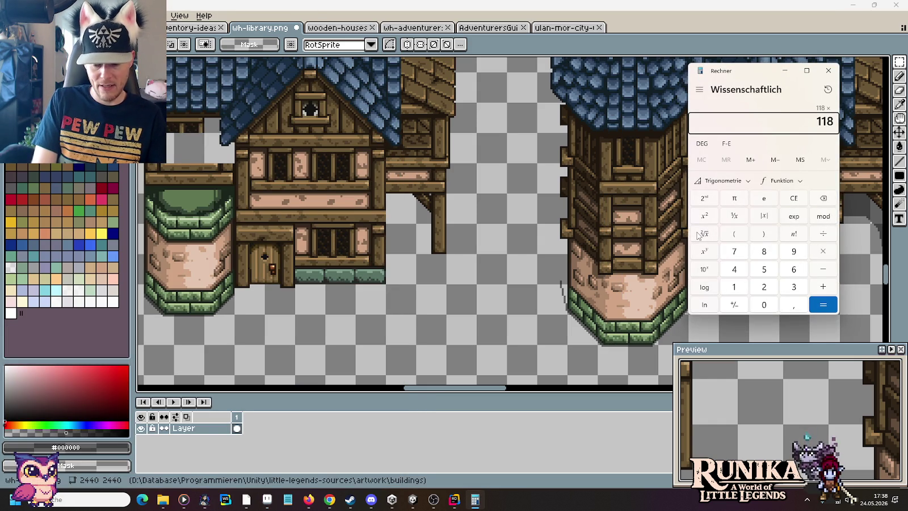
text(0,65)
key(Return)
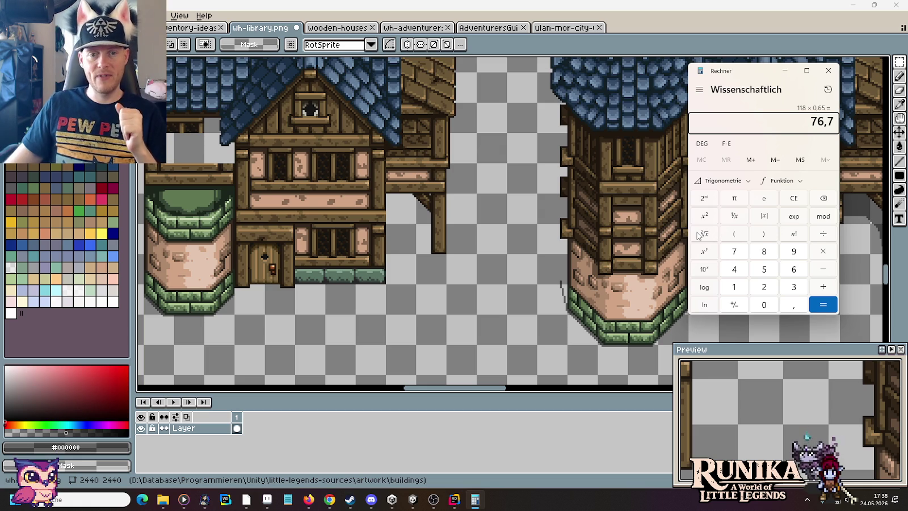
click(823, 73)
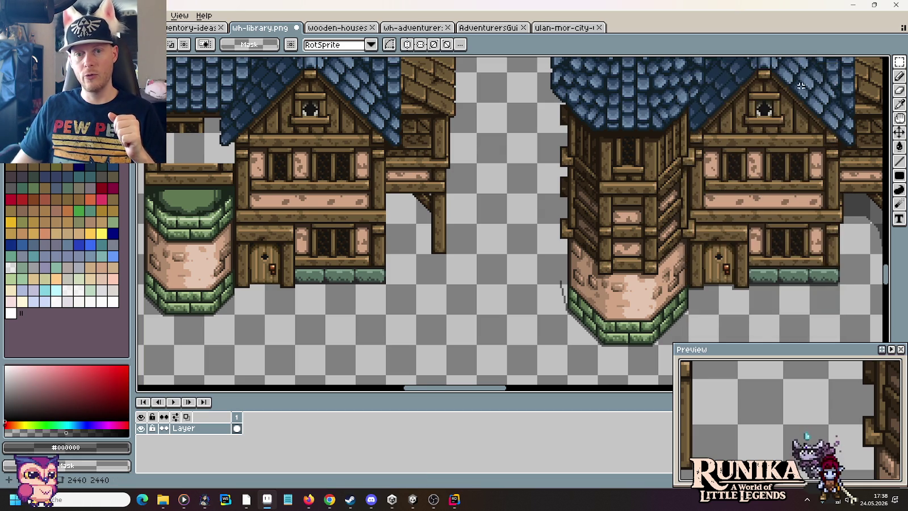
Step: Select the lowest piece of the shadow line and place a copy up and left
scroll(519, 298, up, 2)
scroll(640, 271, up, 2)
drag(559, 224, 610, 327)
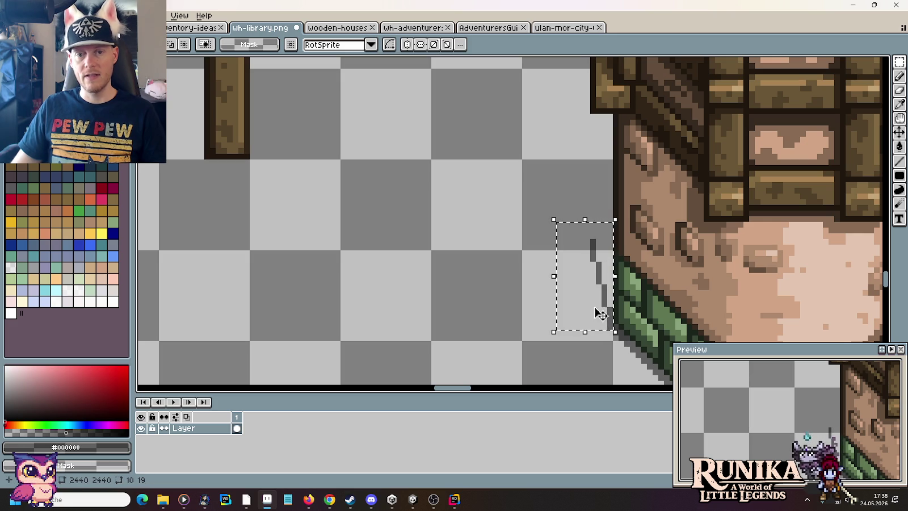
click(590, 295)
drag(590, 295, 568, 208)
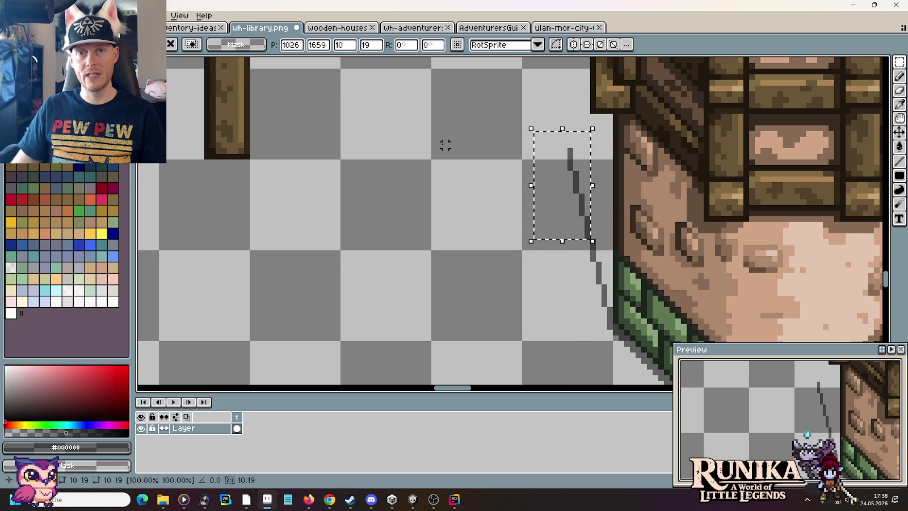
Step: Add three more copies continuing the shadow line diagonally up toward the roof
drag(440, 153, 447, 247)
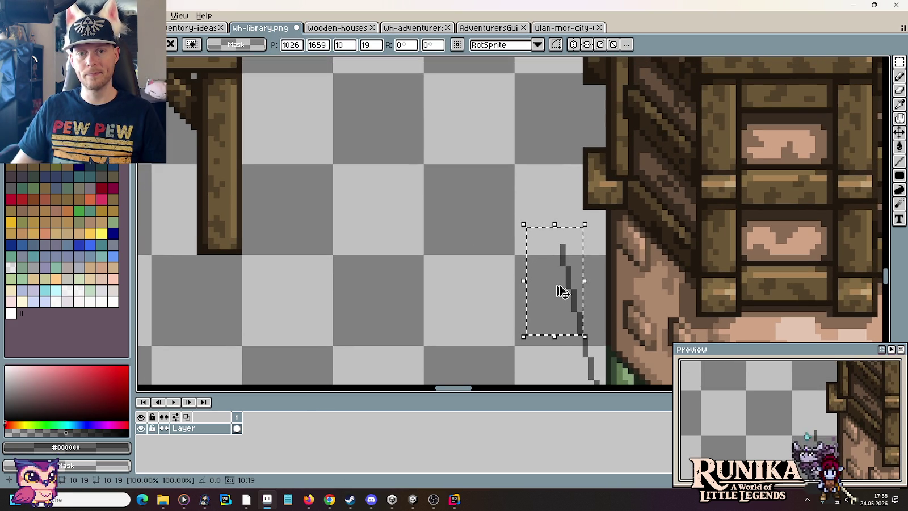
drag(567, 292, 536, 200)
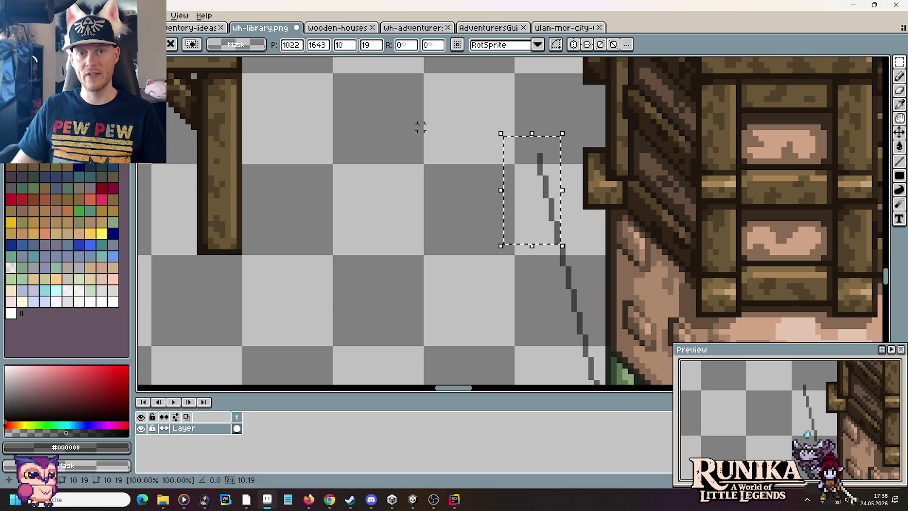
drag(419, 125, 428, 229)
drag(531, 278, 526, 200)
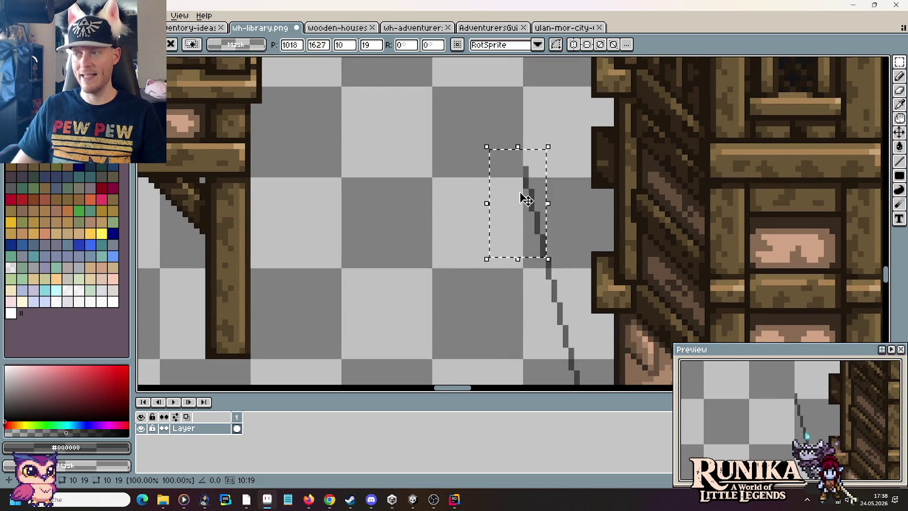
drag(431, 169, 449, 238)
drag(536, 269, 514, 179)
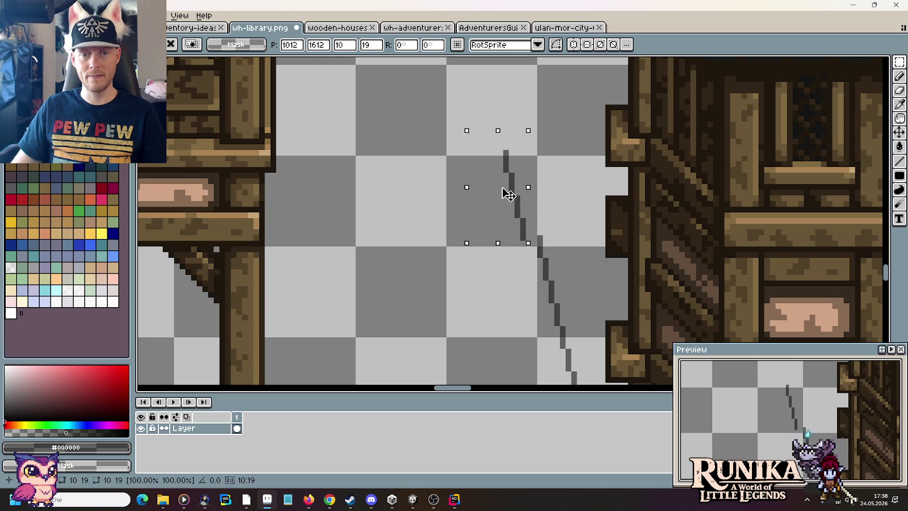
Step: Commit the placed shadow pieces, clear the stray selection, and switch to Discord
click(568, 198)
drag(486, 122, 537, 172)
click(506, 225)
scroll(507, 225, down, 3)
drag(504, 225, 503, 225)
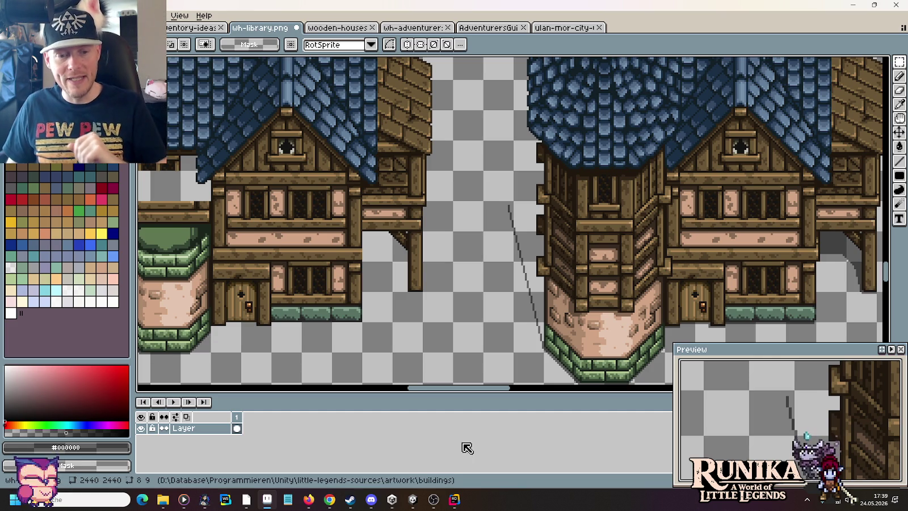
mouse_move(266, 499)
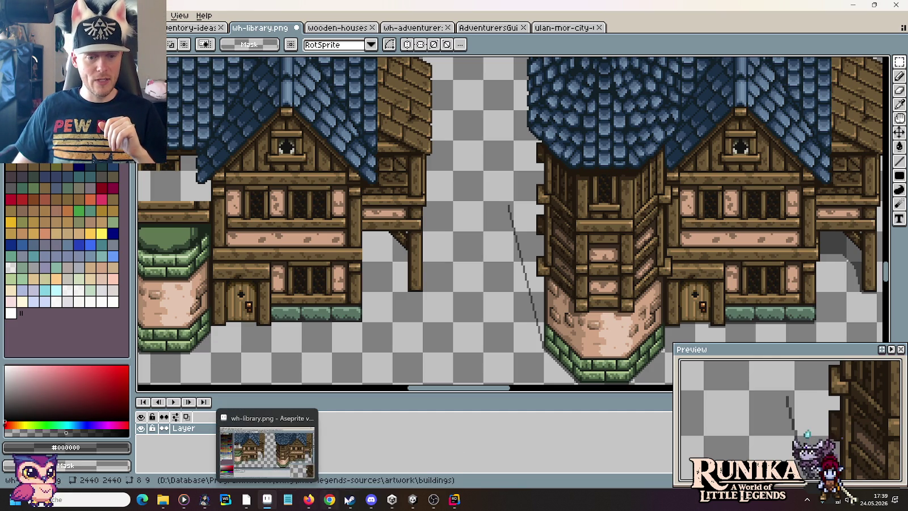
click(371, 499)
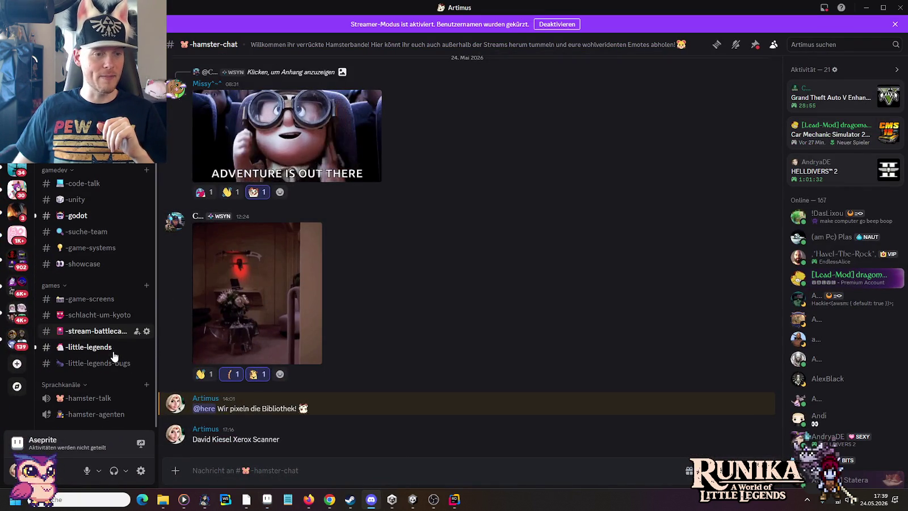
click(114, 351)
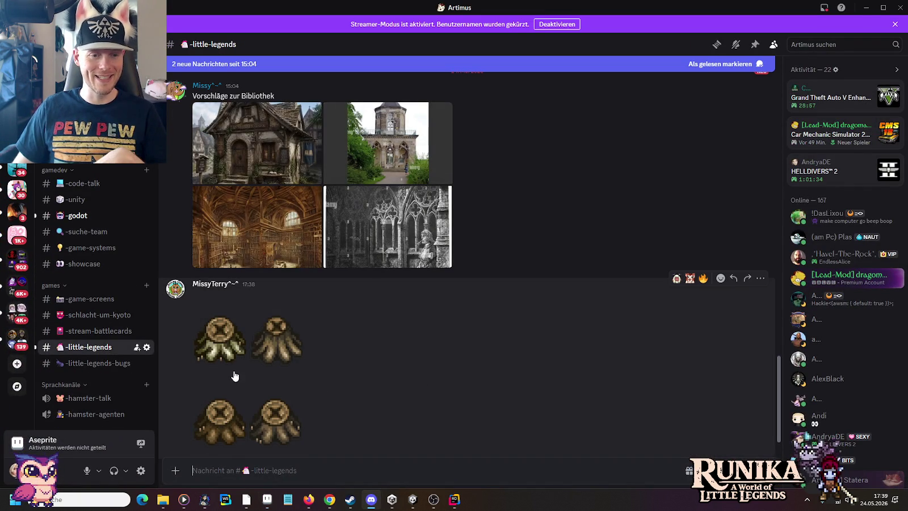
click(235, 374)
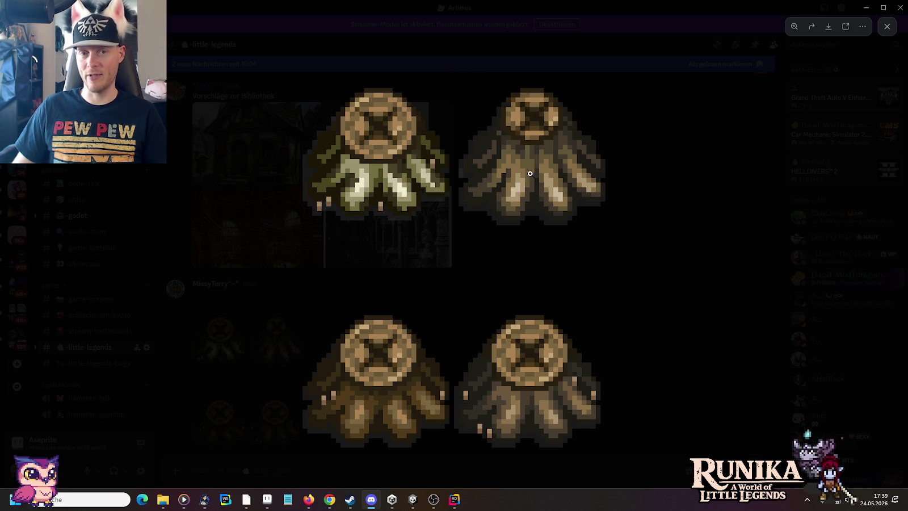
click(853, 289)
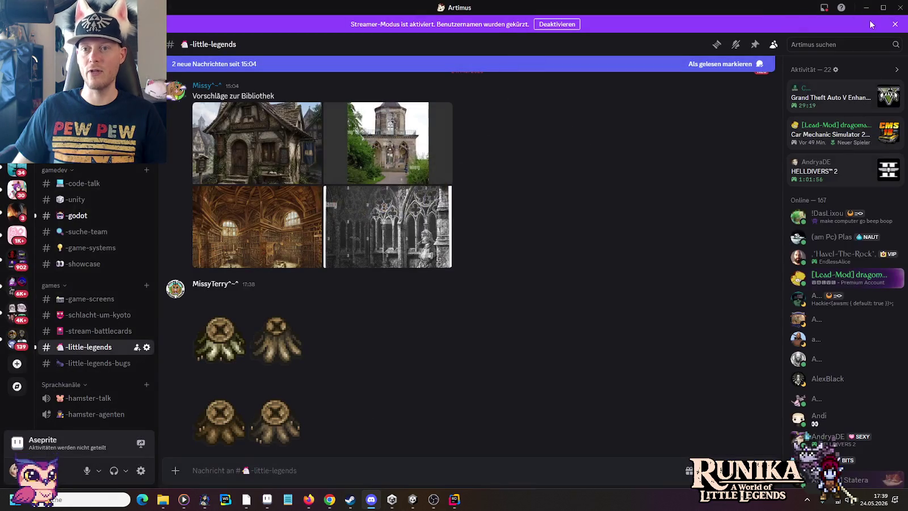
click(866, 8)
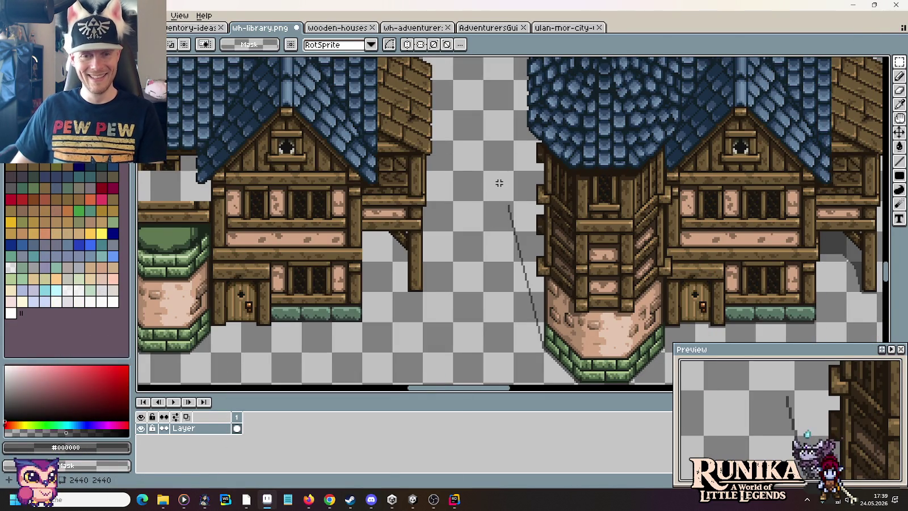
Step: Pan and zoom across the sheet to the spired octagonal roofs and yellow octagon cut-out
drag(499, 184, 438, 239)
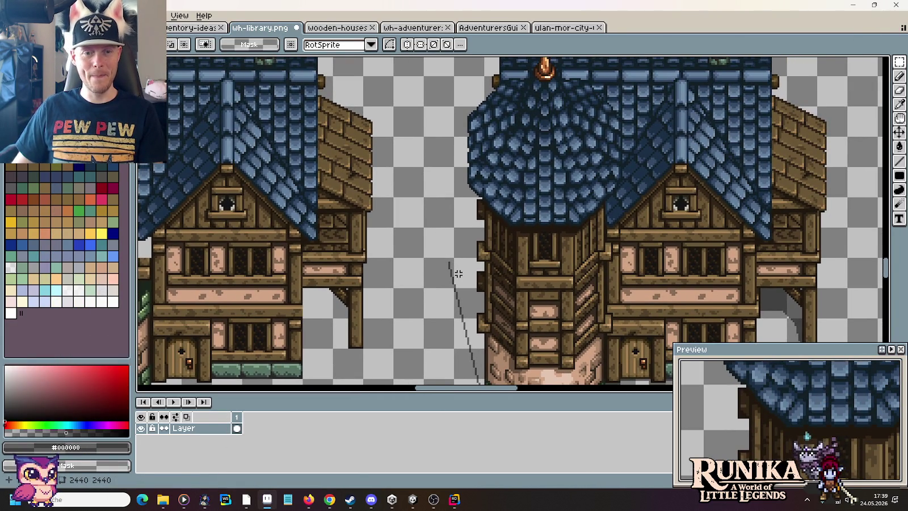
scroll(458, 164, down, 3)
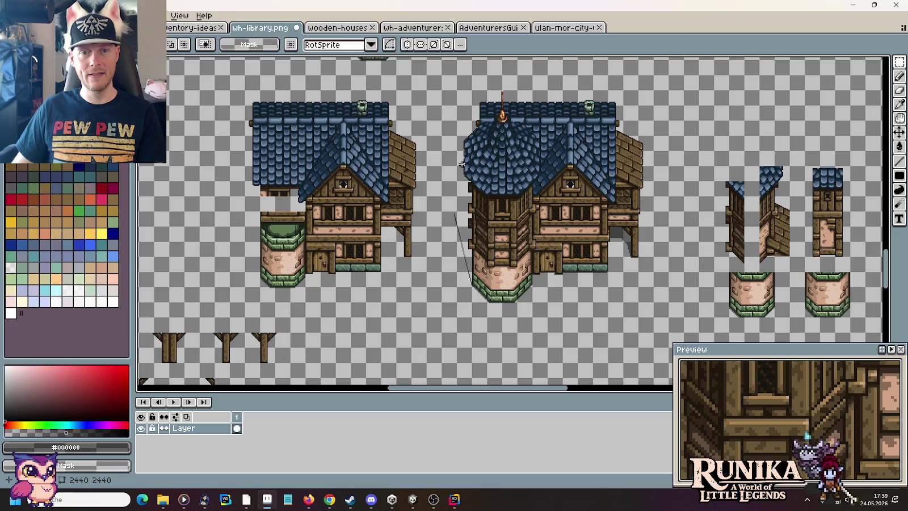
drag(663, 149, 470, 242)
scroll(602, 186, up, 1)
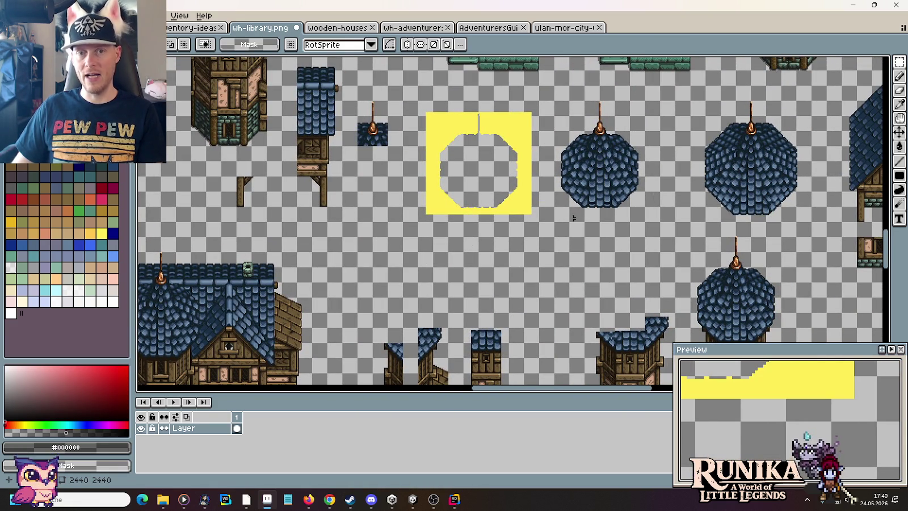
drag(534, 228, 714, 178)
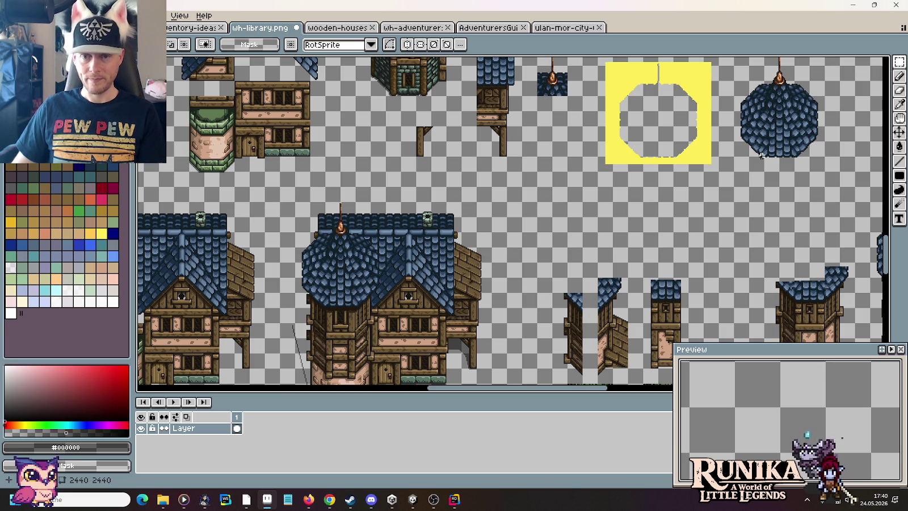
drag(762, 155, 651, 199)
drag(610, 255, 641, 165)
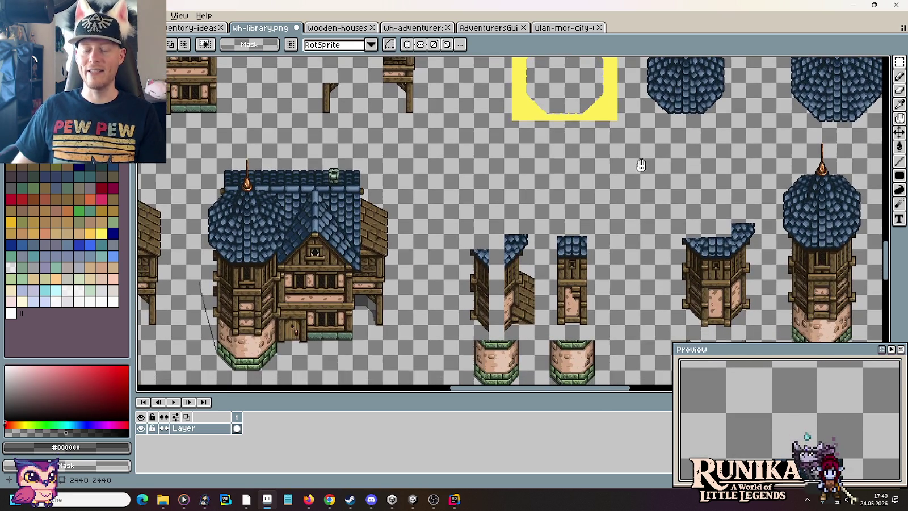
drag(651, 210, 579, 178)
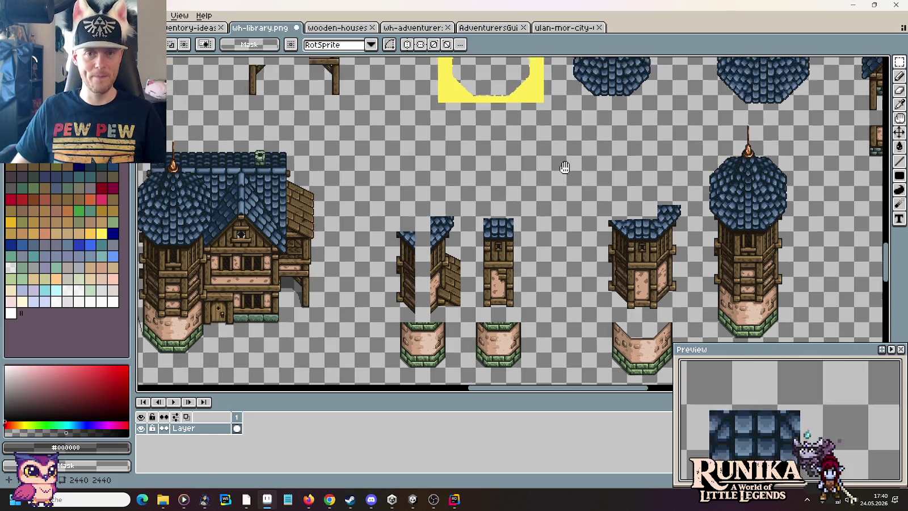
drag(568, 146, 537, 281)
scroll(614, 216, up, 2)
drag(614, 215, 613, 285)
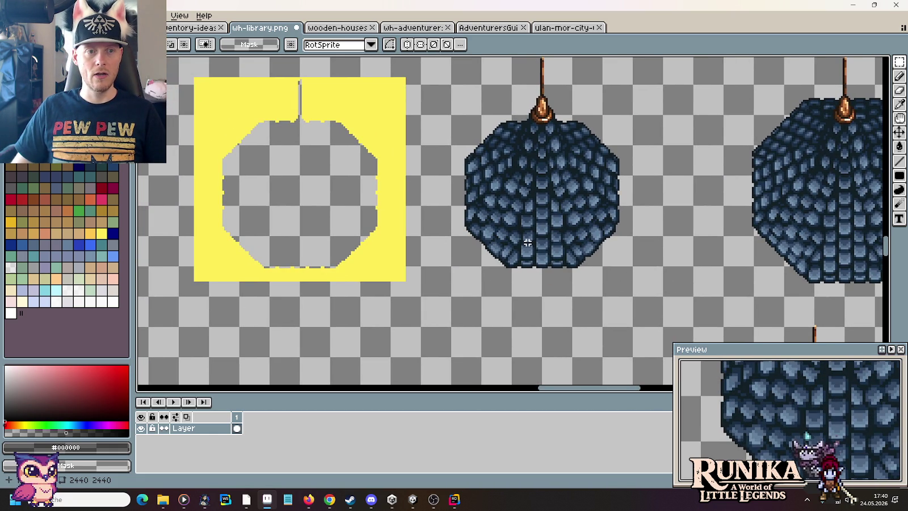
Step: Select the area around the spired octagonal roof and bucket-fill its surround with yellow
mouse_move(628, 278)
mouse_down()
mouse_move(488, 162)
mouse_move(664, 390)
mouse_move(511, 284)
mouse_up()
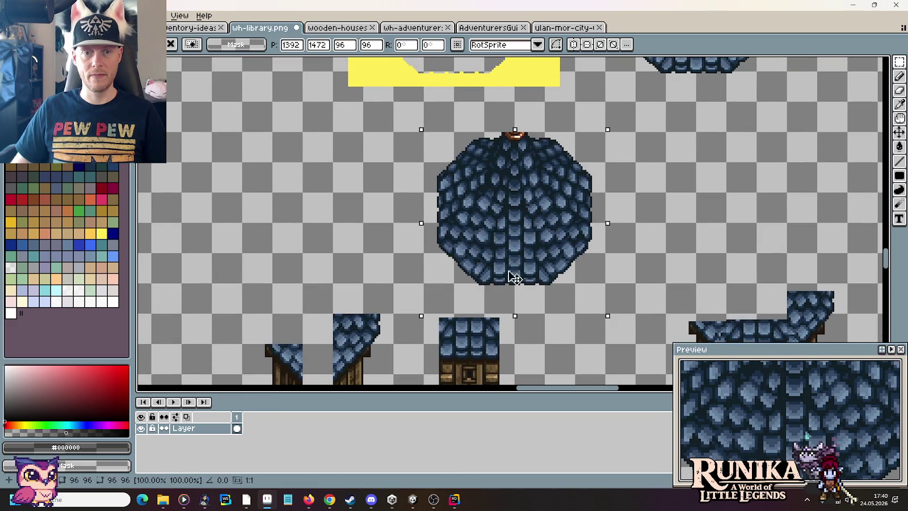
key(Return)
drag(607, 315, 421, 99)
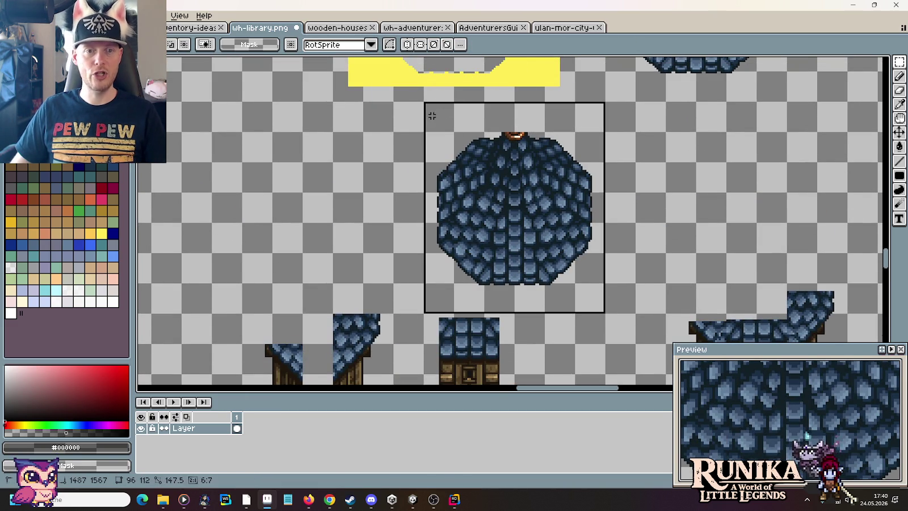
click(101, 234)
click(437, 153)
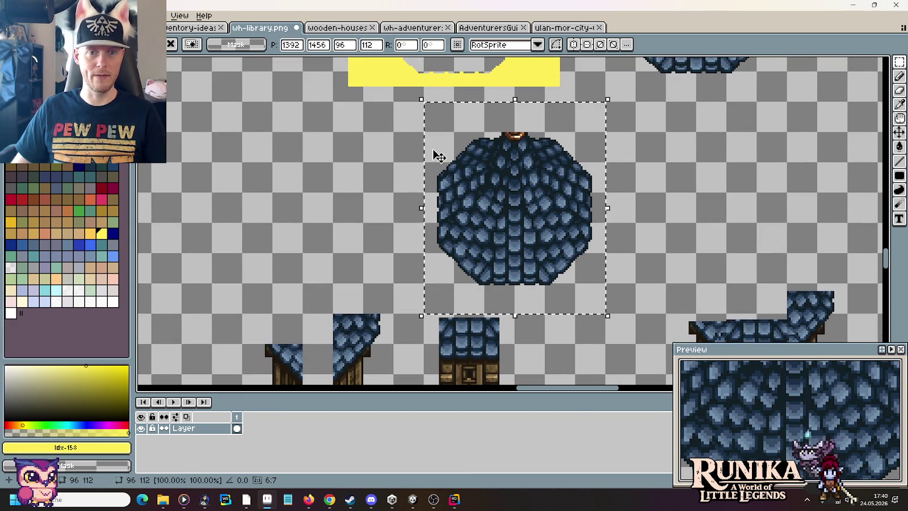
key(g)
click(438, 147)
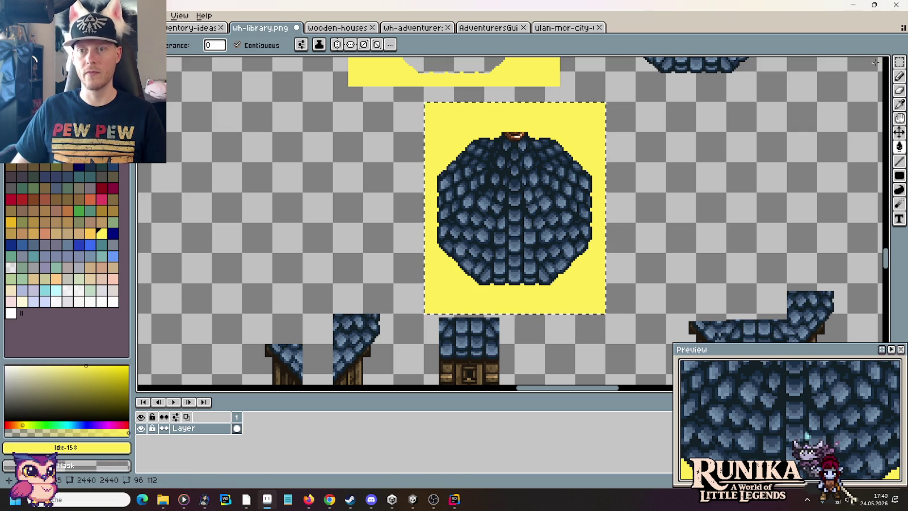
Step: Move the yellow stencil left of the roof and delete the original octagonal roof
click(900, 62)
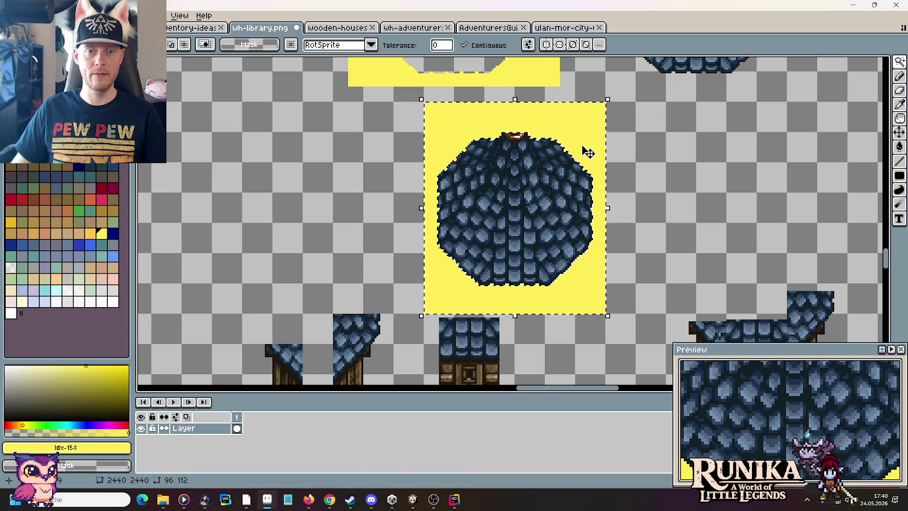
drag(586, 150, 310, 149)
key(Return)
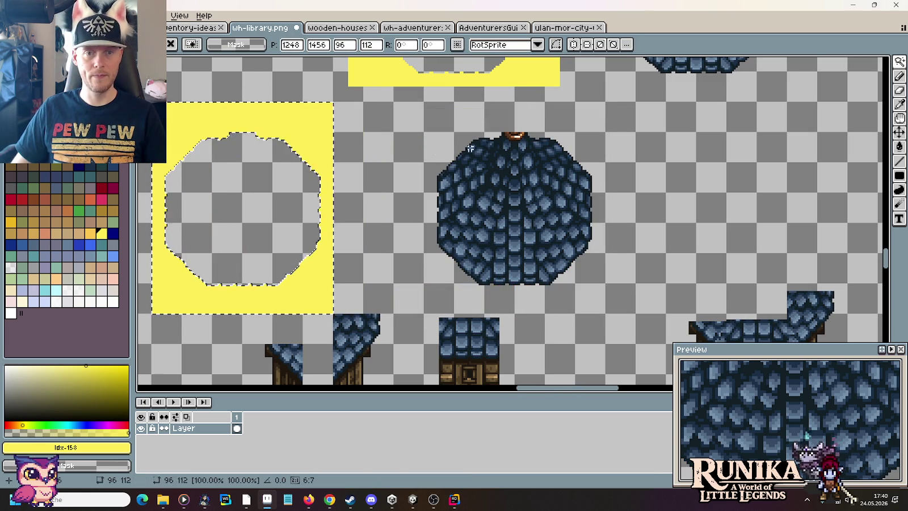
drag(430, 109, 634, 294)
key(Delete)
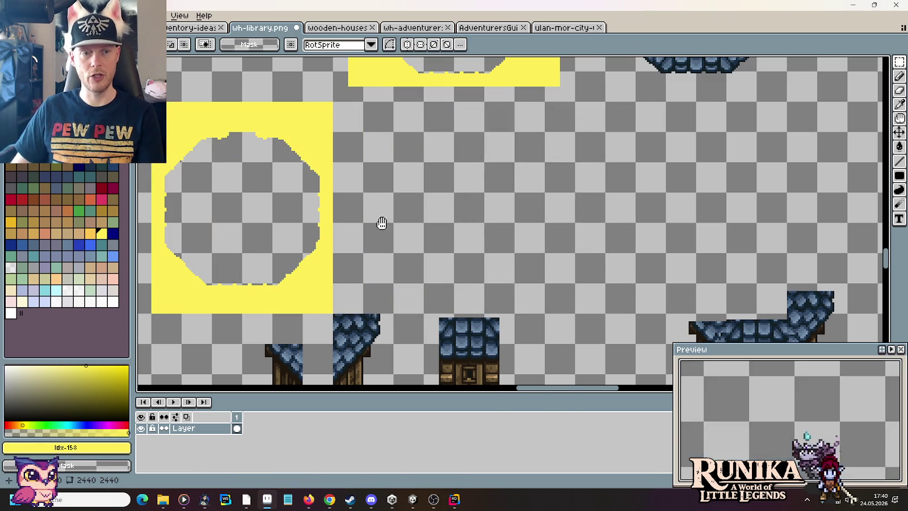
Step: Eyedrop the existing shadow's semi-transparent black and fill the octagonal hole with it
scroll(379, 223, left, 5)
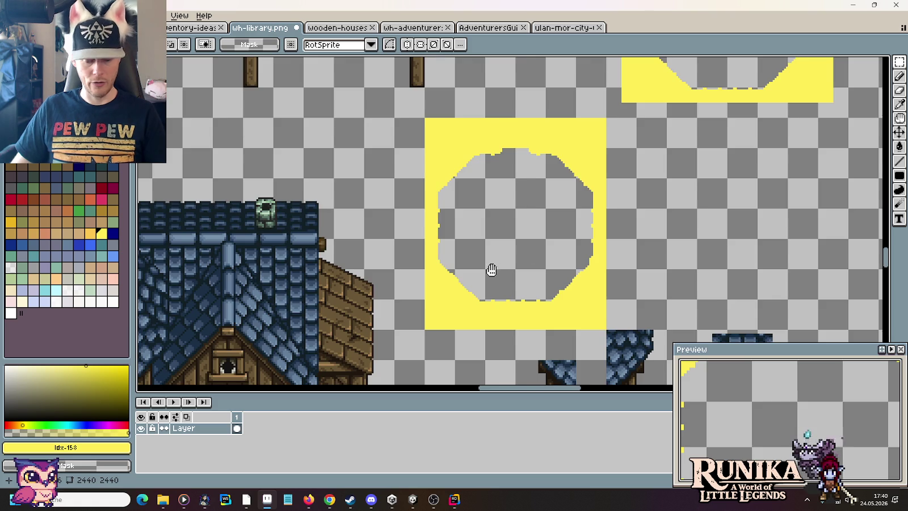
scroll(491, 270, down, 4)
scroll(492, 270, left, 5)
key(i)
scroll(293, 307, down, 2)
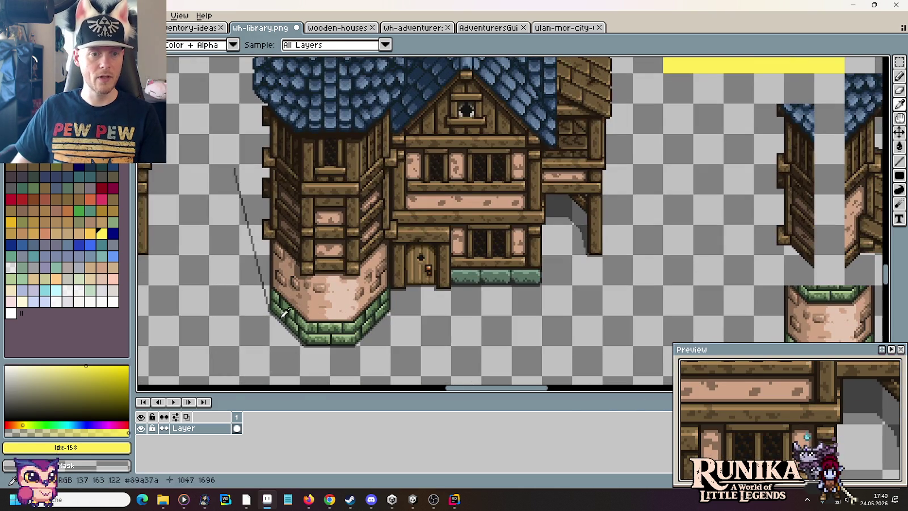
scroll(430, 313, up, 3)
click(456, 200)
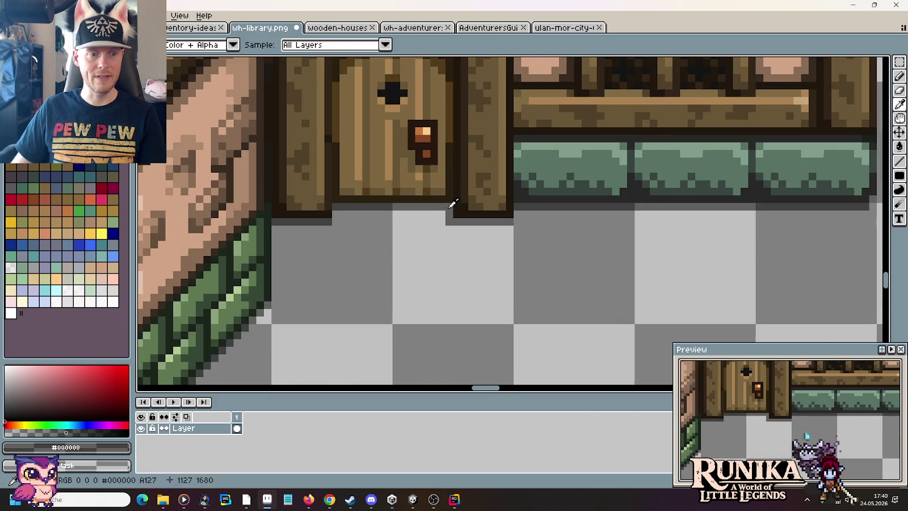
scroll(454, 202, down, 1)
scroll(488, 250, down, 1)
scroll(539, 244, down, 1)
scroll(584, 267, up, 3)
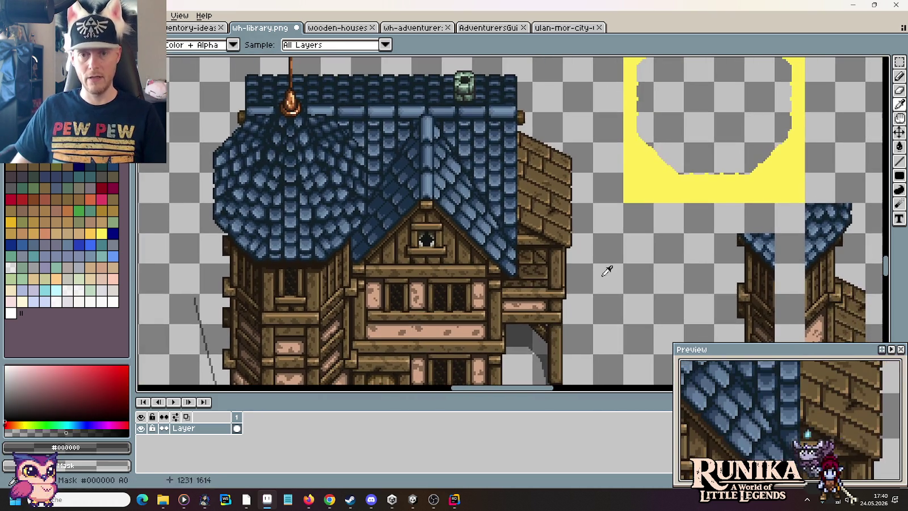
key(g)
click(658, 170)
Step: Clear the yellow surround from the dark octagon
scroll(659, 198, up, 1)
scroll(568, 291, up, 1)
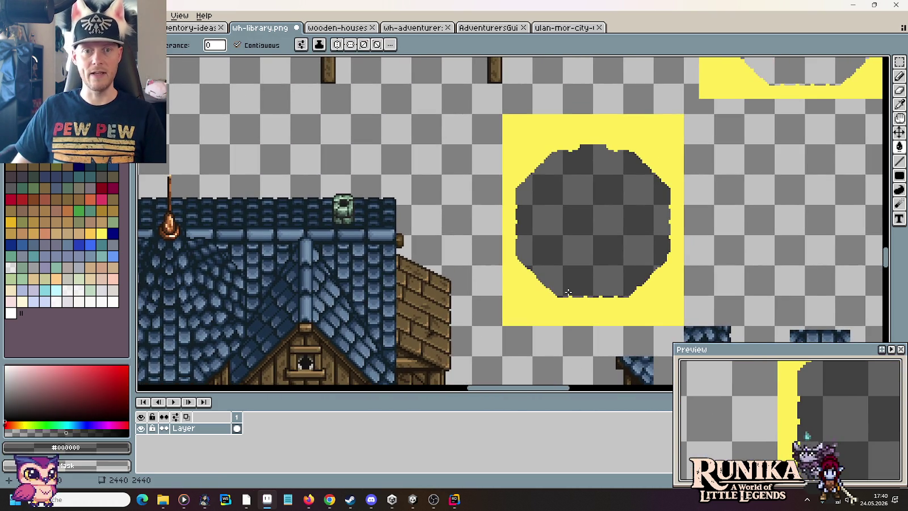
click(546, 316)
drag(546, 316, 596, 185)
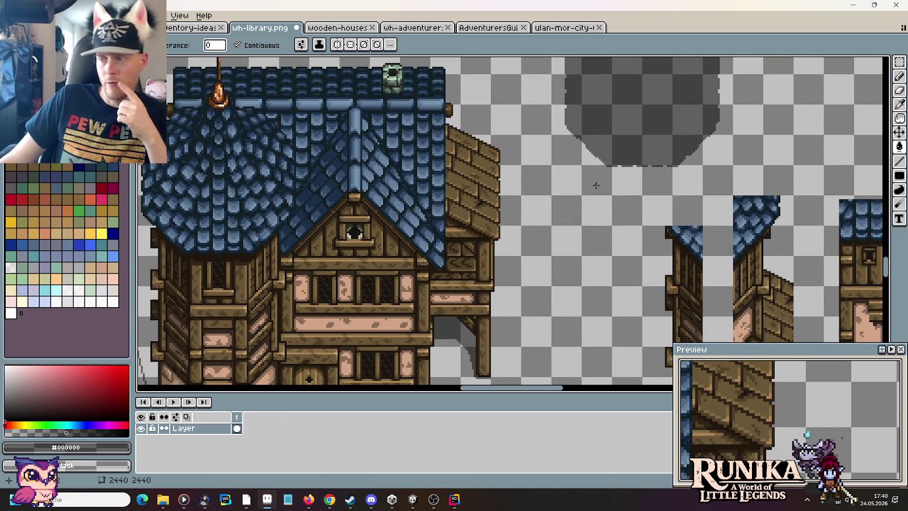
Step: Select the dark octagonal shadow shape and drag it beside the tower
key(m)
scroll(596, 215, up, 3)
scroll(681, 261, up, 2)
drag(733, 296, 549, 110)
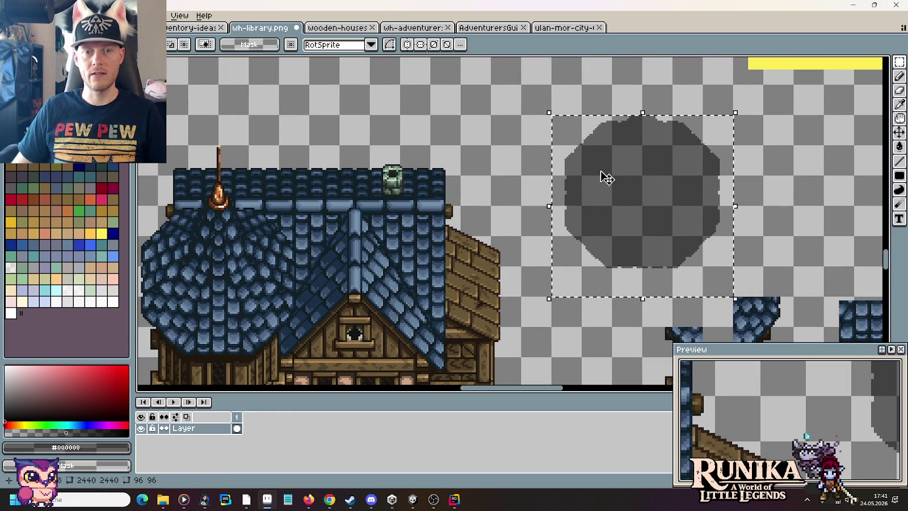
scroll(703, 197, down, 5)
scroll(795, 158, left, 10)
drag(849, 123, 348, 255)
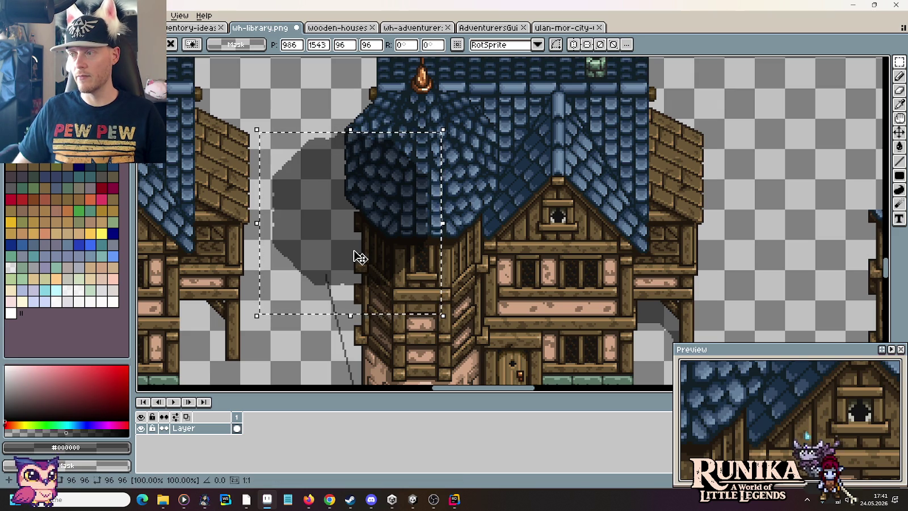
Step: Fine-tune the shadow's position by nudging it a pixel left and right
scroll(689, 257, down, 2)
scroll(580, 249, down, 2)
scroll(579, 249, down, 1)
scroll(522, 253, up, 2)
scroll(468, 280, up, 1)
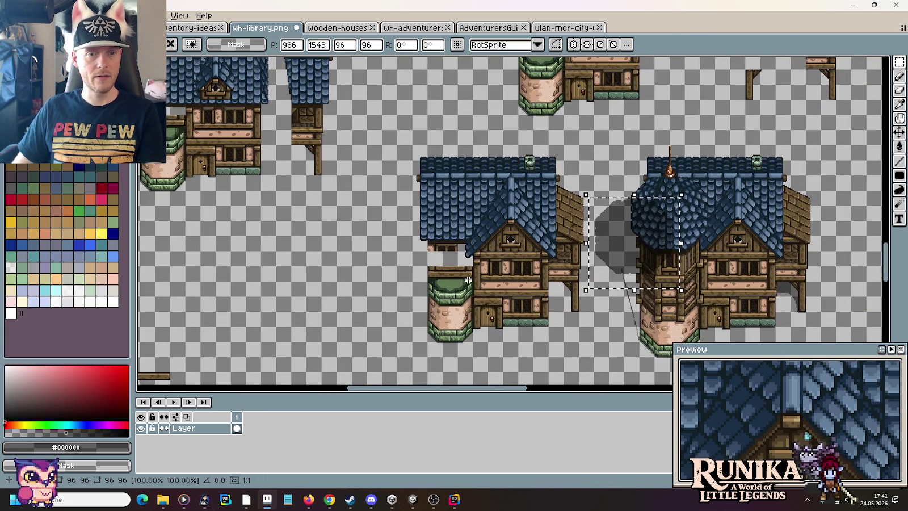
scroll(468, 279, up, 2)
scroll(584, 280, right, 3)
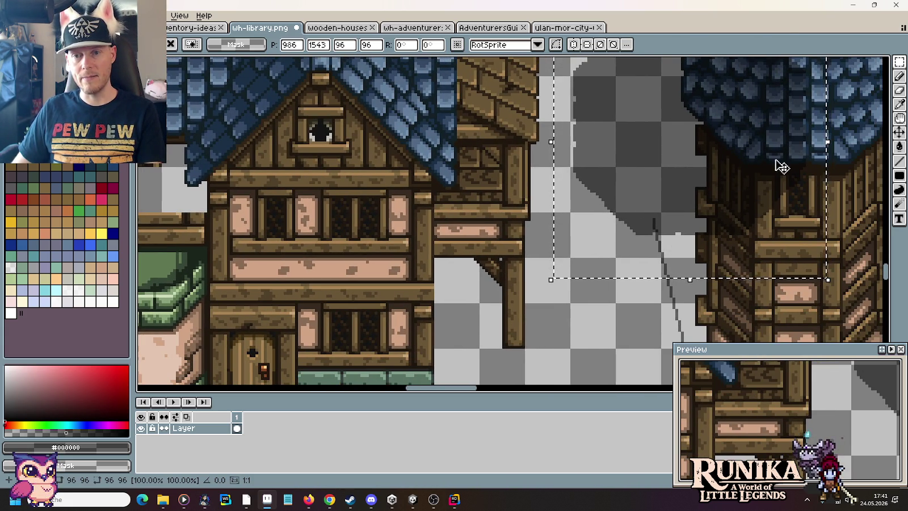
key(Left)
key(Left)
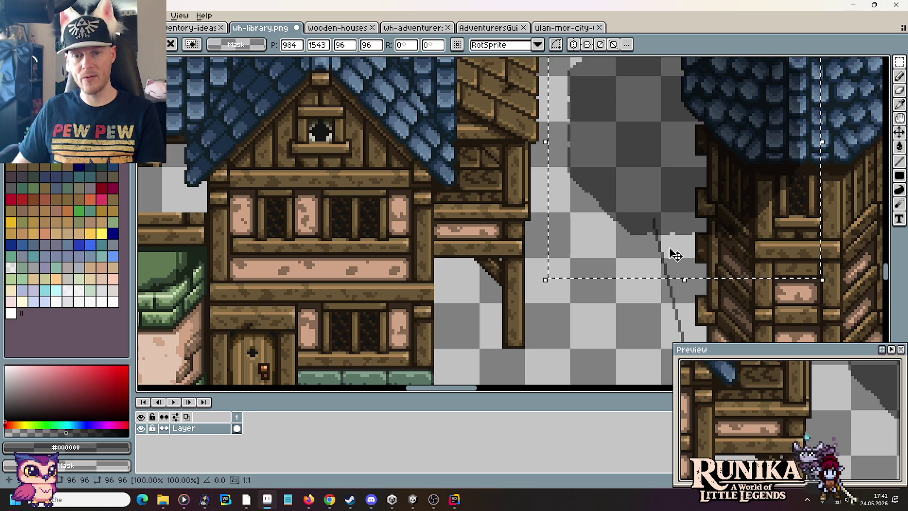
key(Right)
key(Right)
key(Right)
key(Right)
key(Left)
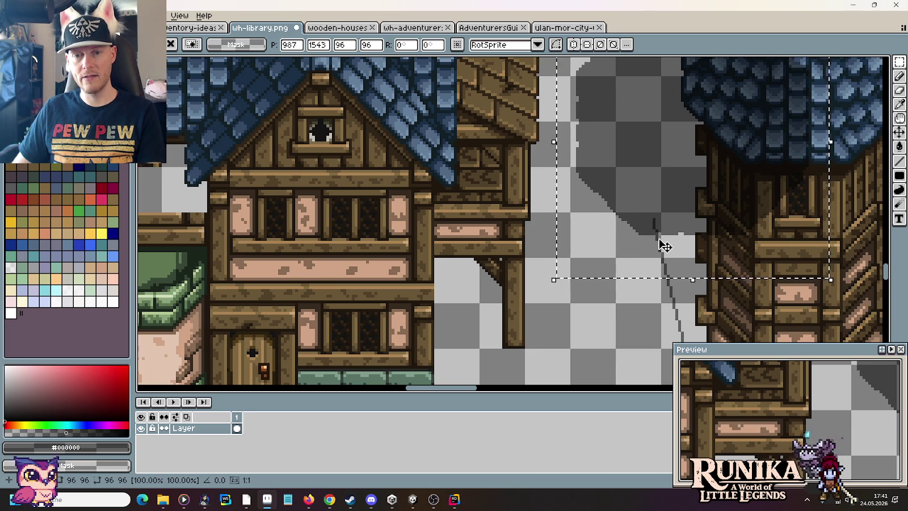
Step: Nudge the shadow blob seven more pixels left onto empty canvas and commit the move
scroll(664, 245, down, 4)
scroll(663, 245, up, 3)
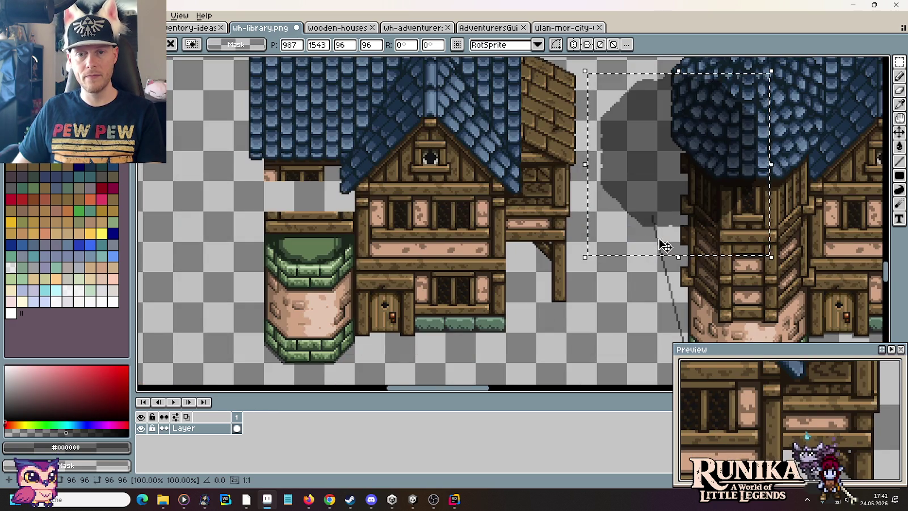
scroll(676, 198, up, 1)
scroll(636, 205, up, 2)
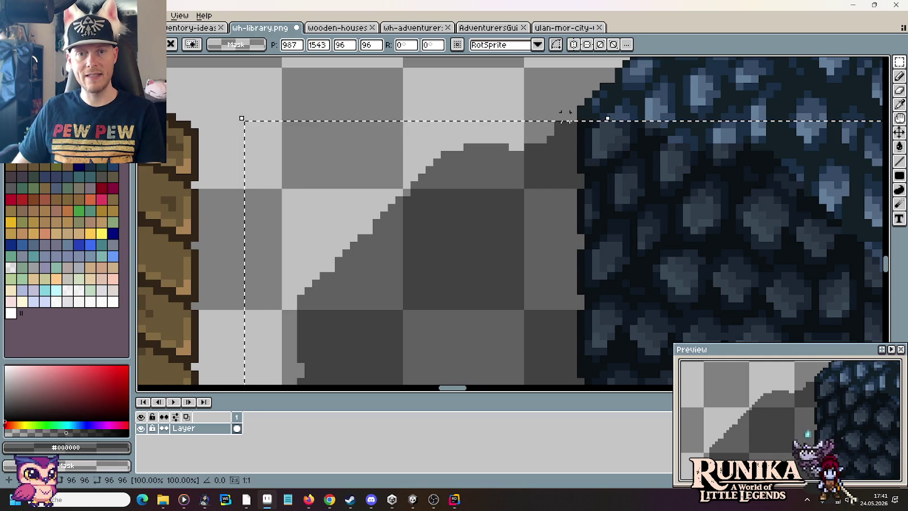
scroll(582, 202, down, 2)
scroll(586, 210, down, 1)
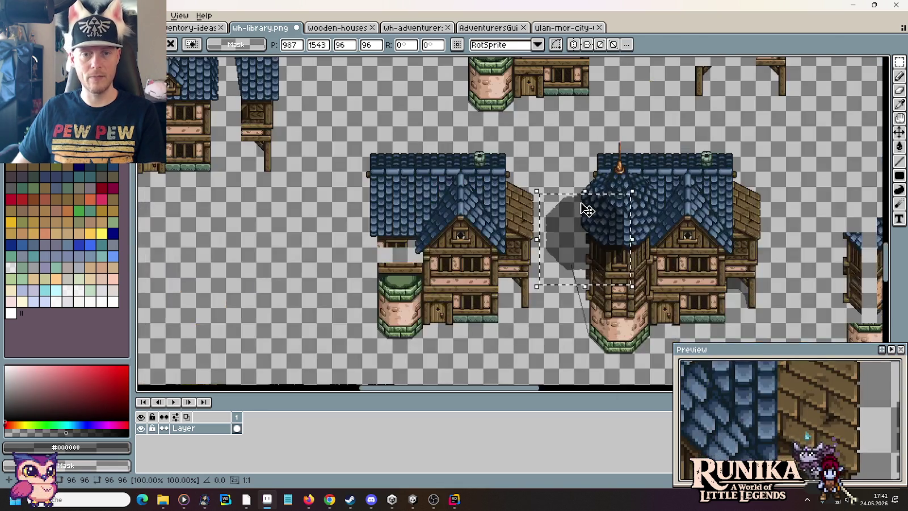
scroll(587, 210, up, 2)
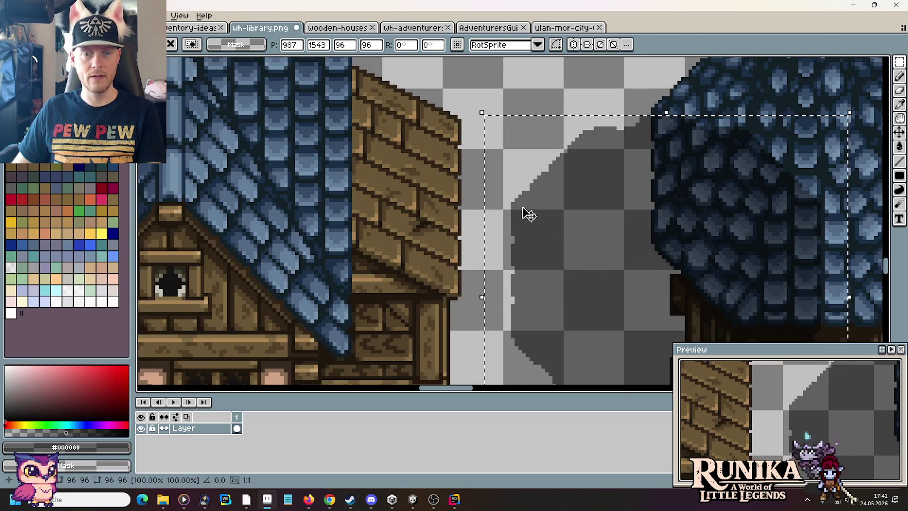
scroll(511, 216, up, 1)
scroll(527, 223, down, 2)
scroll(528, 223, down, 3)
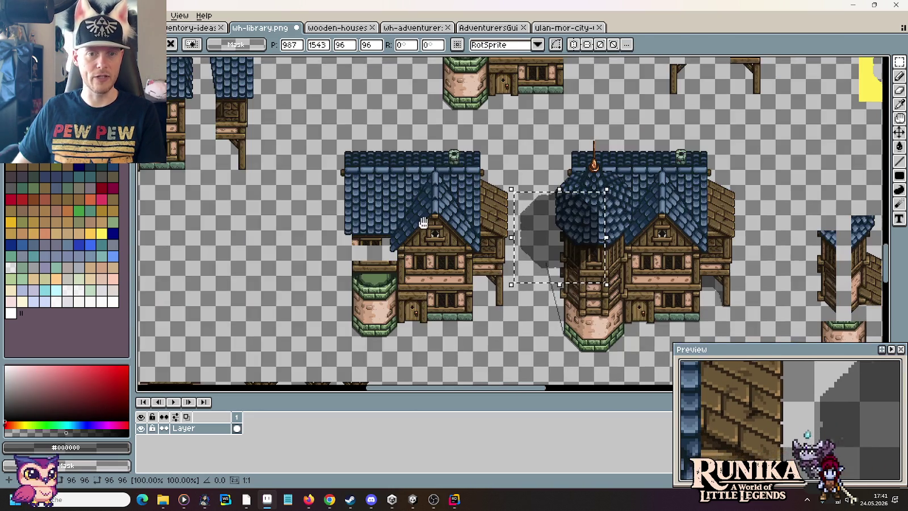
scroll(525, 223, up, 1)
key(Left)
key(Left)
key(Left)
key(Left)
key(Left)
key(Left)
key(Left)
key(Left)
key(Left)
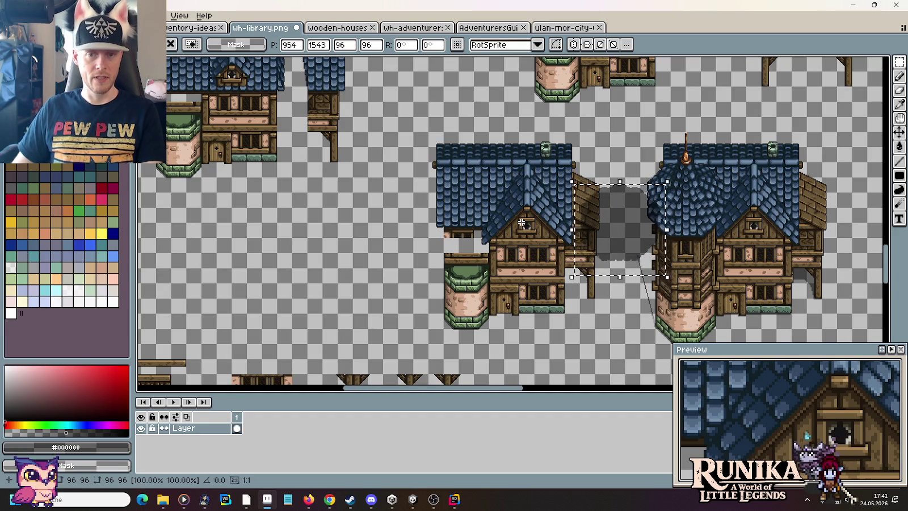
key(Left)
key(Left)
key(Left)
key(Left)
key(Left)
key(Left)
key(Left)
key(Left)
key(Left)
key(Left)
key(Left)
key(Left)
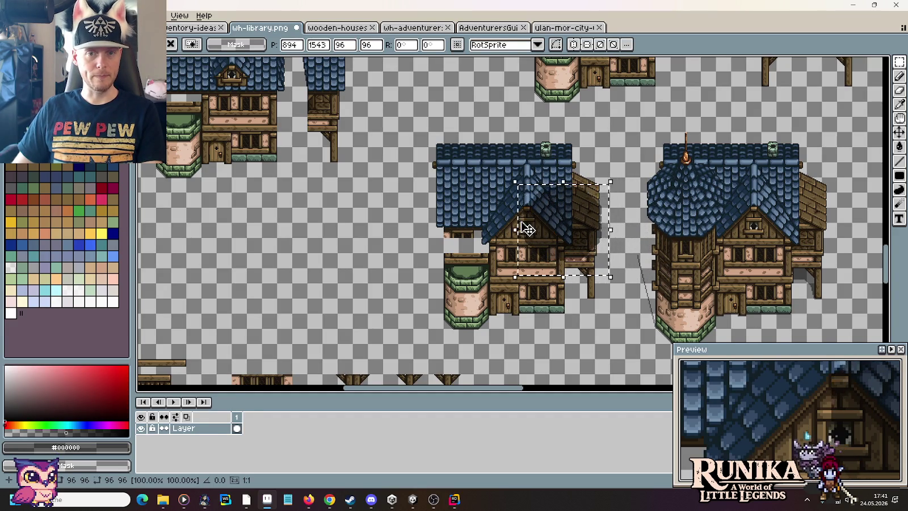
key(Left)
key(Left)
key(Left)
key(Left)
key(Left)
key(Left)
key(Left)
key(Left)
key(Left)
key(Left)
key(Left)
key(Left)
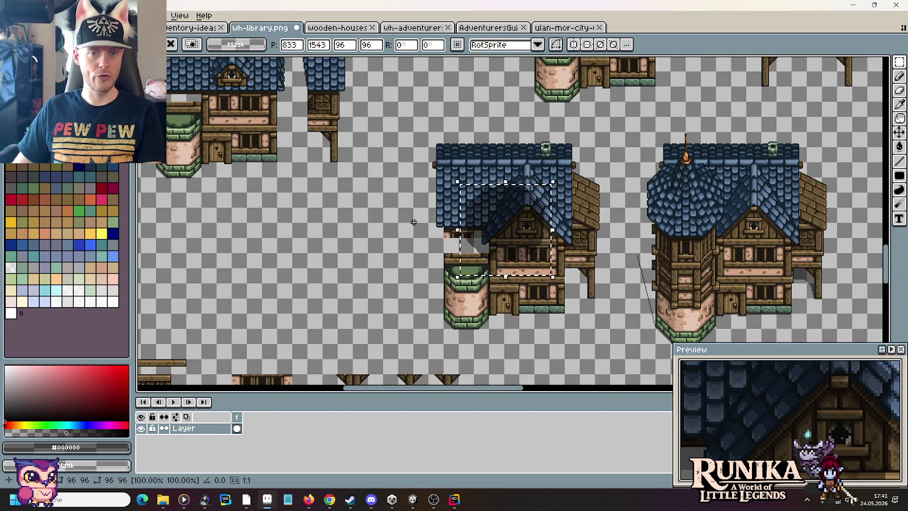
key(Left)
key(Left)
key(Left)
key(Left)
key(Left)
key(Left)
key(Left)
key(Left)
key(Left)
key(Left)
key(Left)
key(Left)
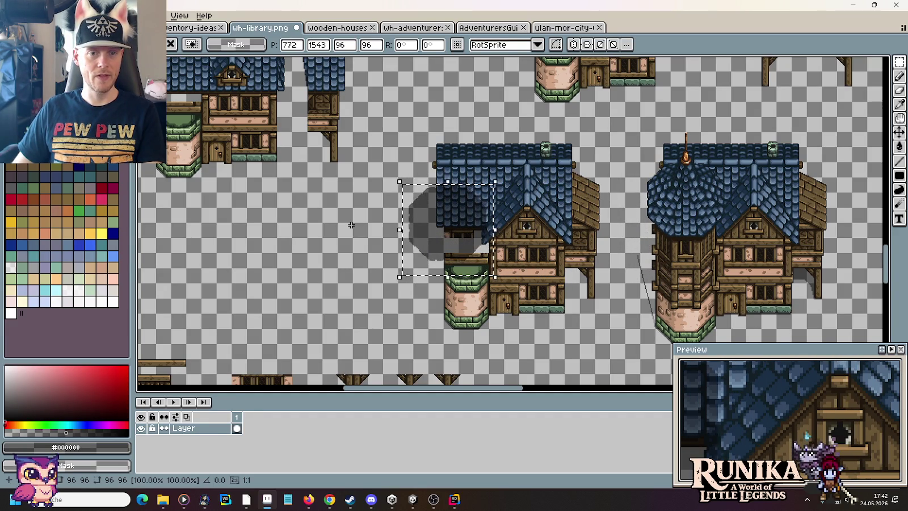
key(Left)
key(Left)
key(Left)
key(Left)
key(Left)
key(Left)
key(Left)
key(Left)
key(Left)
key(Left)
key(Left)
key(Left)
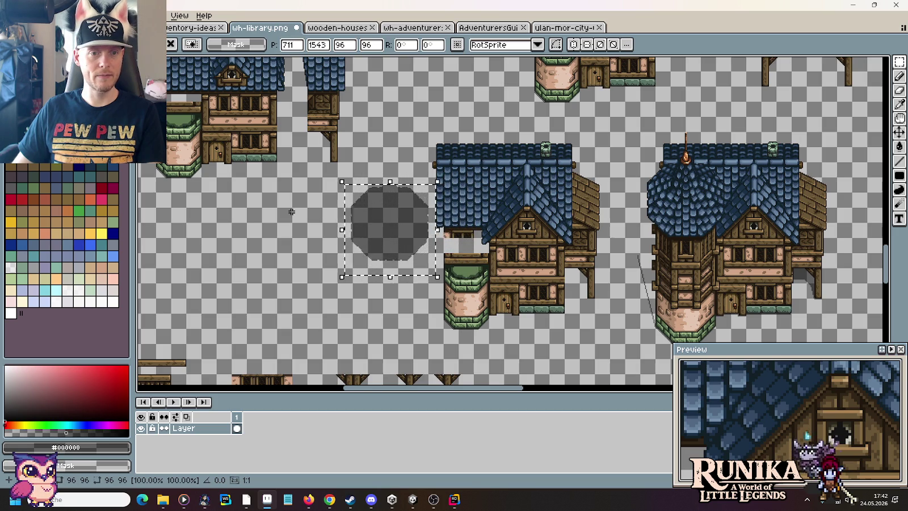
key(Left)
key(Left)
key(Left)
key(Left)
key(Left)
key(Left)
scroll(272, 212, down, 2)
scroll(272, 212, up, 2)
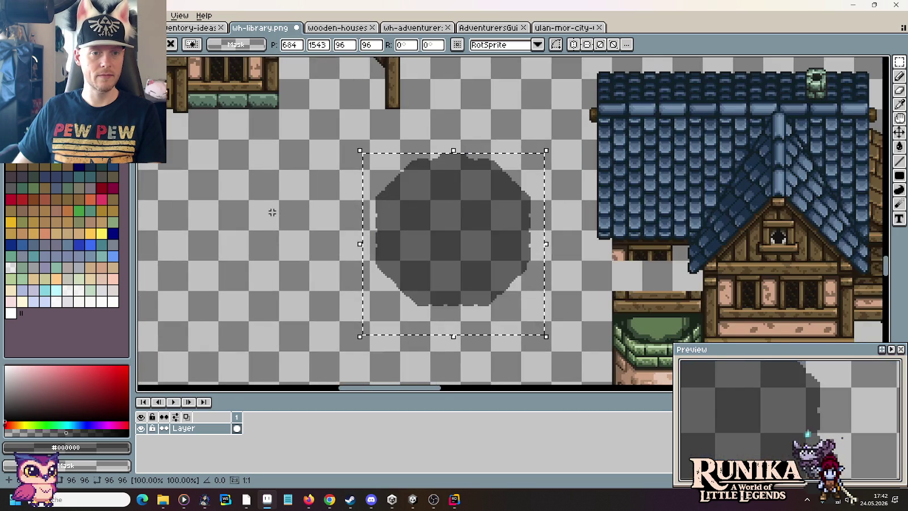
scroll(273, 212, up, 1)
key(Left)
key(Return)
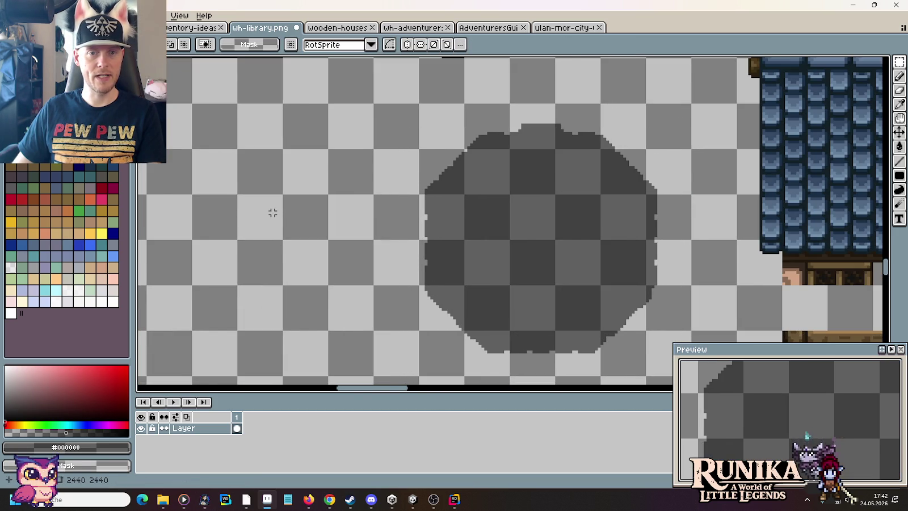
scroll(272, 213, down, 2)
Step: Paste a copy of the tower roof piece into empty canvas space
drag(672, 199, 623, 225)
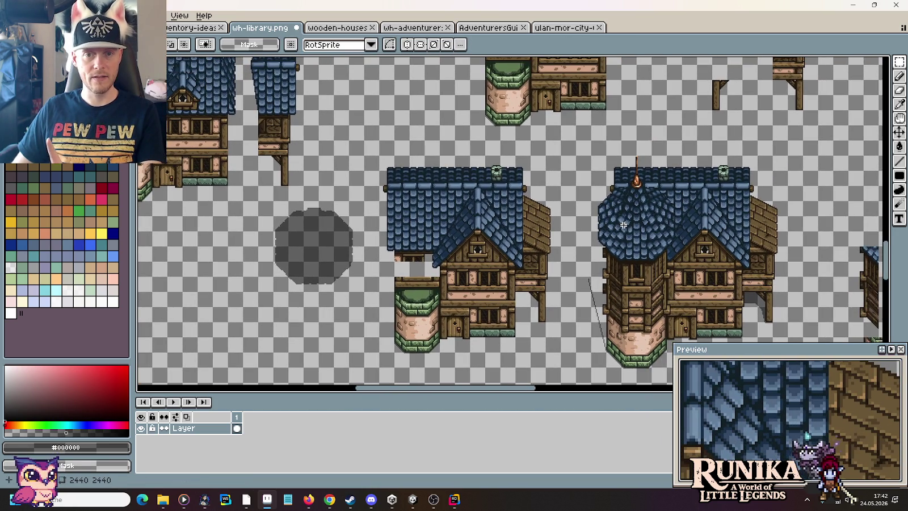
mouse_move(604, 203)
mouse_down()
mouse_move(613, 247)
mouse_move(641, 263)
mouse_up()
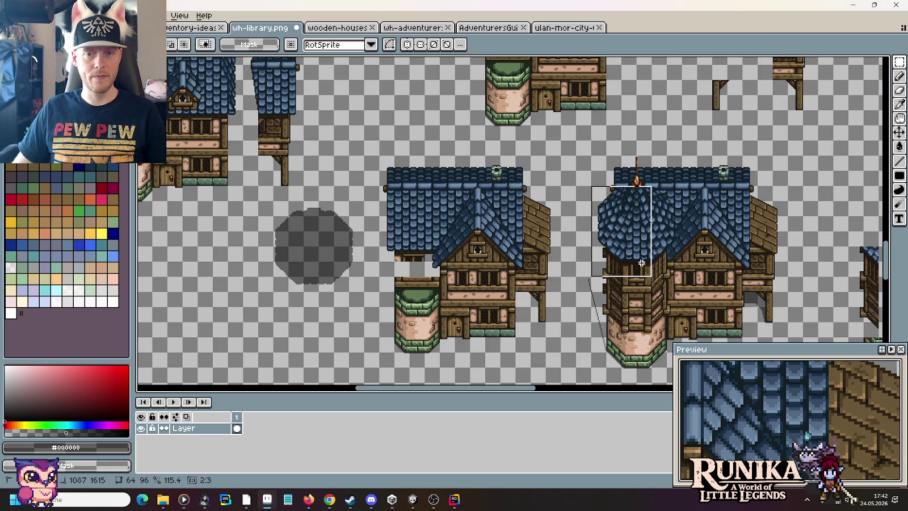
scroll(644, 263, down, 2)
scroll(644, 263, left, 3)
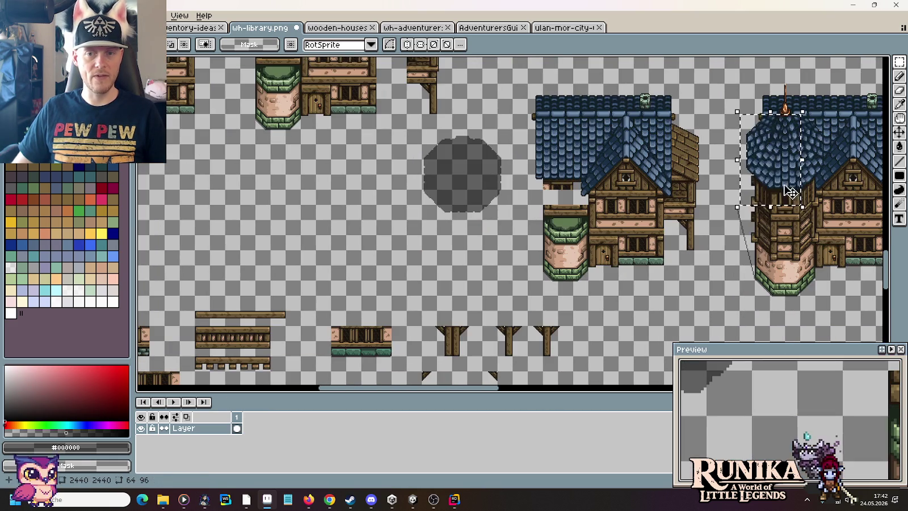
key(ctrl+v)
drag(364, 244, 334, 247)
click(396, 241)
Step: Fill the area around the roof copy yellow, then delete the roof to leave a hole
drag(220, 164, 361, 280)
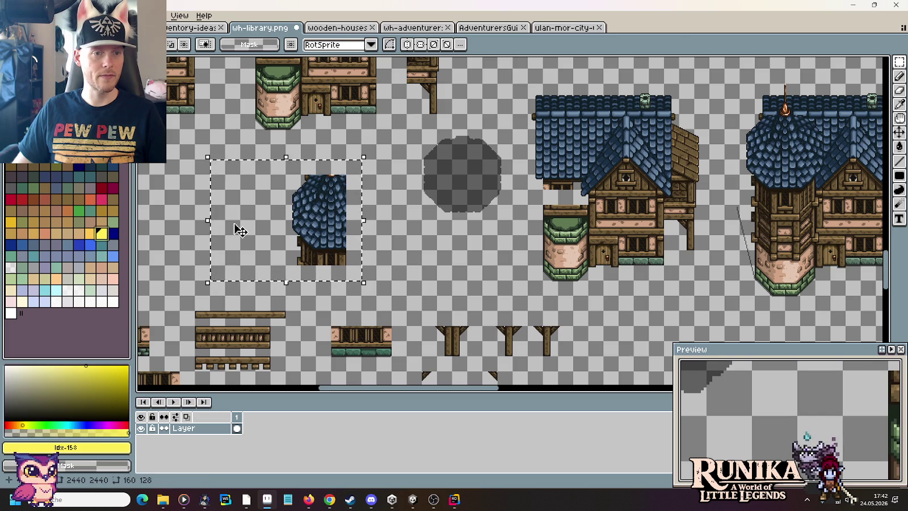
key(g)
click(236, 226)
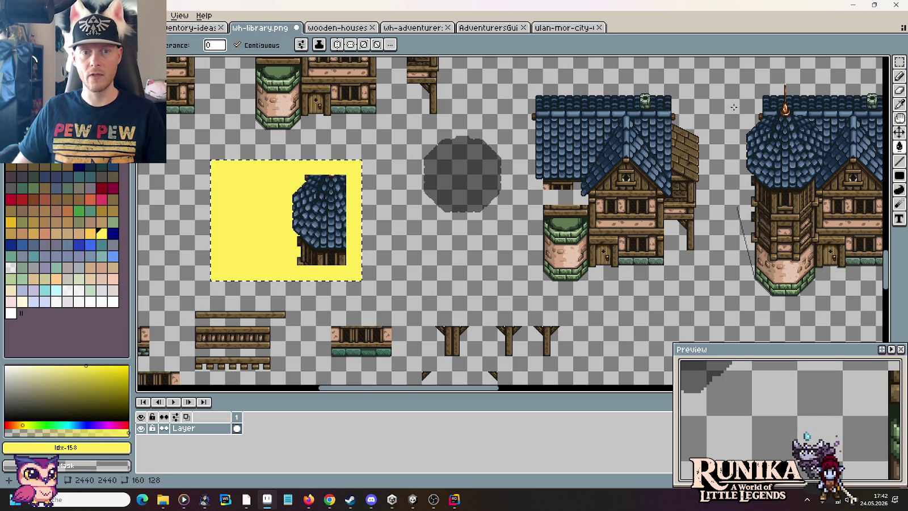
click(899, 62)
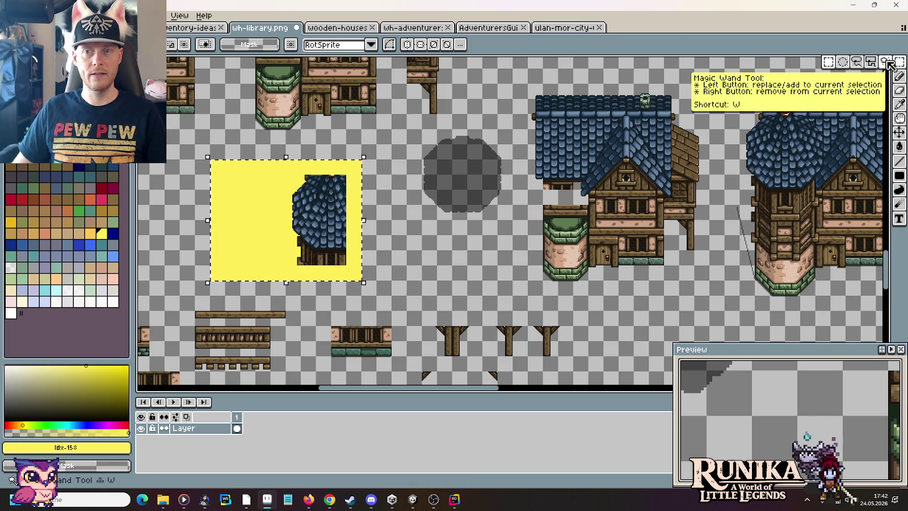
click(888, 64)
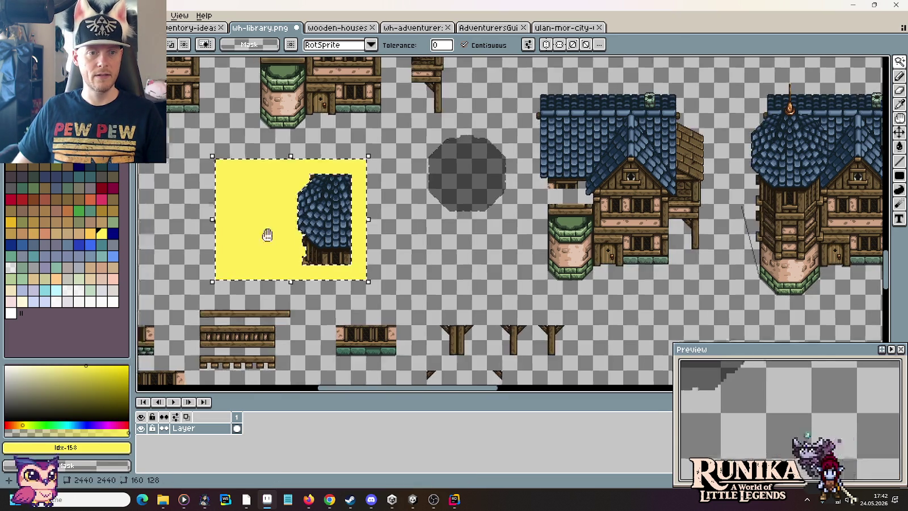
mouse_move(265, 235)
mouse_down()
mouse_move(452, 228)
mouse_move(347, 228)
mouse_up()
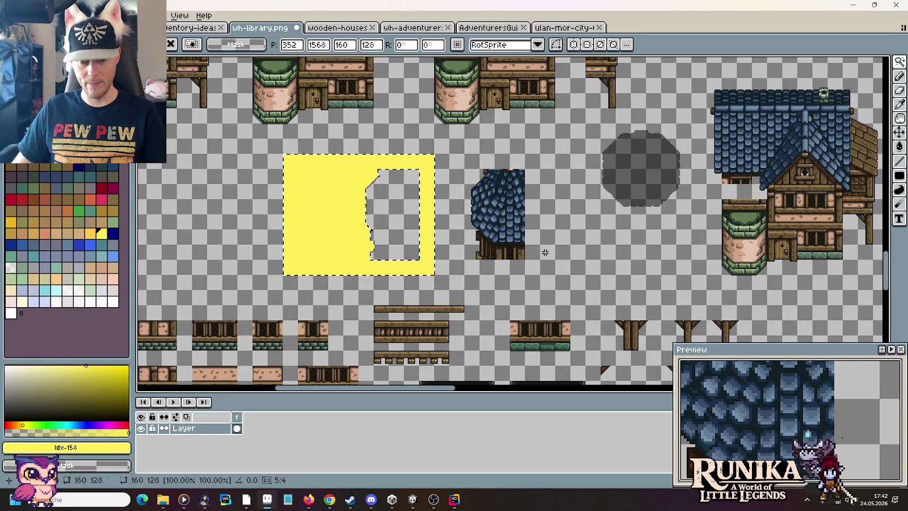
key(m)
drag(467, 163, 534, 264)
key(Delete)
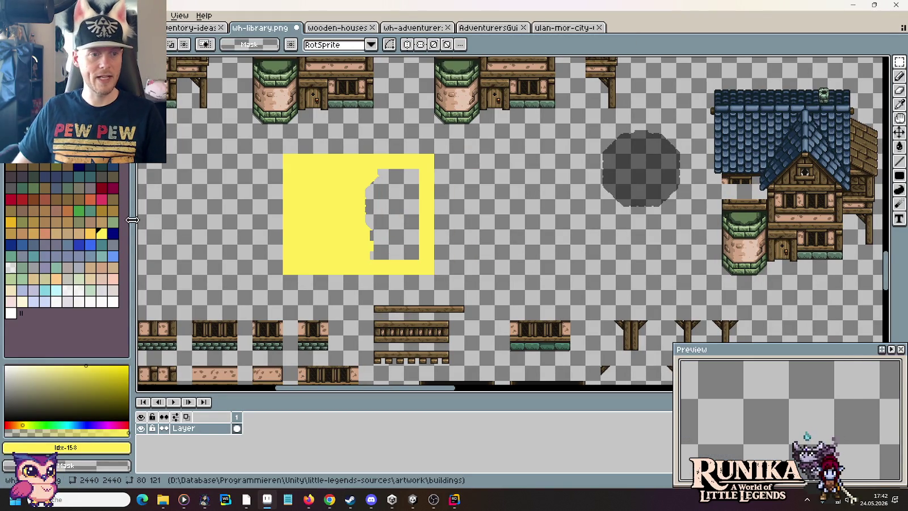
Step: Fill the hole in the yellow block blue and select the blue region by colour
click(117, 260)
key(g)
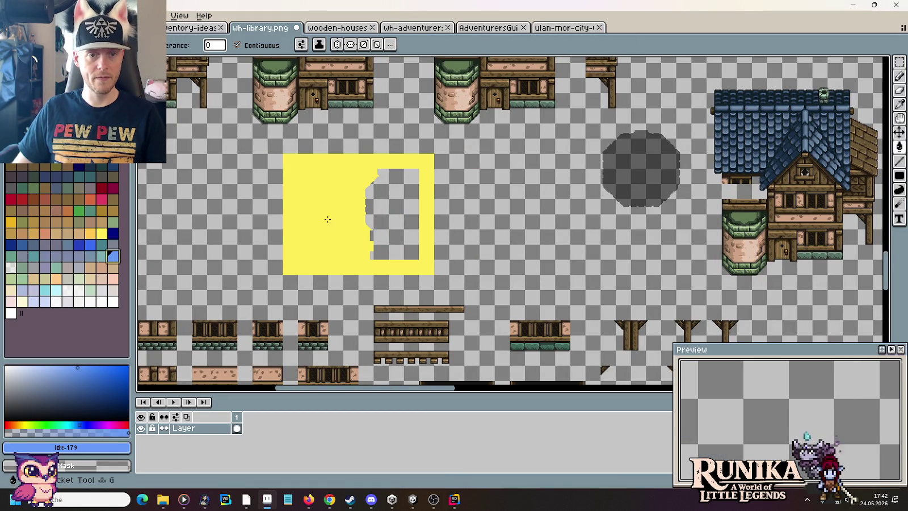
click(391, 216)
click(899, 62)
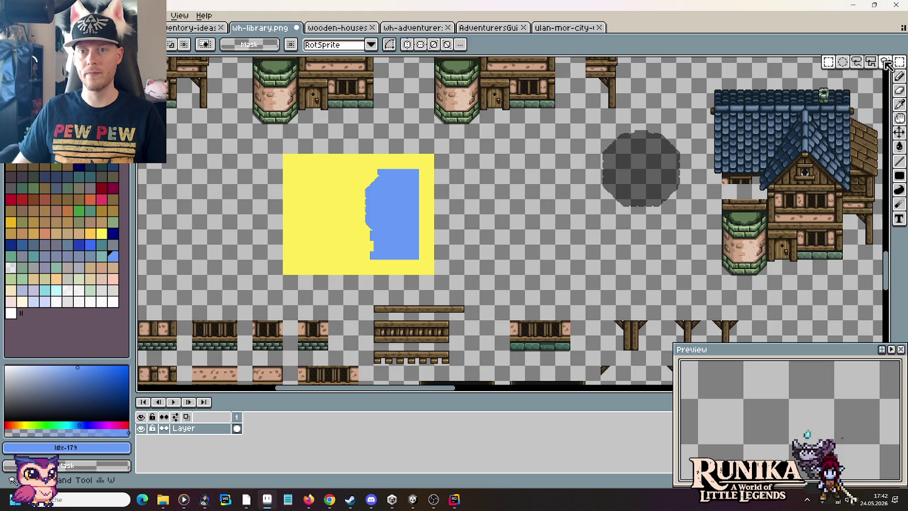
click(886, 63)
click(382, 218)
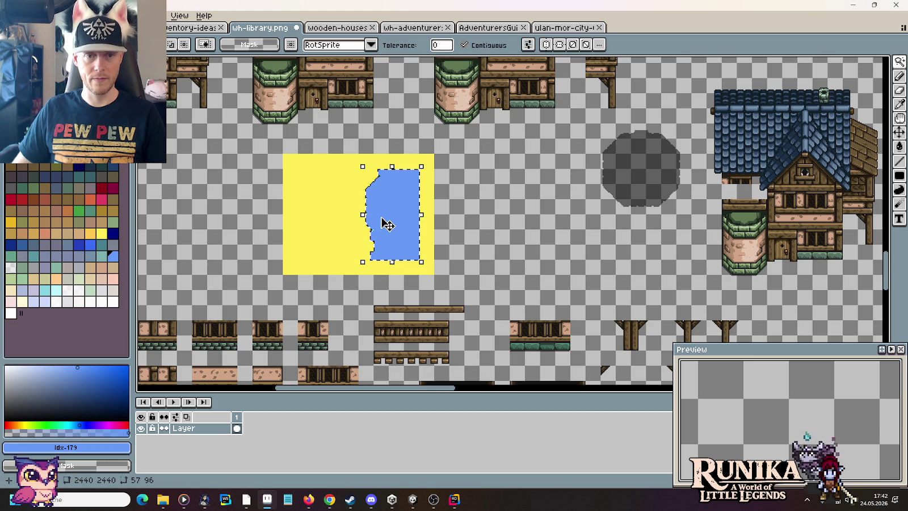
Step: Nudge the blue roof silhouette right, out of the yellow block
key(m)
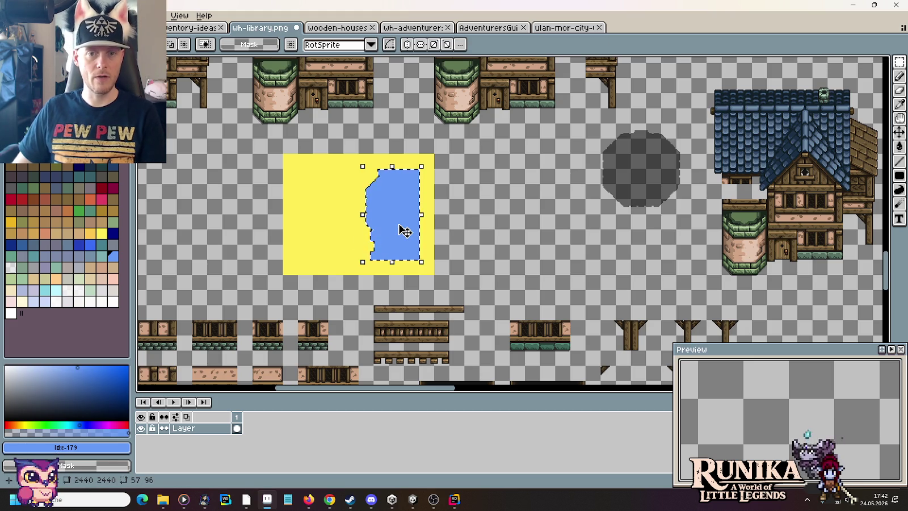
key(Right)
key(Right)
key(Right)
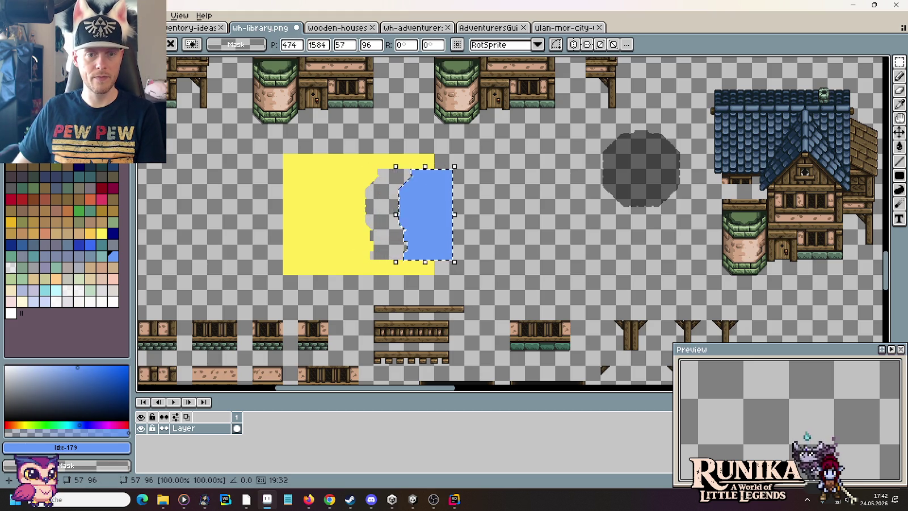
key(Right)
key(Right)
key(Right)
key(Right)
key(Right)
key(Right)
key(Right)
key(Right)
key(Right)
key(Right)
key(Right)
key(Right)
key(Right)
key(Right)
key(Right)
scroll(536, 234, up, 4)
key(Right)
key(Right)
key(Right)
key(Right)
key(Right)
key(Right)
Step: Place the blue silhouette over the shadow blob
key(Return)
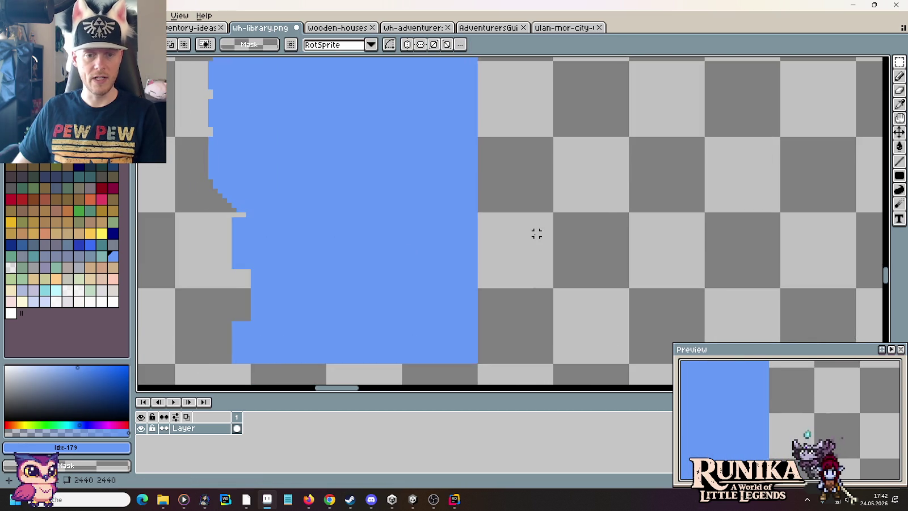
scroll(536, 233, down, 2)
scroll(536, 235, down, 1)
scroll(529, 239, down, 1)
mouse_move(471, 358)
mouse_down()
mouse_move(442, 295)
mouse_move(348, 173)
mouse_up()
click(412, 311)
drag(414, 312, 750, 202)
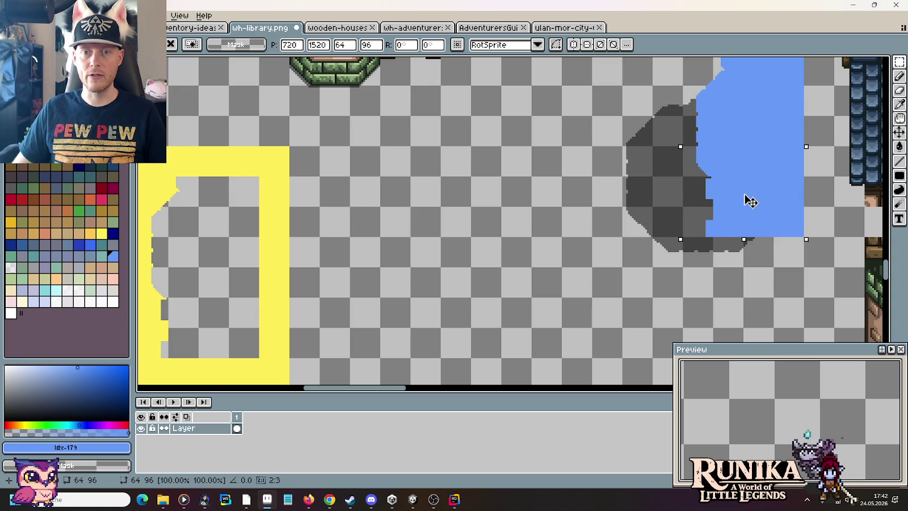
click(607, 232)
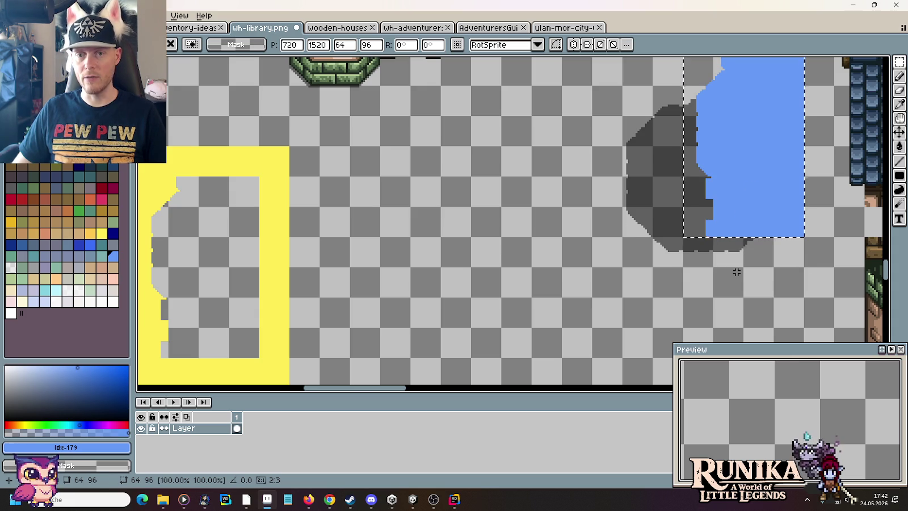
Step: Erase the stray shadow pixels, remove the silhouette, and move the trimmed shadow beside the tower
key(ctrl+d)
drag(713, 235, 756, 253)
key(Delete)
drag(738, 222, 692, 272)
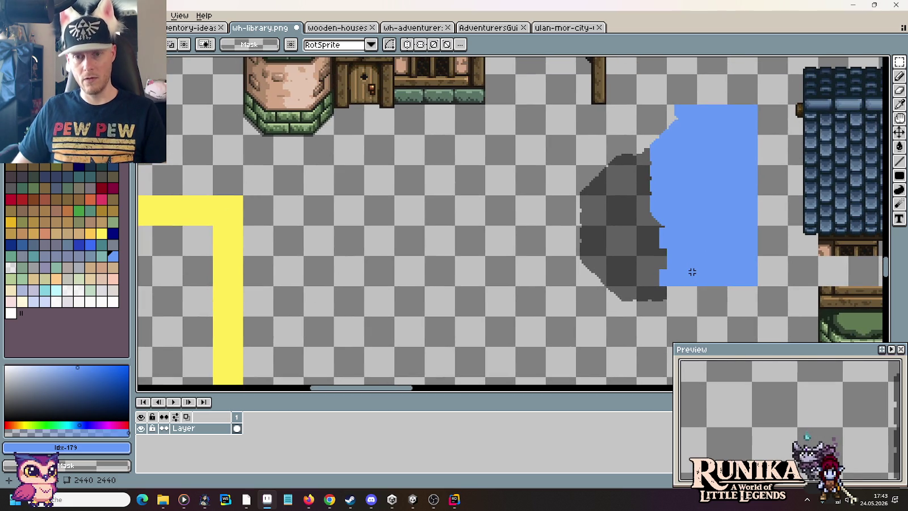
key(ctrl+z)
drag(665, 318, 576, 135)
mouse_move(603, 235)
mouse_down()
mouse_move(819, 391)
mouse_move(260, 185)
mouse_up()
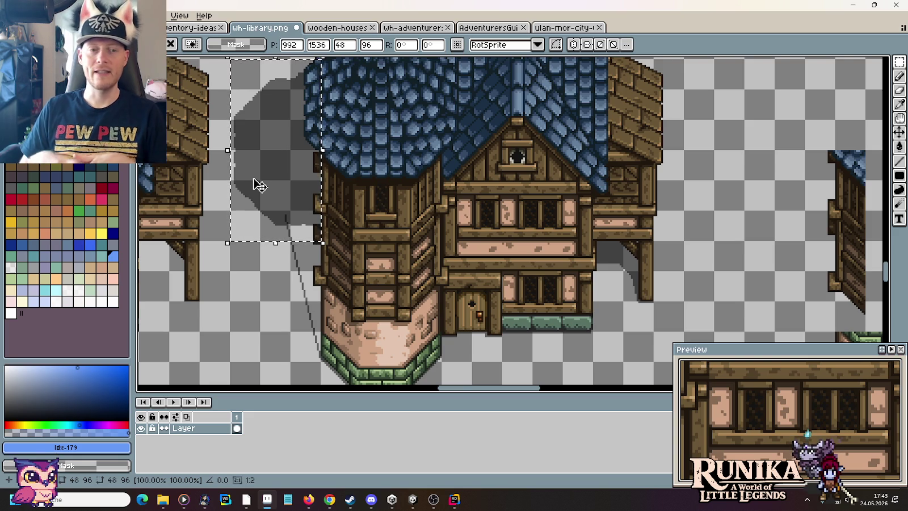
Step: Set the shadow beside the tower and delete the leftover yellow block
click(417, 240)
scroll(417, 240, down, 3)
drag(306, 205, 388, 204)
drag(236, 202, 457, 205)
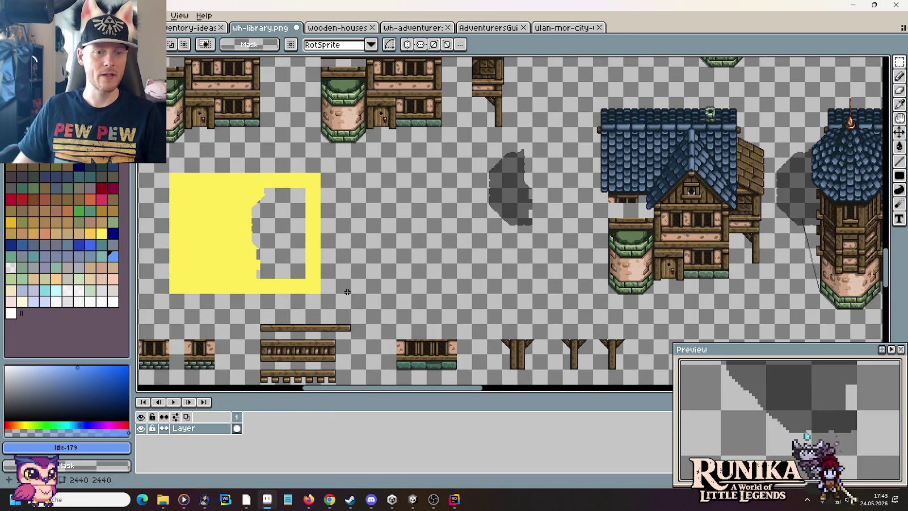
drag(335, 293, 178, 193)
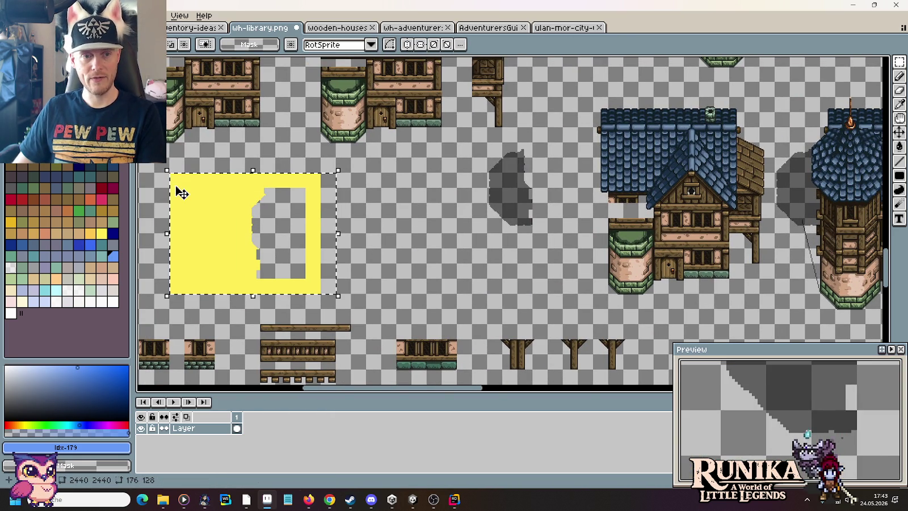
key(Delete)
mouse_move(548, 237)
mouse_down()
mouse_move(512, 171)
mouse_move(473, 140)
mouse_up()
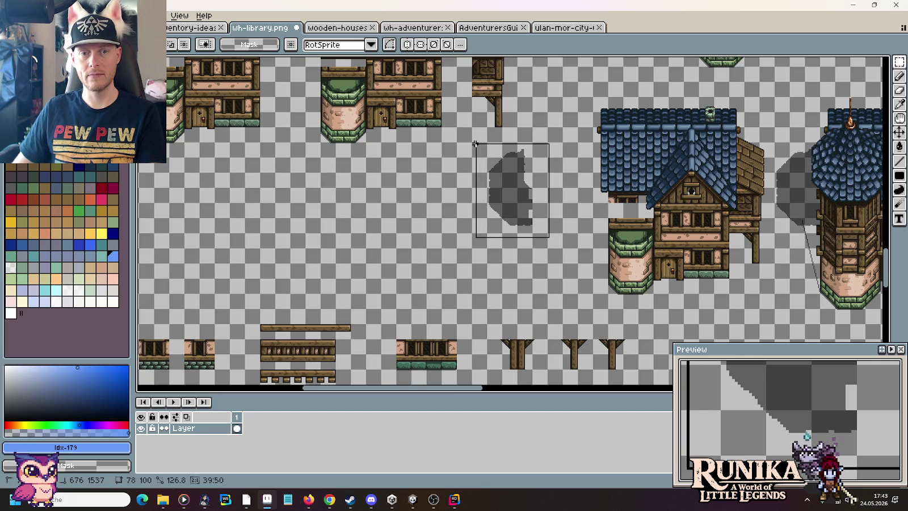
drag(803, 213, 539, 226)
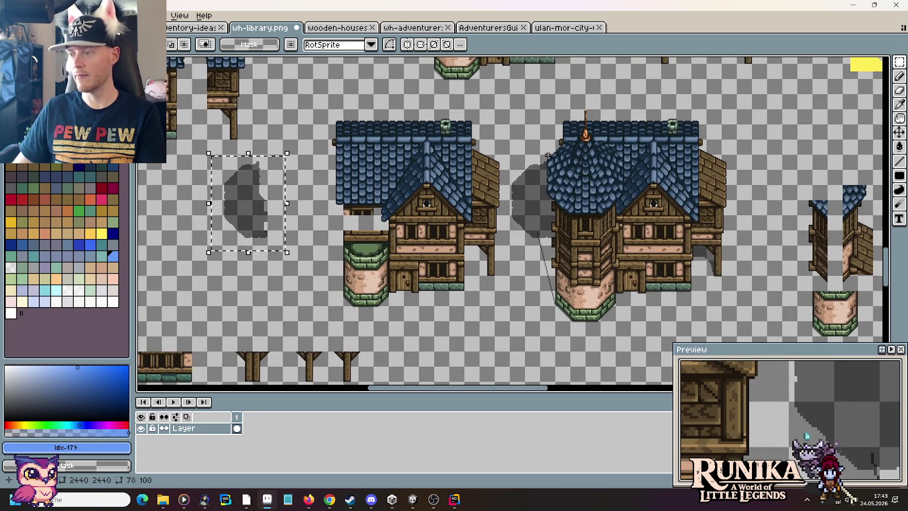
Step: Sample pure black from the tower's dark outline as the pencil colour
scroll(536, 126, up, 5)
scroll(568, 198, up, 1)
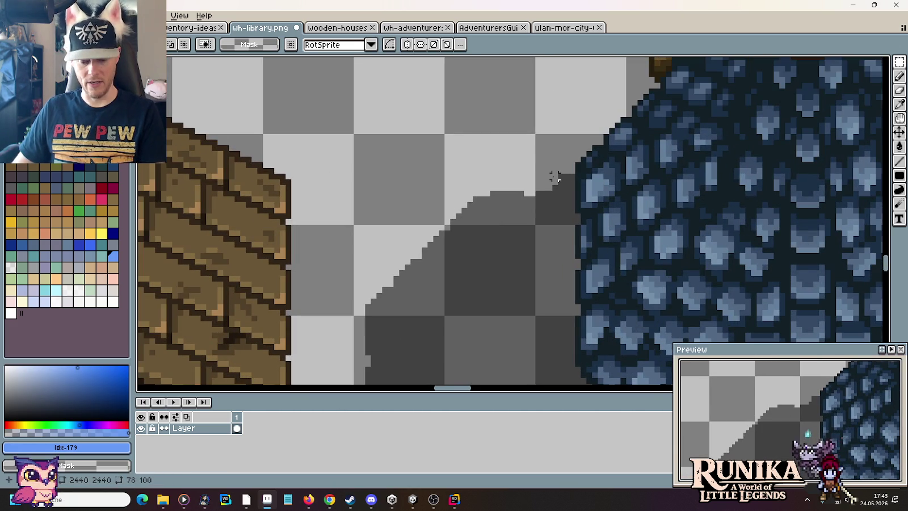
drag(566, 156, 529, 255)
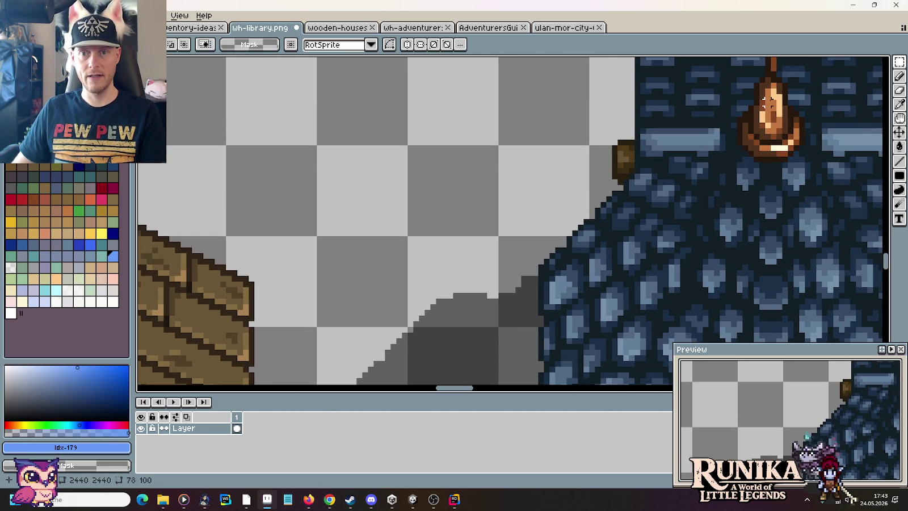
key(i)
scroll(532, 279, down, 3)
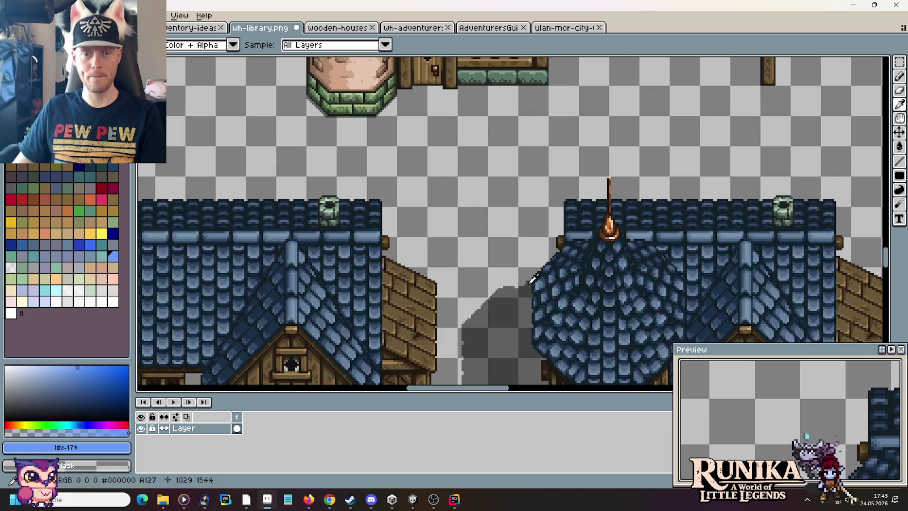
scroll(510, 275, up, 3)
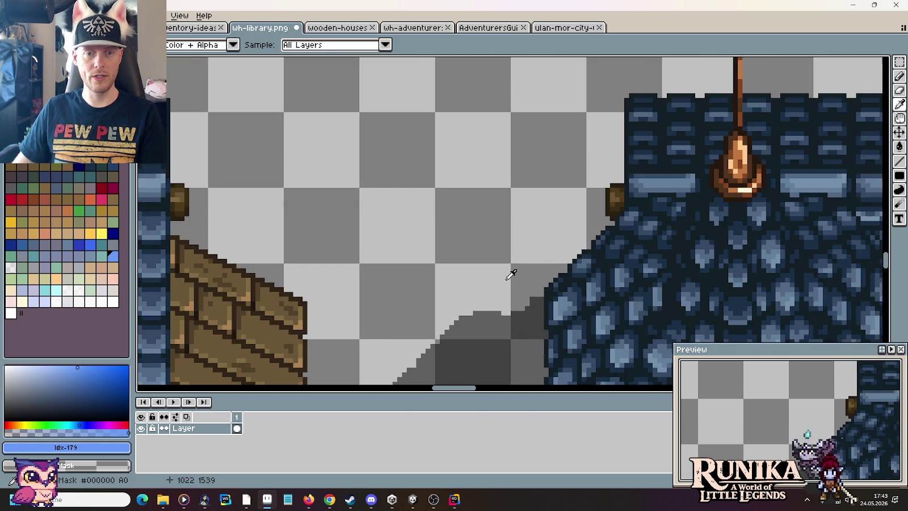
click(530, 301)
key(b)
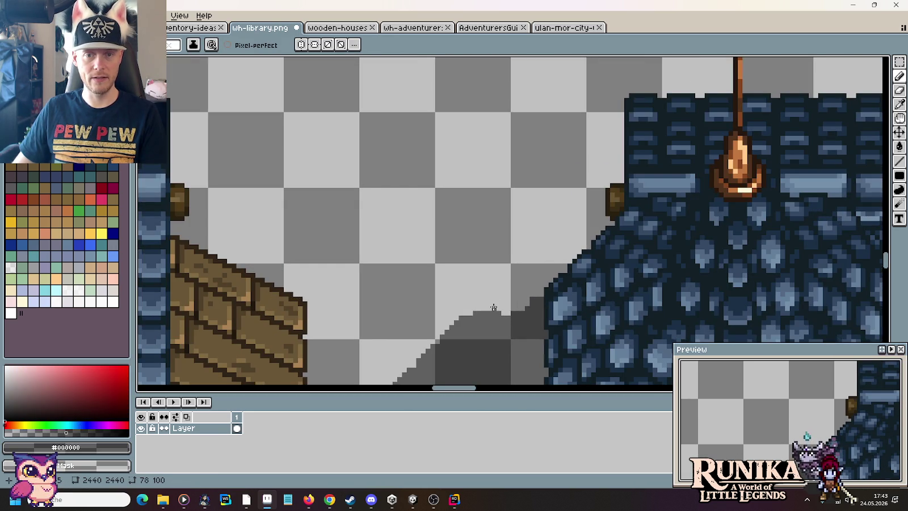
drag(494, 307, 421, 162)
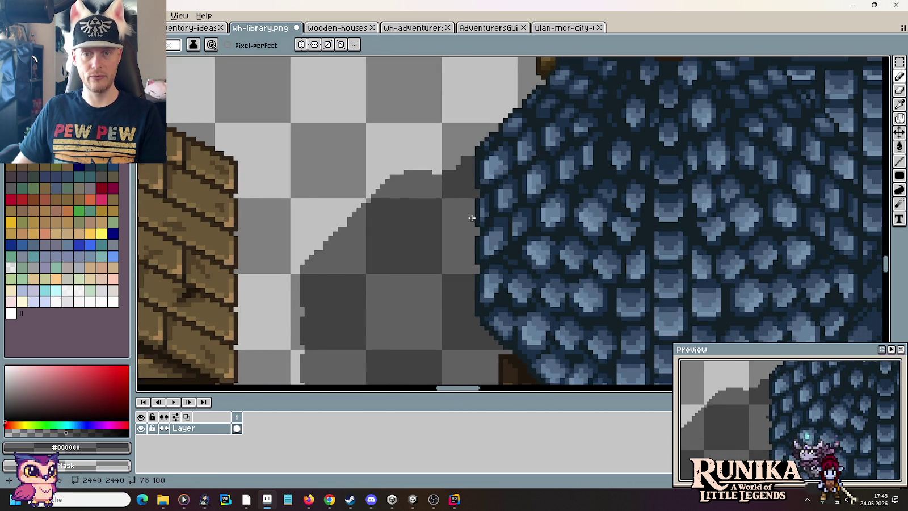
scroll(472, 218, down, 1)
scroll(630, 221, down, 1)
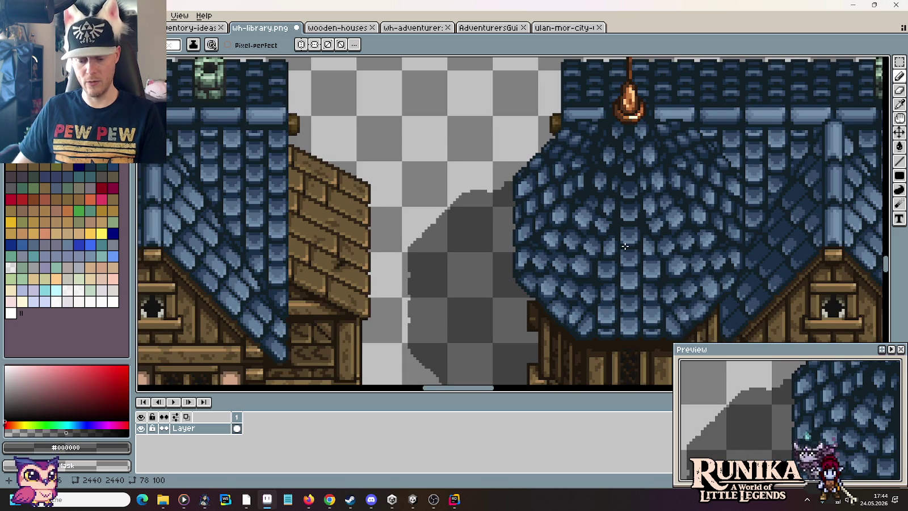
key(m)
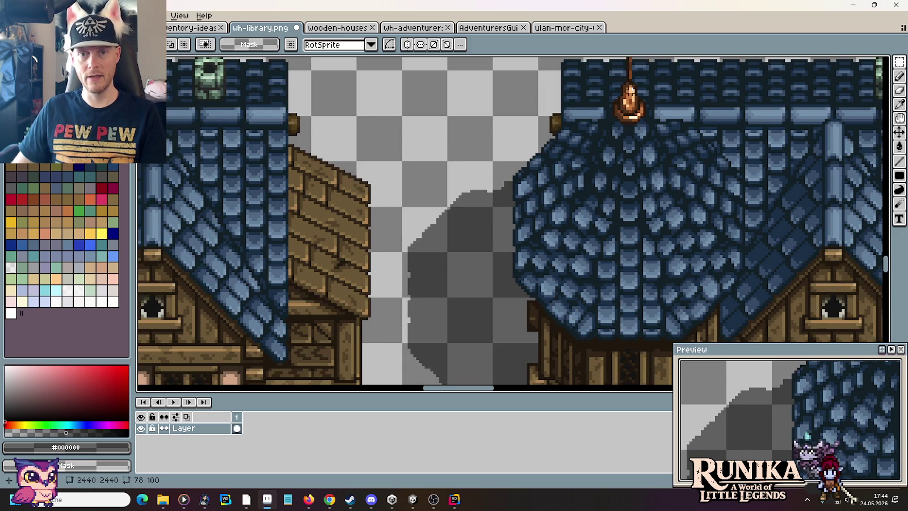
Step: Measure the spire with a marquee selection: 11×72 pixels
mouse_move(633, 85)
mouse_down()
mouse_move(622, 241)
mouse_move(622, 219)
mouse_up()
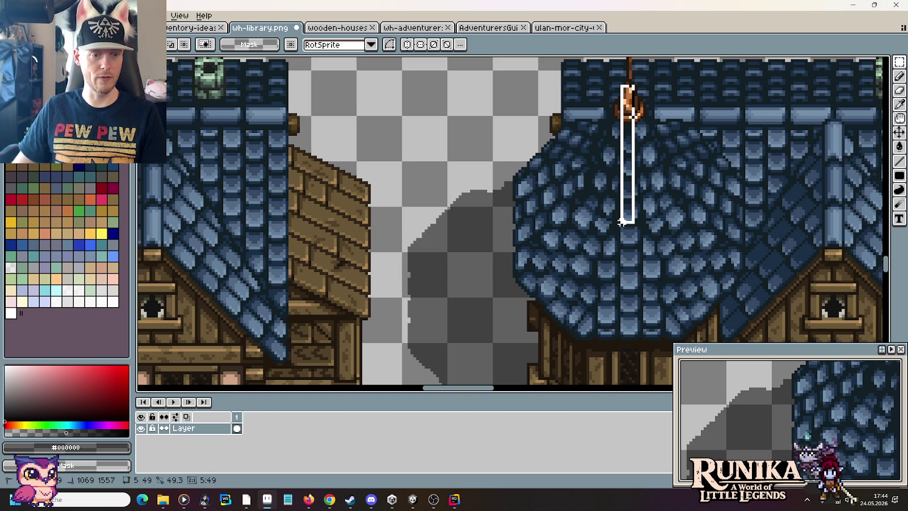
drag(621, 222, 625, 227)
scroll(480, 252, down, 1)
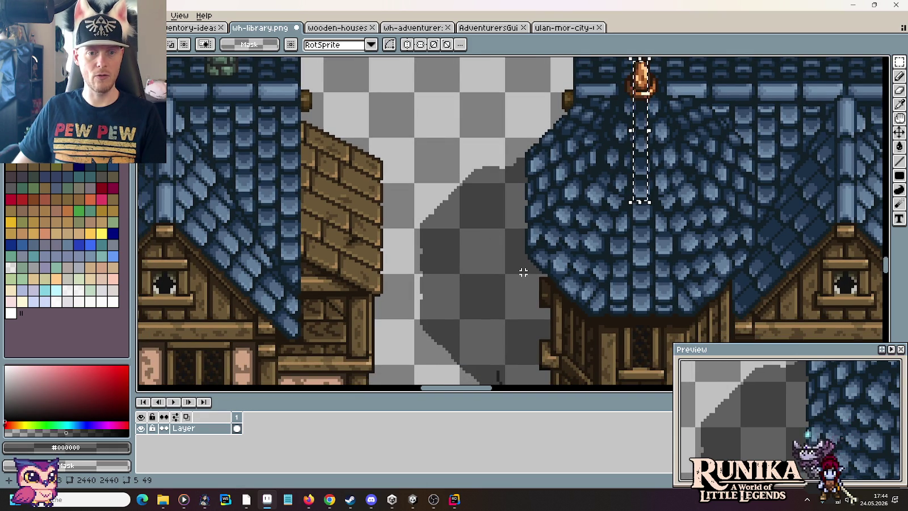
drag(523, 277, 514, 187)
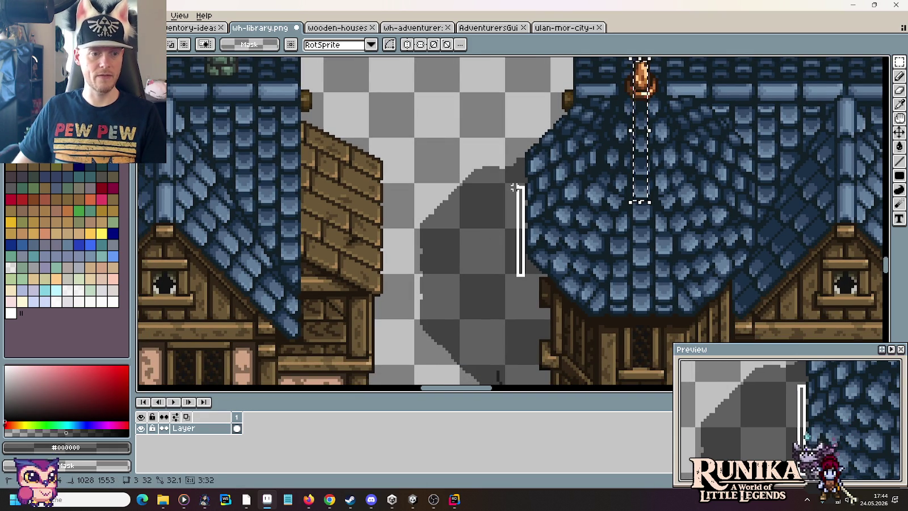
drag(514, 187, 514, 187)
drag(539, 126, 537, 227)
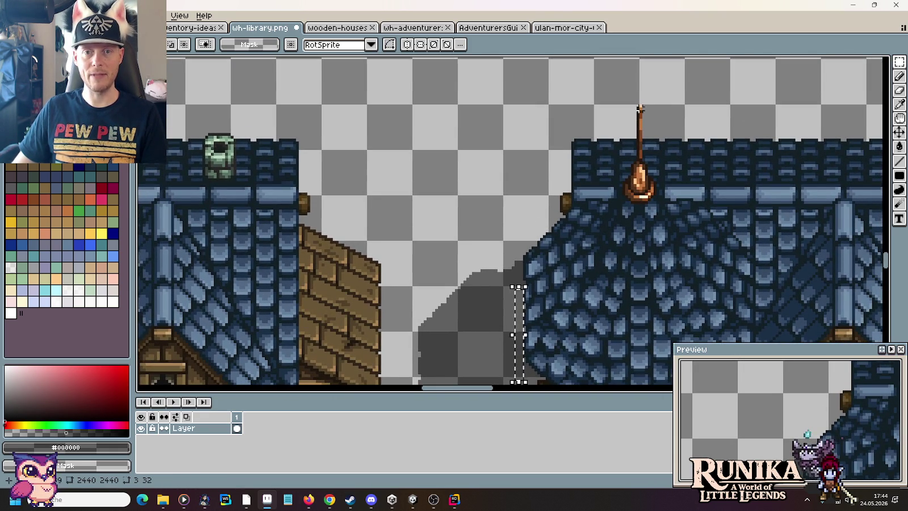
drag(641, 107, 613, 306)
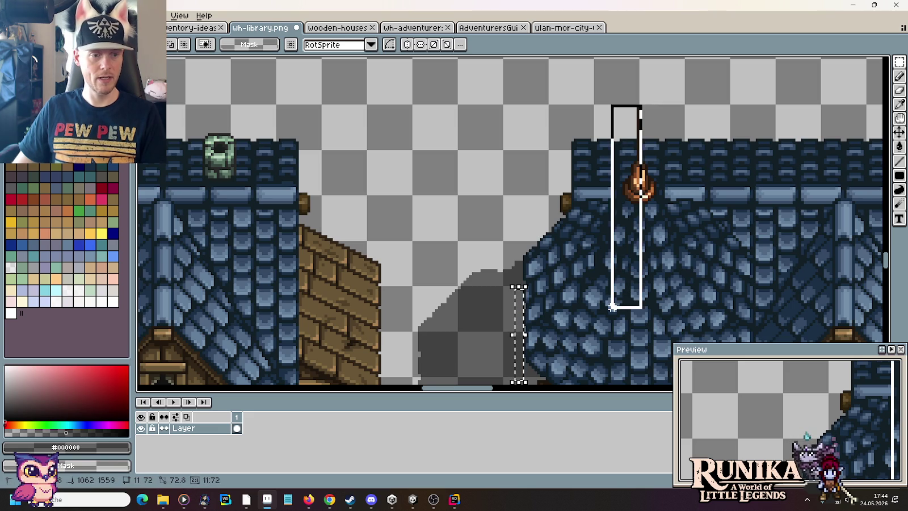
drag(612, 306, 613, 306)
Step: Compute 72 × 0,65 = 46,8 in Windows Calculator, then return to Aseprite
key(super)
text(rechner)
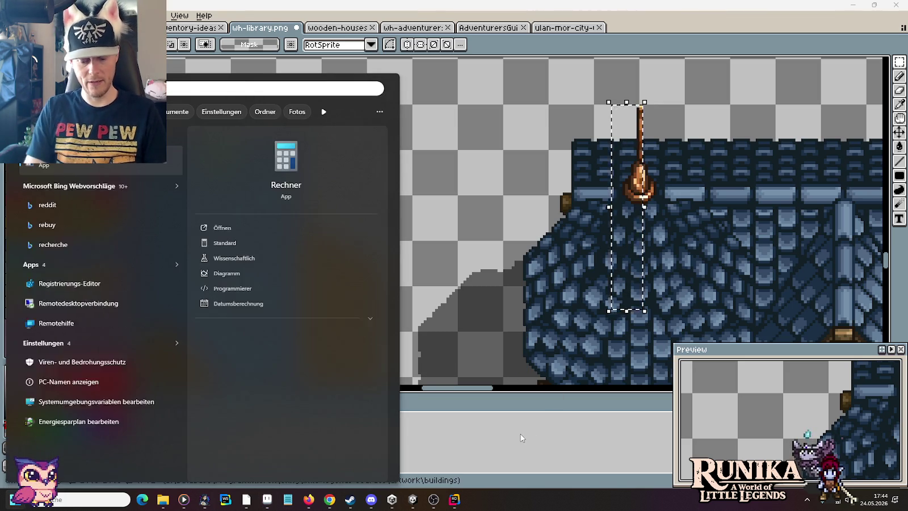
key(Return)
text(72*0,65)
key(Return)
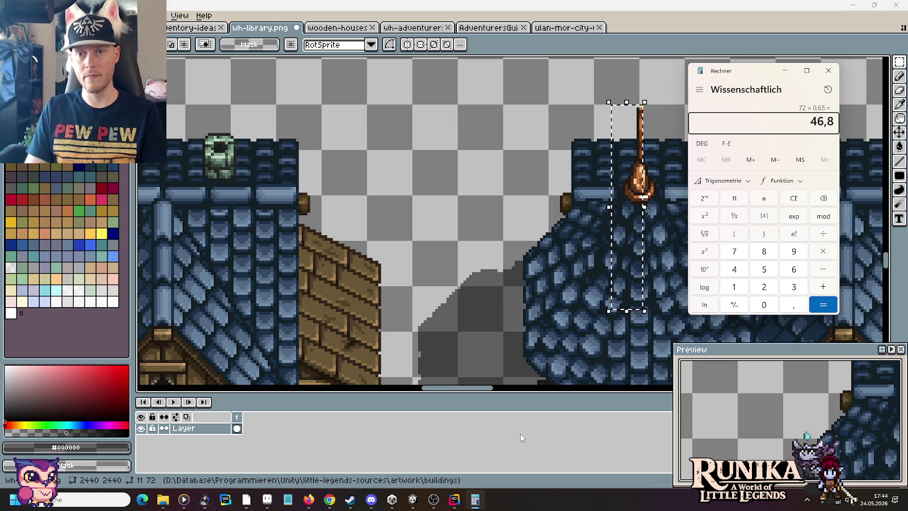
click(478, 259)
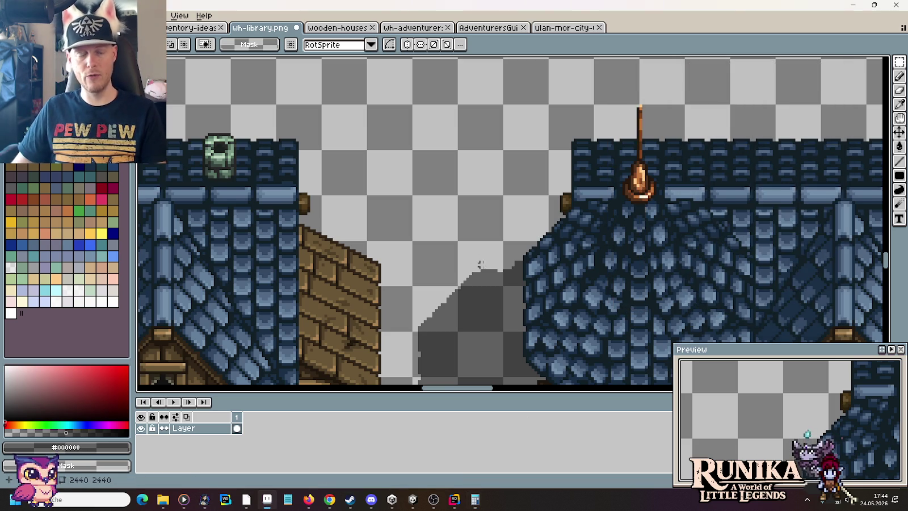
Step: Measure a 32-pixel strip of the tower shadow, then clear the selection
scroll(487, 217, down, 3)
drag(518, 283, 508, 149)
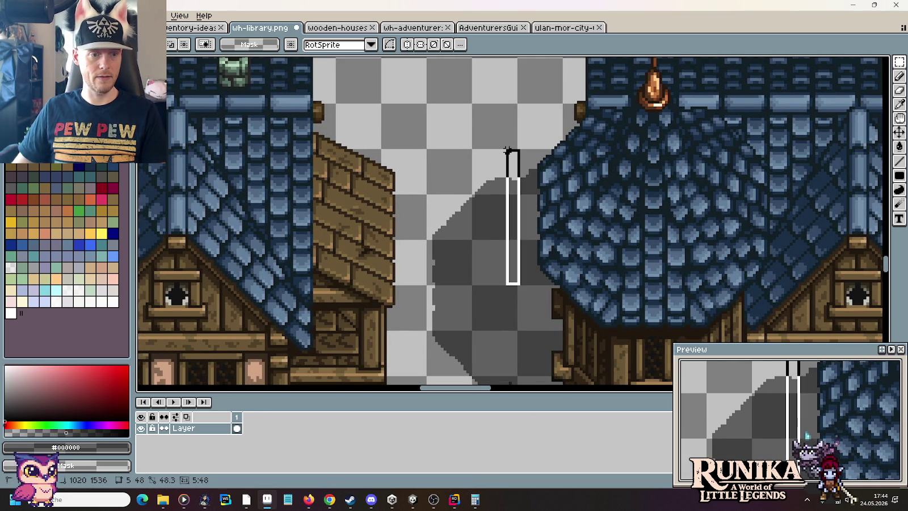
mouse_move(508, 149)
mouse_down()
mouse_move(504, 194)
mouse_move(507, 154)
mouse_up()
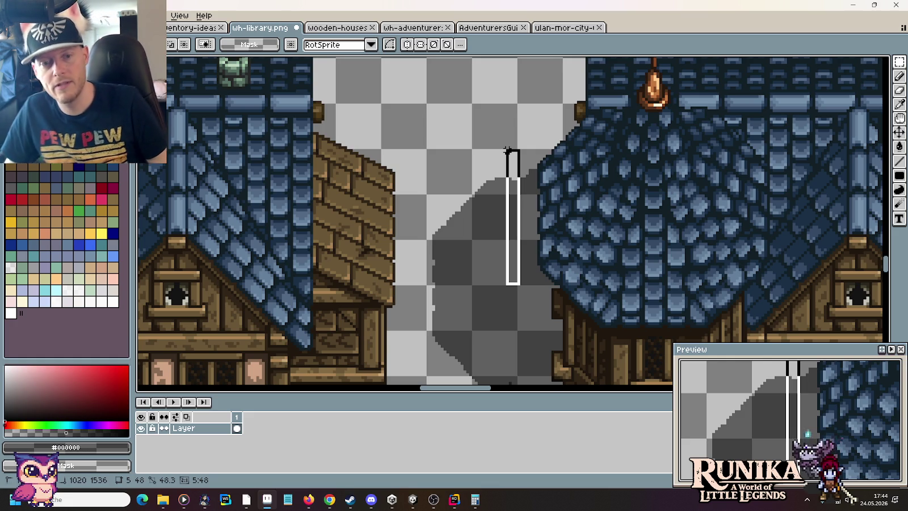
drag(508, 150, 508, 150)
drag(557, 198, 503, 153)
click(537, 233)
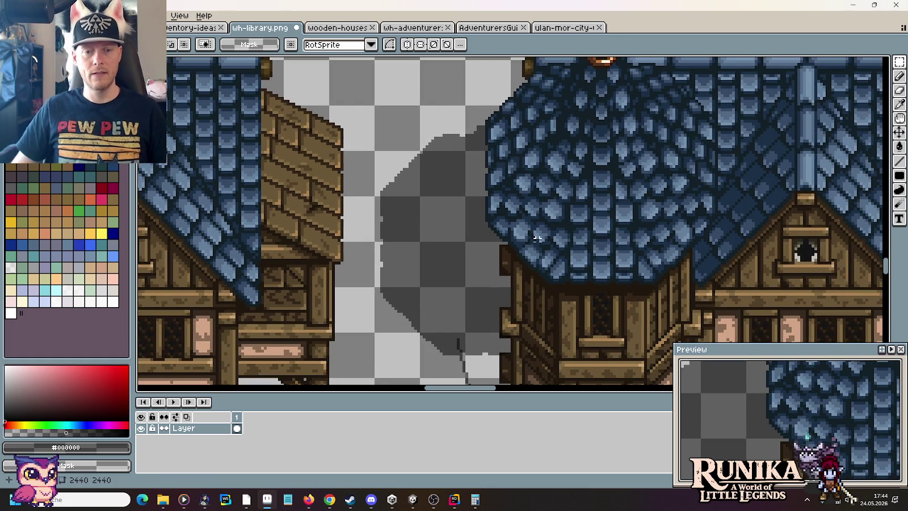
Step: Try positioning the yellow reference shape over the tower, nudging it up two pixels
drag(594, 272, 559, 245)
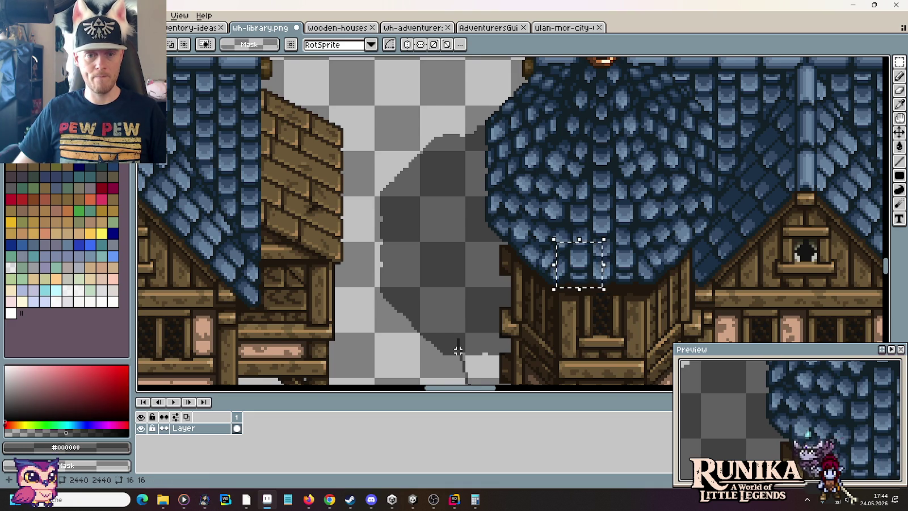
scroll(458, 350, down, 3)
scroll(523, 241, up, 2)
scroll(578, 165, right, 3)
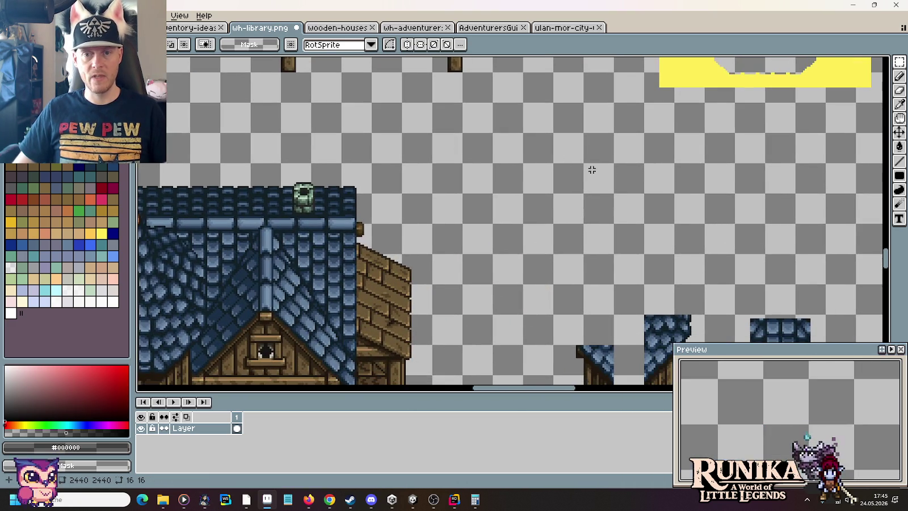
scroll(493, 223, right, 3)
mouse_move(644, 134)
mouse_down()
mouse_move(515, 114)
mouse_move(535, 111)
mouse_up()
drag(686, 142, 593, 109)
mouse_move(527, 101)
mouse_down()
mouse_move(193, 253)
mouse_move(885, 304)
mouse_move(553, 61)
mouse_move(540, 272)
mouse_up()
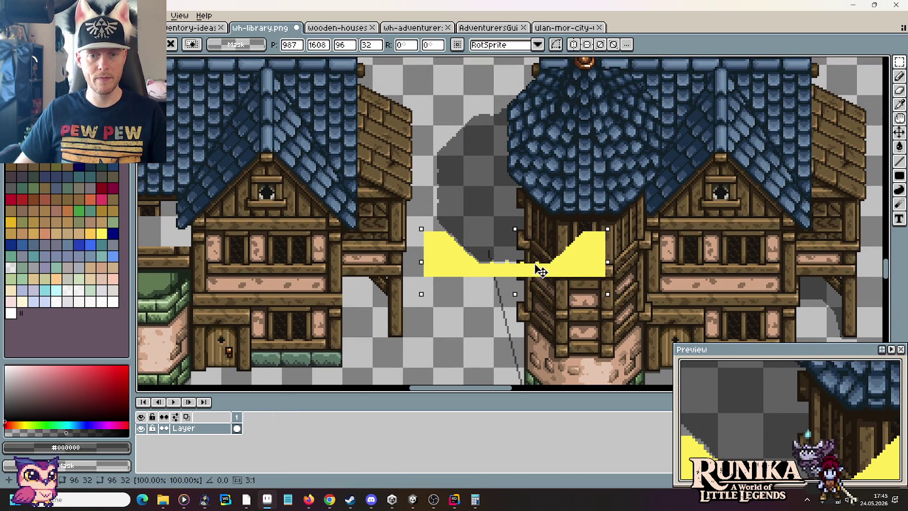
key(Up)
key(Up)
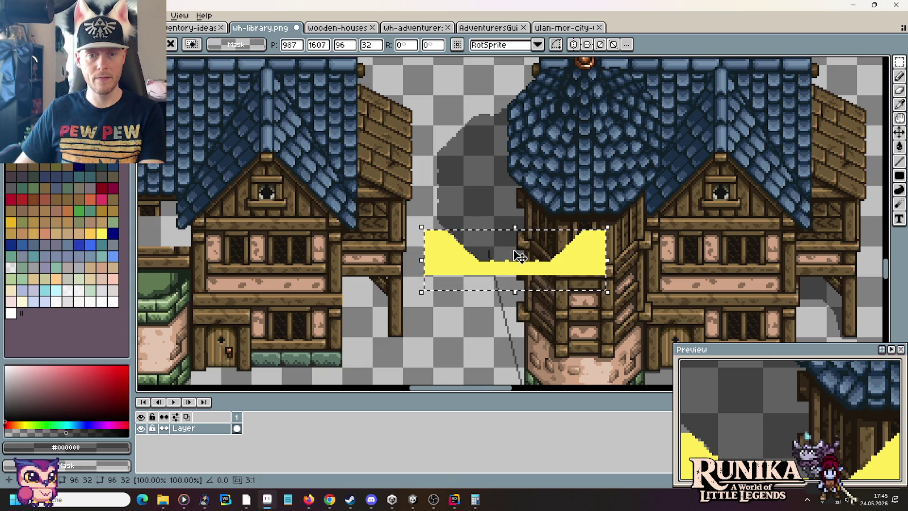
Step: Cancel the yellow shape and mark a 12×56 box rising from the shadow's tip
key(Delete)
drag(510, 199, 484, 103)
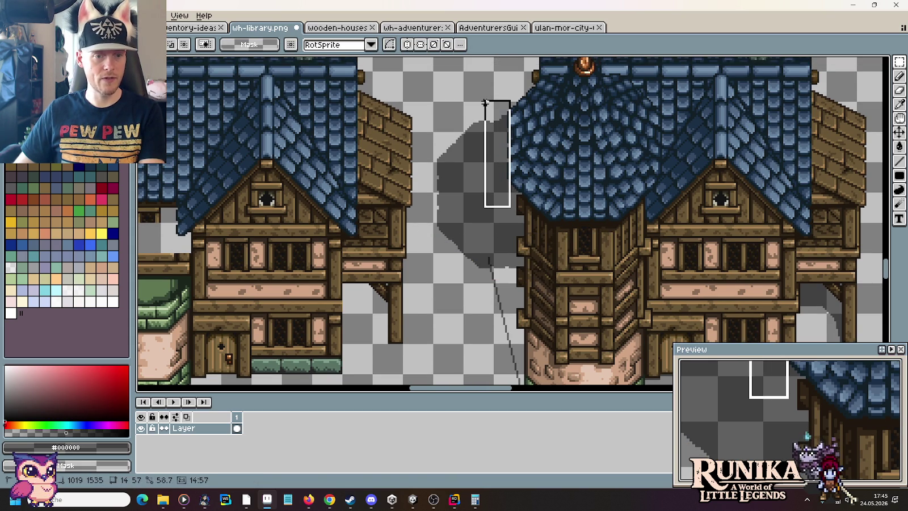
drag(485, 103, 488, 101)
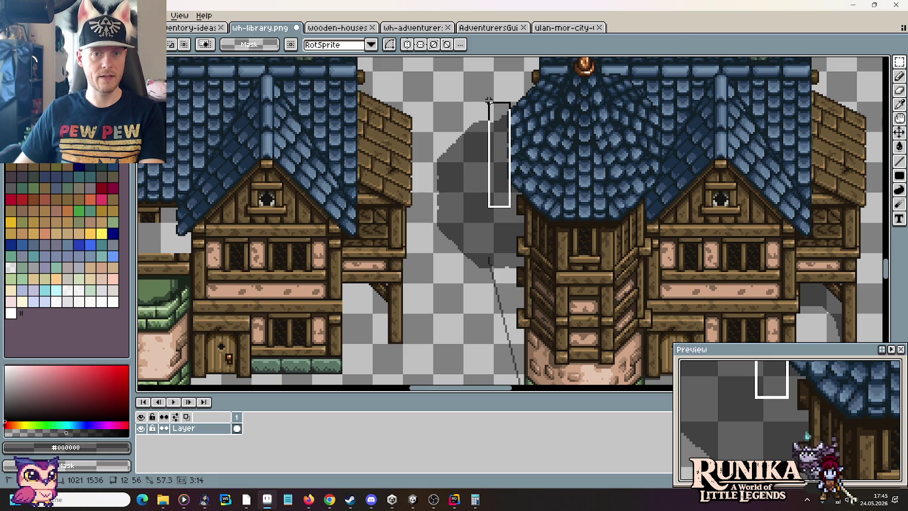
scroll(489, 102, up, 2)
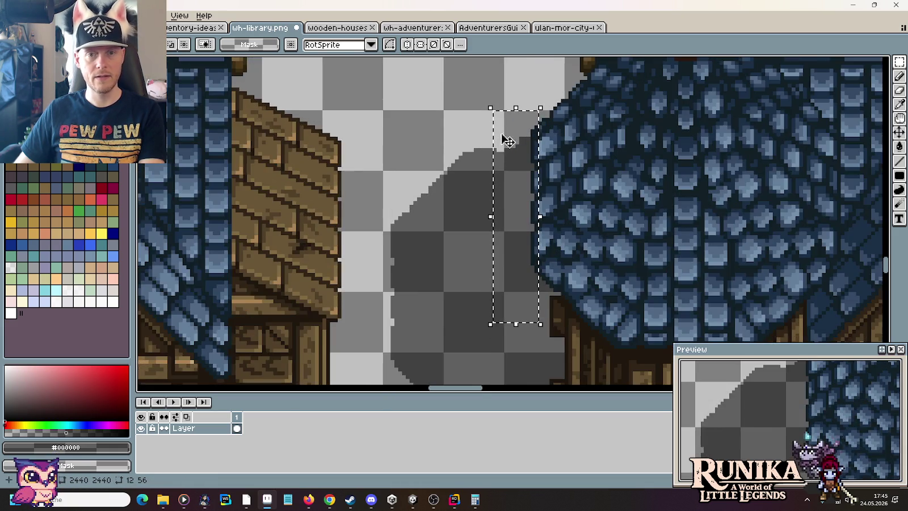
Step: Draw the spire's thin shadow line upward from the tower's roof shadow
scroll(491, 109, up, 2)
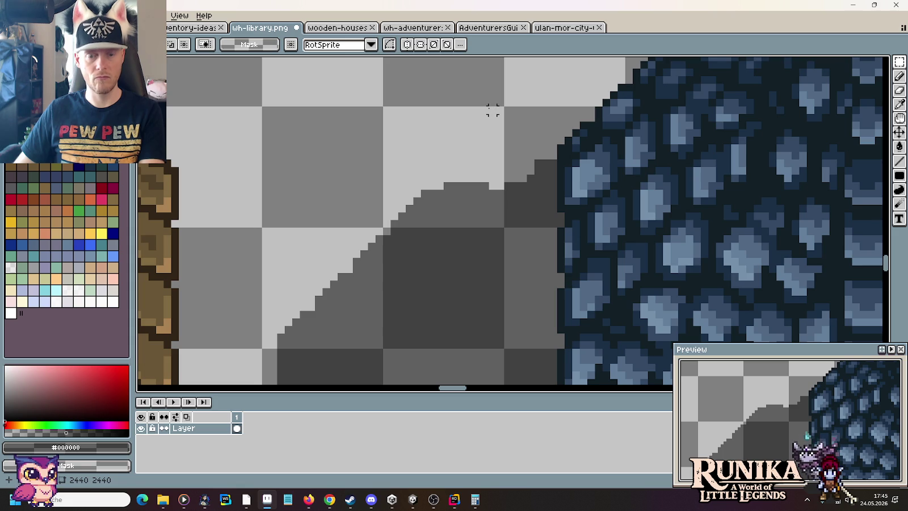
key(b)
drag(493, 110, 493, 126)
shift+click(493, 139)
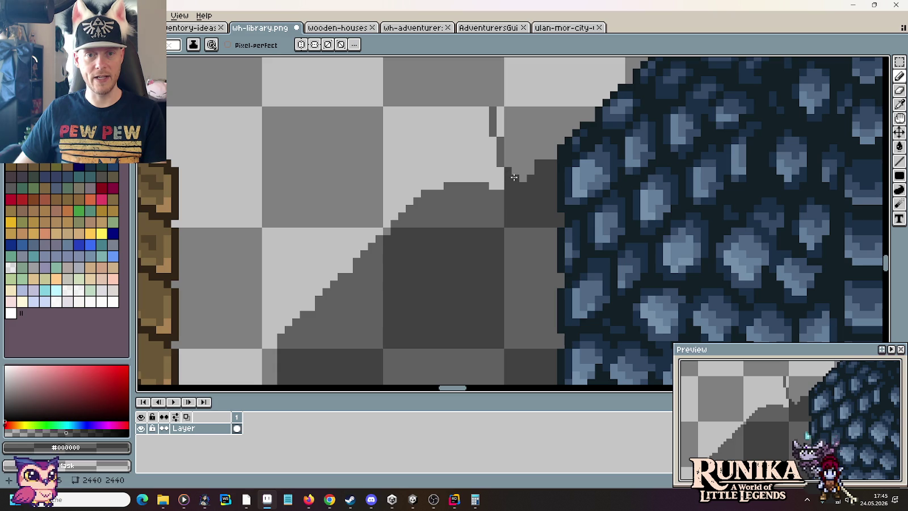
click(508, 159)
click(507, 143)
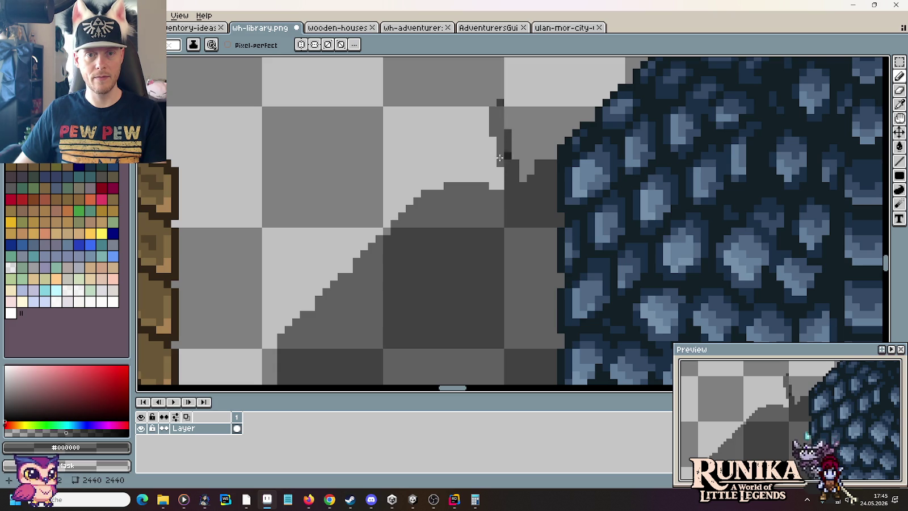
Step: Lengthen the spire shadow's tip, darken one pixel and lighten a stray one
scroll(464, 132, down, 2)
scroll(464, 132, down, 2)
drag(464, 132, 494, 211)
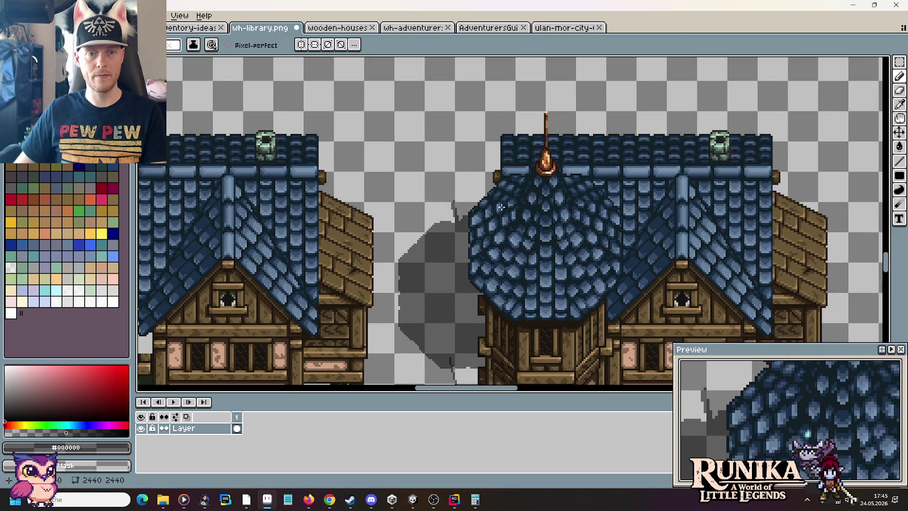
scroll(451, 179, up, 2)
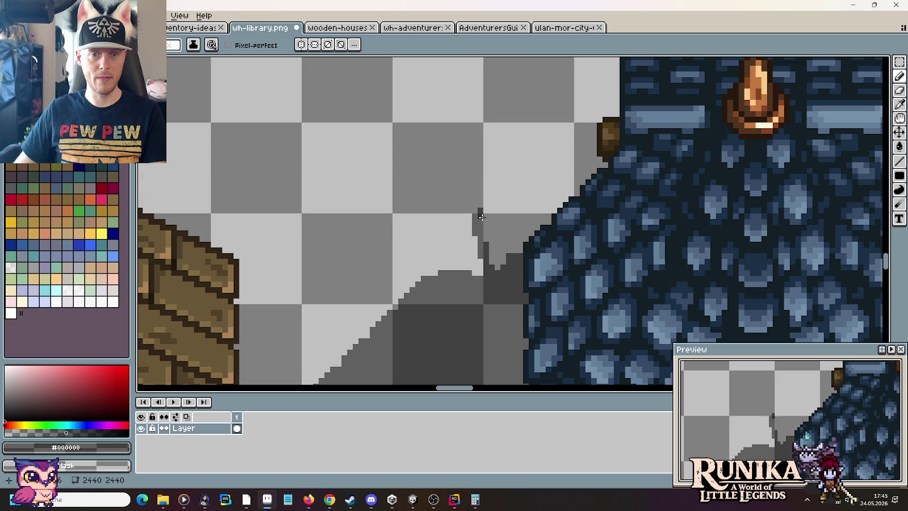
click(476, 211)
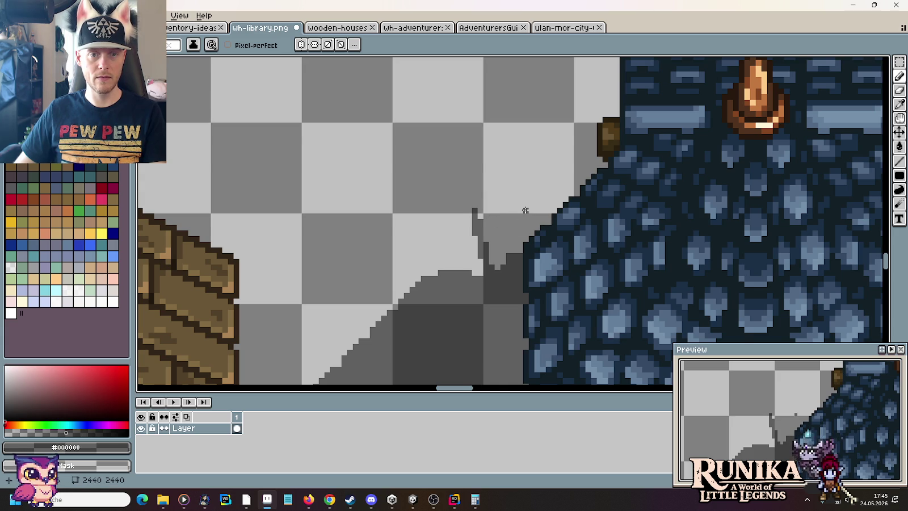
scroll(525, 210, down, 1)
scroll(525, 210, down, 1)
scroll(525, 210, down, 1)
scroll(525, 210, up, 1)
scroll(534, 211, up, 2)
scroll(569, 181, up, 1)
click(570, 183)
right_click(580, 216)
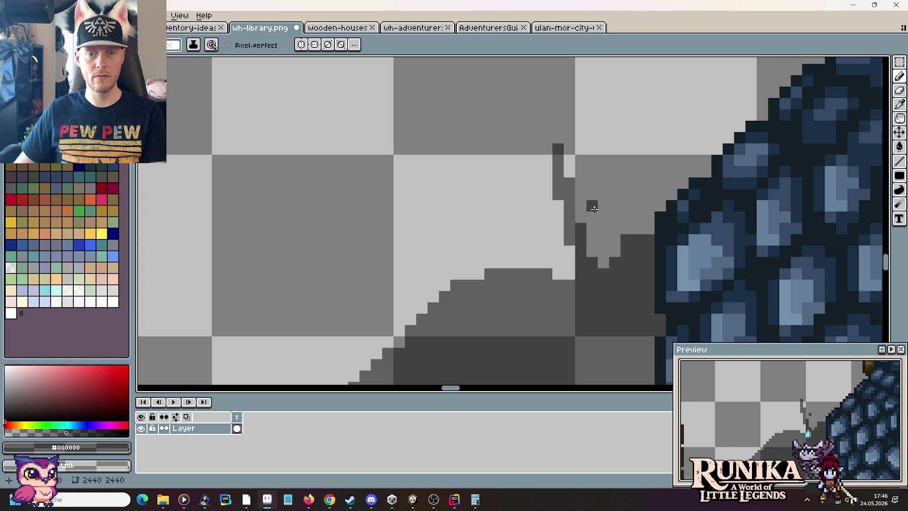
scroll(594, 209, down, 2)
scroll(594, 209, down, 1)
scroll(594, 209, down, 1)
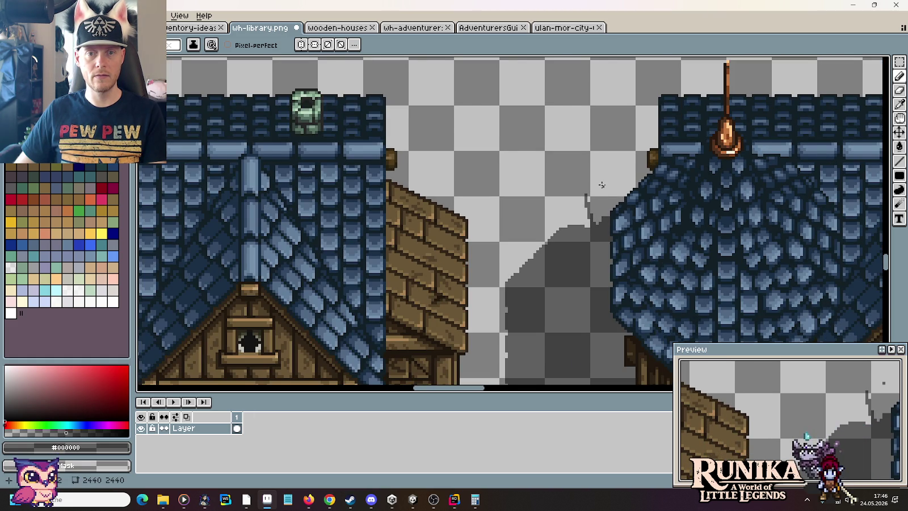
scroll(601, 185, down, 1)
scroll(602, 185, down, 1)
scroll(601, 185, up, 1)
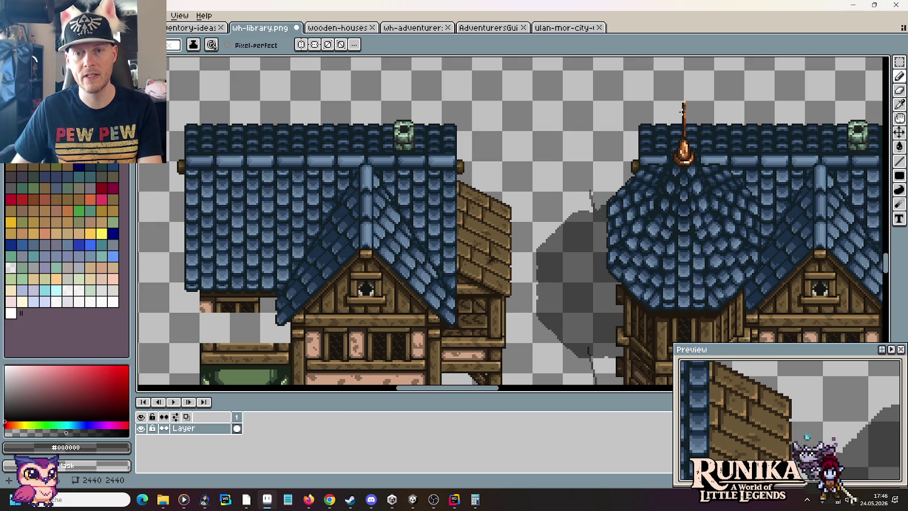
Step: Select the roof spire, then the notch in the shadow, then deselect
scroll(682, 117, up, 1)
scroll(683, 118, up, 1)
key(m)
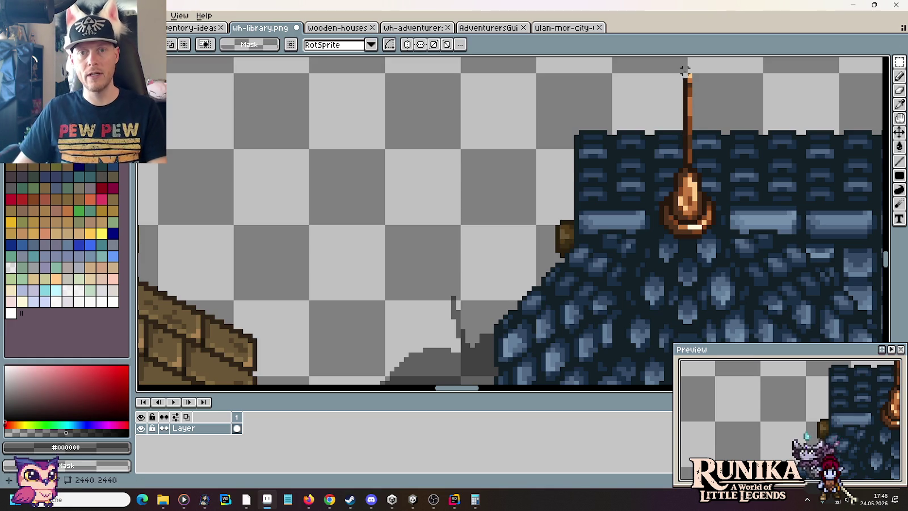
drag(690, 73, 675, 160)
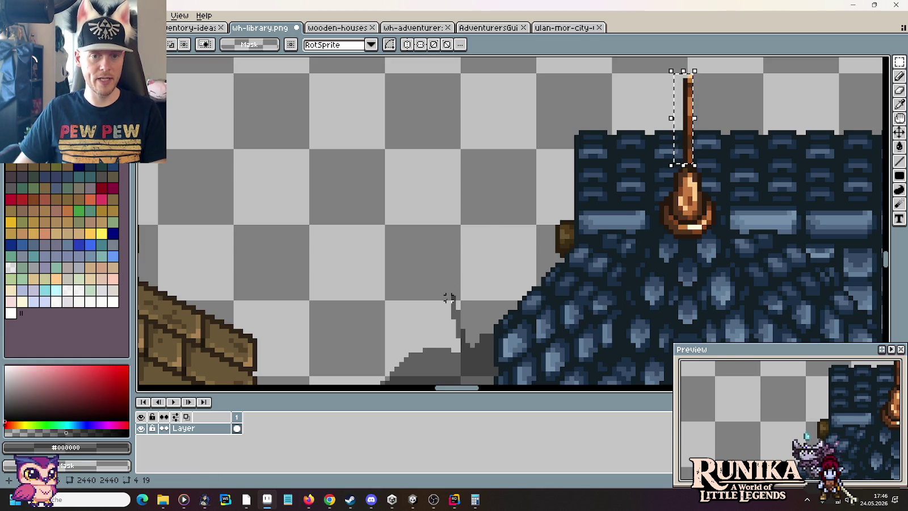
drag(464, 318, 480, 369)
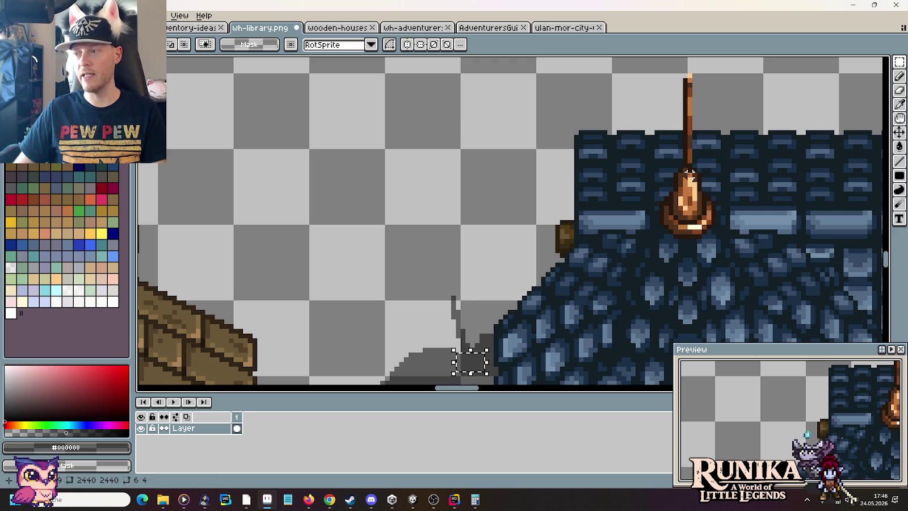
scroll(399, 264, down, 2)
click(399, 264)
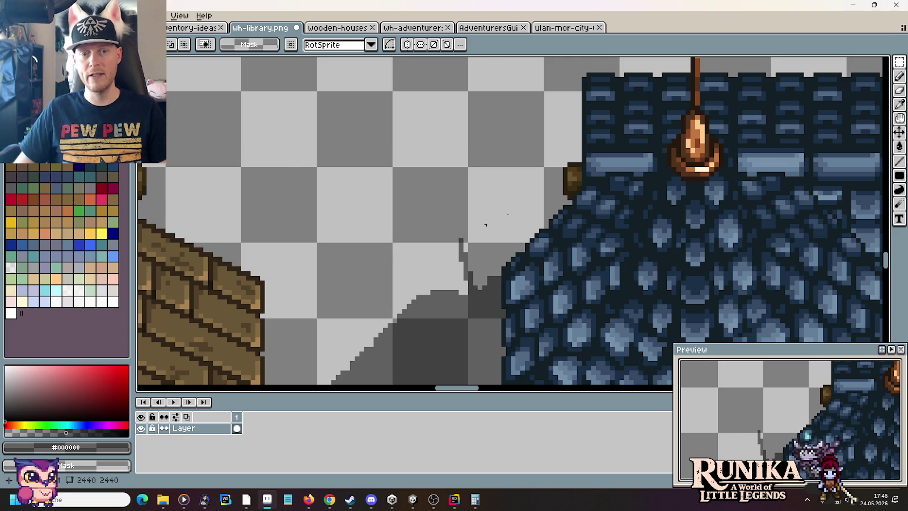
Step: Zoom out to check the tower and select its stone base
scroll(595, 157, down, 1)
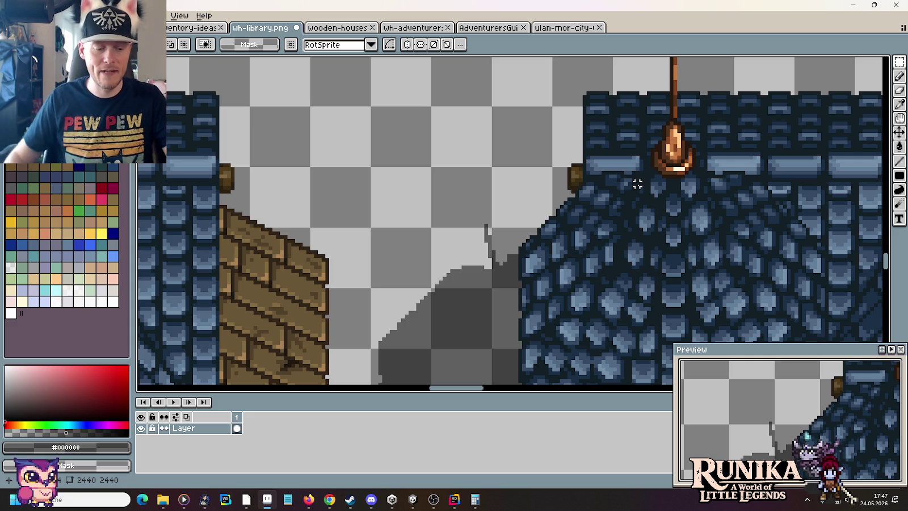
scroll(637, 184, down, 2)
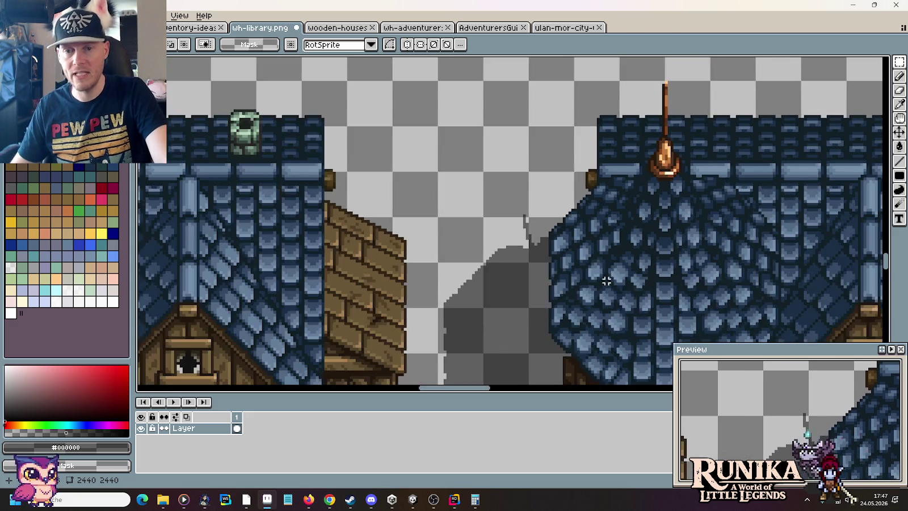
scroll(608, 277, up, 2)
scroll(567, 203, down, 2)
scroll(562, 272, down, 2)
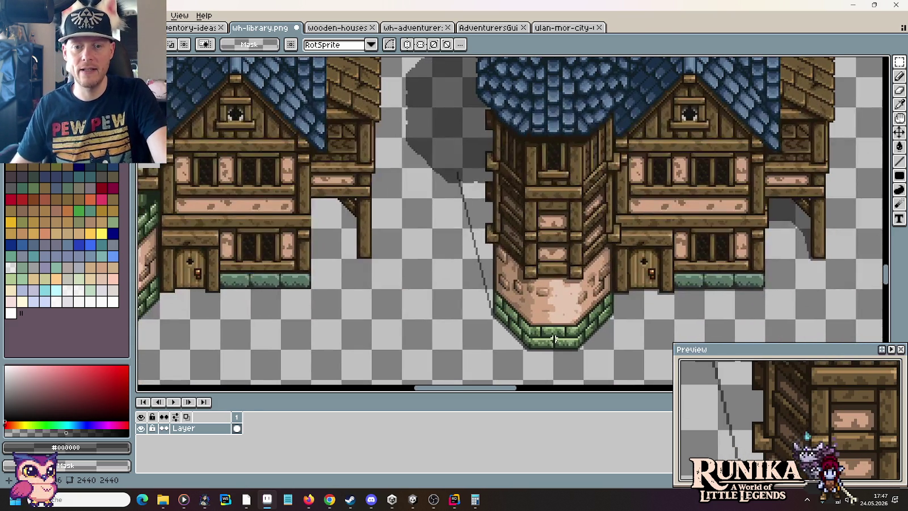
drag(586, 351, 551, 257)
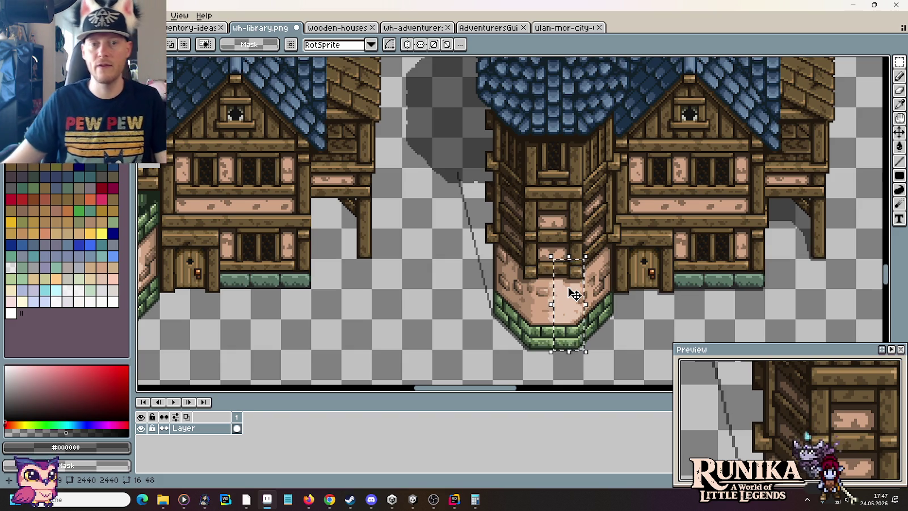
Step: Pan back up to view the roofs of the library buildings
drag(576, 166, 603, 288)
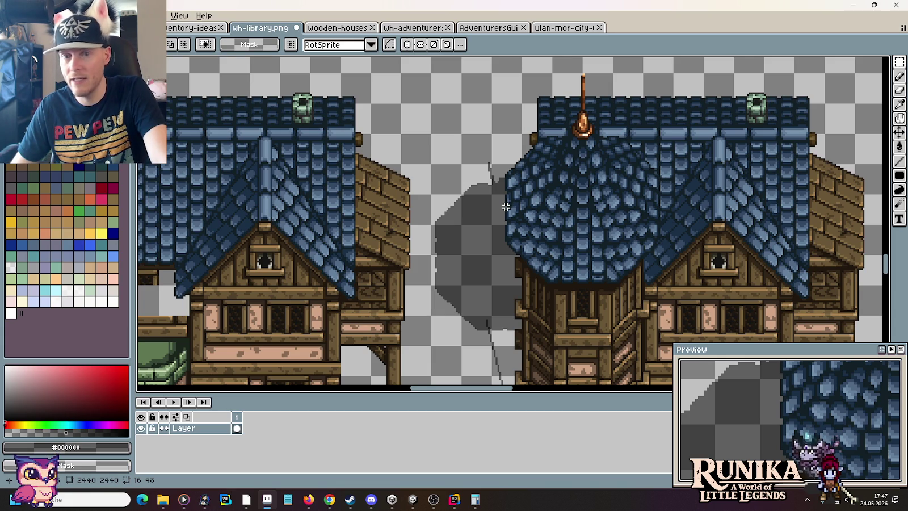
scroll(655, 211, down, 3)
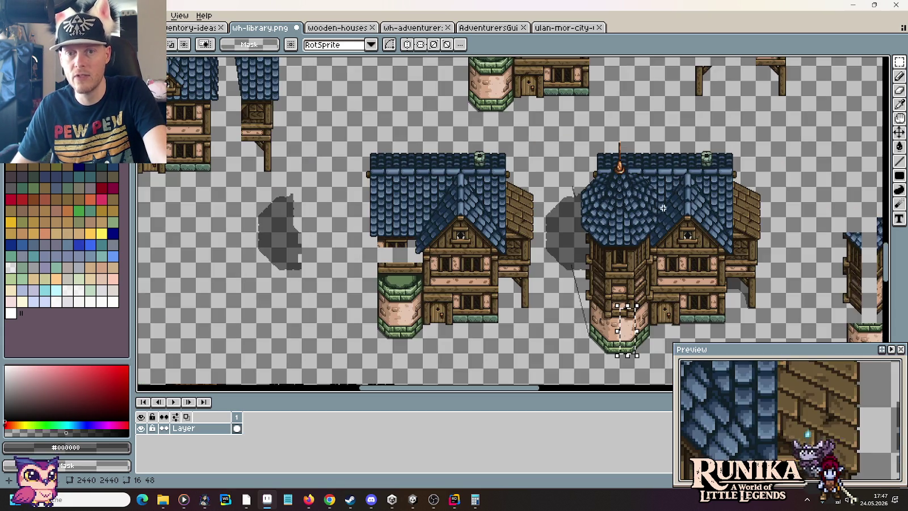
Step: Copy the right octagonal roof and place the copy in empty canvas space
drag(675, 153, 569, 219)
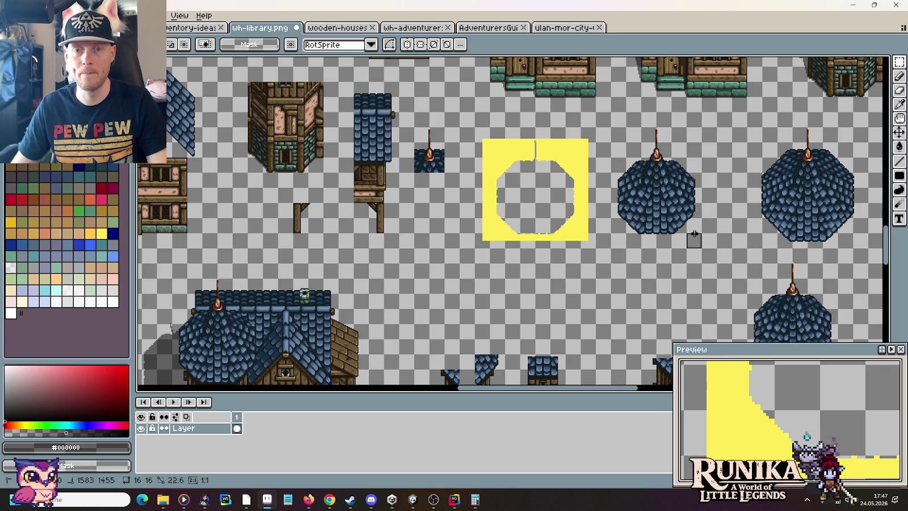
drag(704, 250, 607, 123)
drag(602, 204, 224, 279)
drag(335, 355, 389, 318)
key(Return)
scroll(507, 259, up, 1)
scroll(506, 260, up, 2)
drag(506, 259, 536, 182)
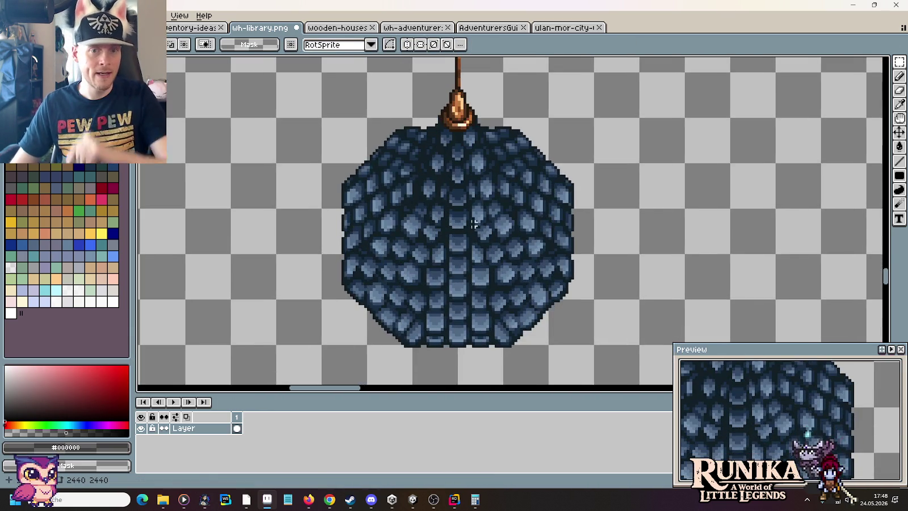
Step: Draw crossing yellow horizontal and vertical lines through the roof copy's centre with the Pencil
click(101, 233)
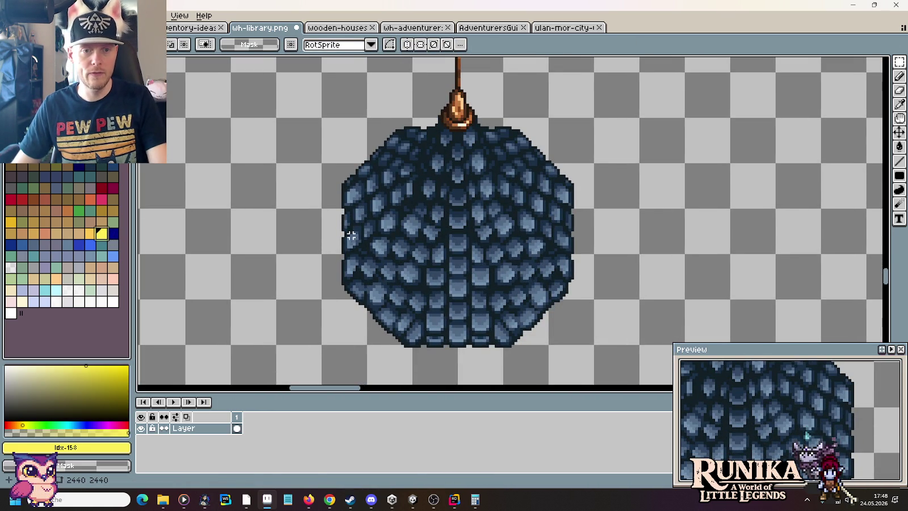
key(b)
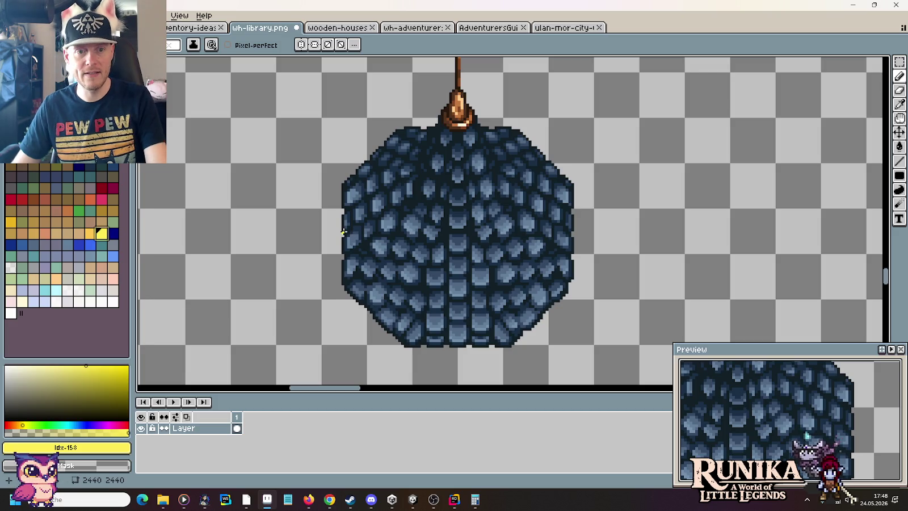
drag(342, 233, 574, 232)
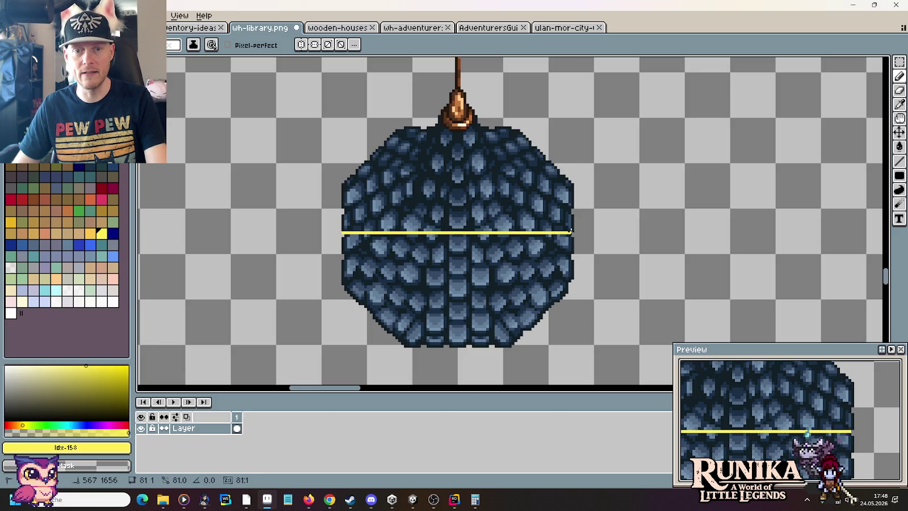
drag(460, 345, 460, 129)
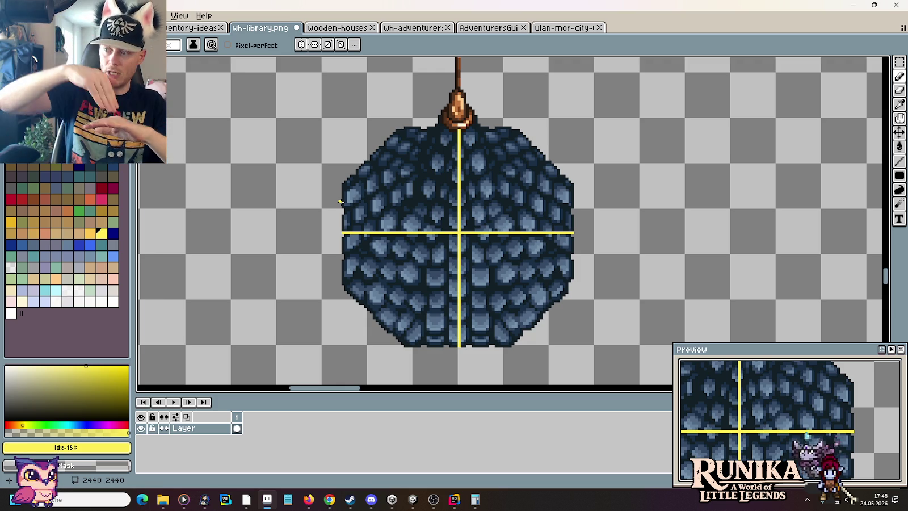
scroll(432, 258, up, 2)
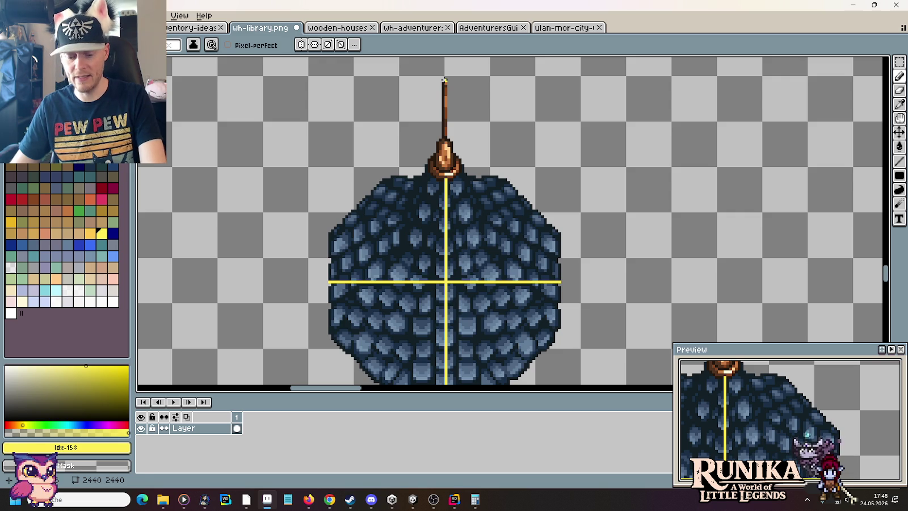
Step: Select the spire pole, nudge it onto the vertical yellow centre line, then deselect
key(m)
drag(445, 80, 452, 280)
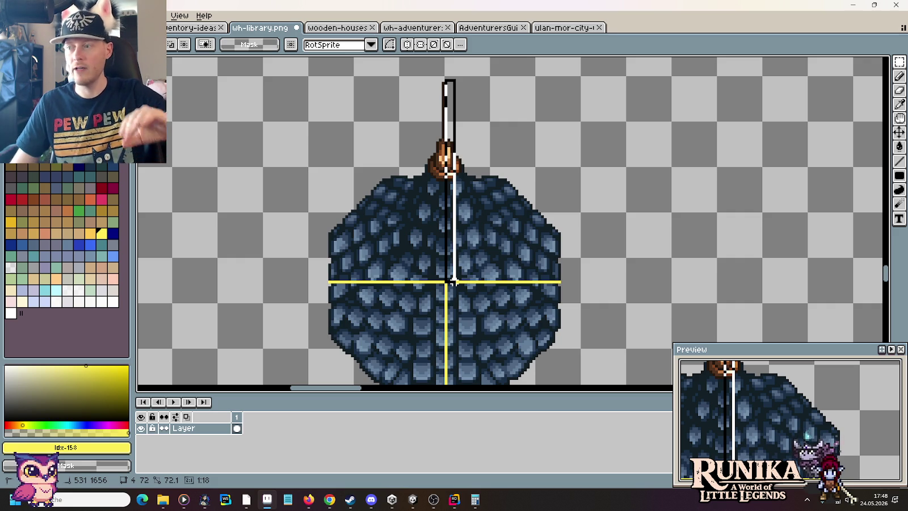
drag(452, 281, 454, 283)
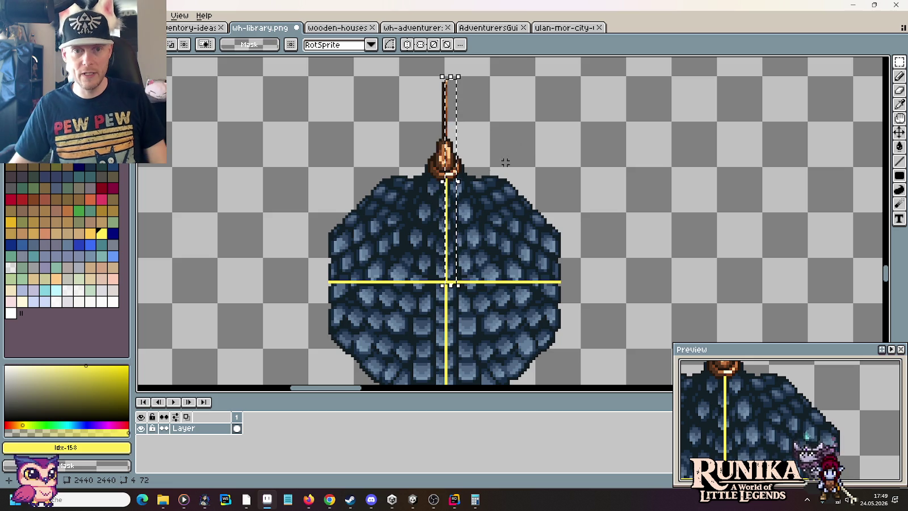
drag(446, 281, 397, 142)
click(516, 226)
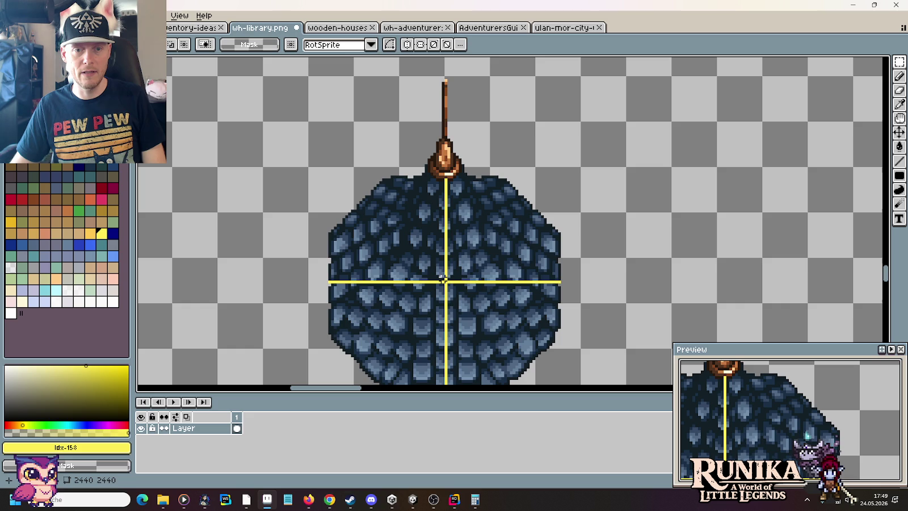
mouse_move(444, 279)
mouse_down()
mouse_move(416, 132)
mouse_move(415, 147)
mouse_up()
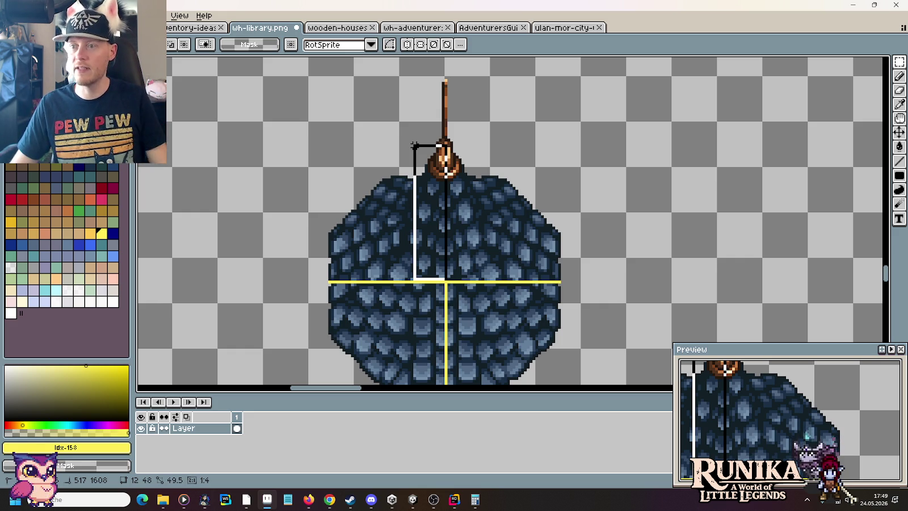
drag(414, 147, 413, 145)
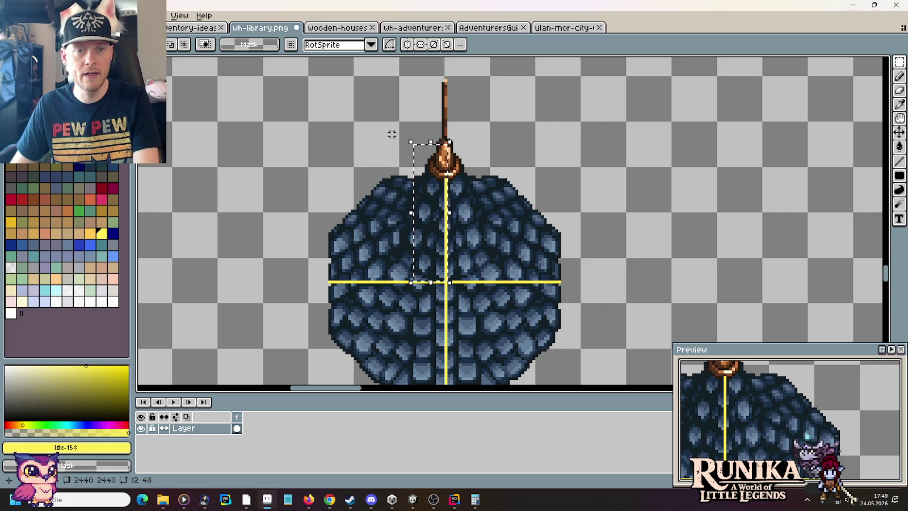
key(ctrl)
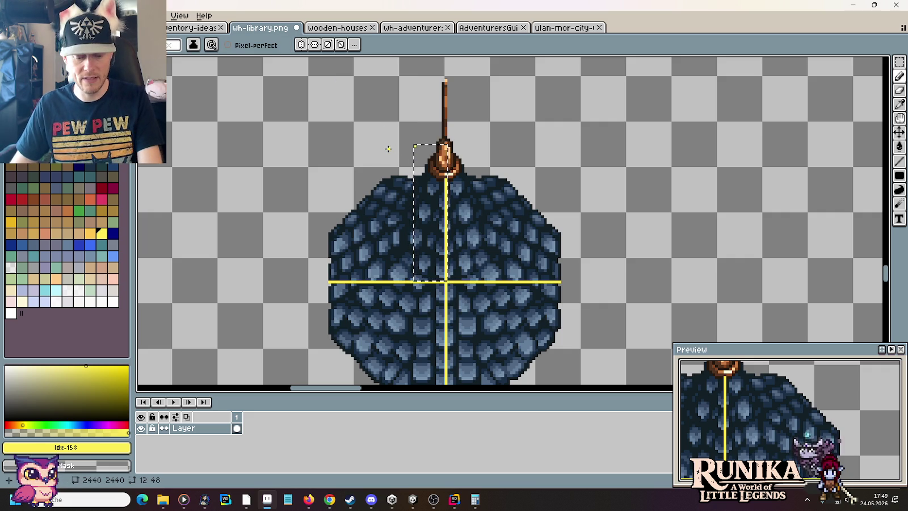
key(ctrl+d)
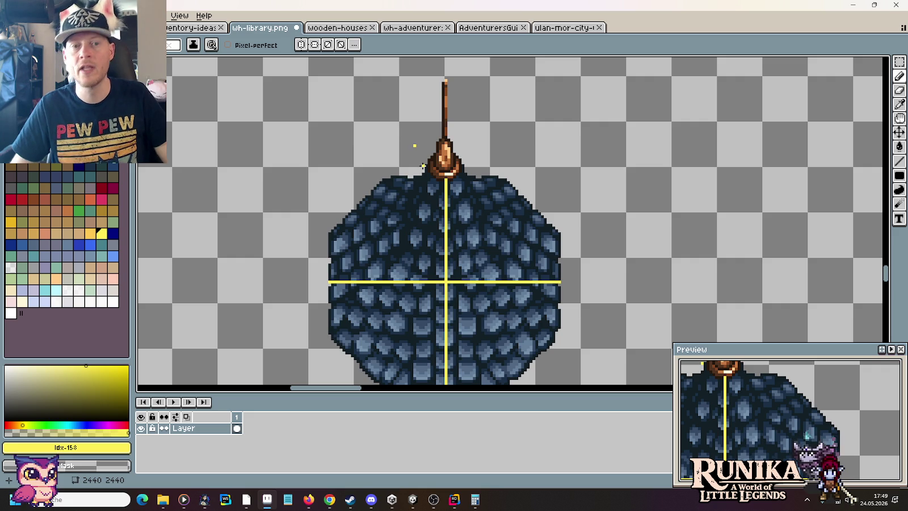
scroll(416, 150, down, 1)
scroll(417, 152, down, 1)
scroll(531, 181, right, 5)
scroll(539, 254, up, 2)
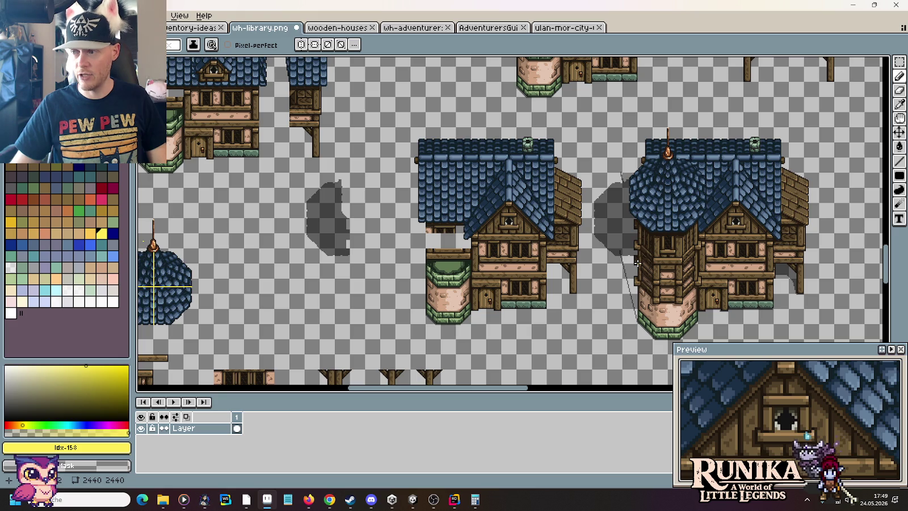
scroll(622, 190, up, 1)
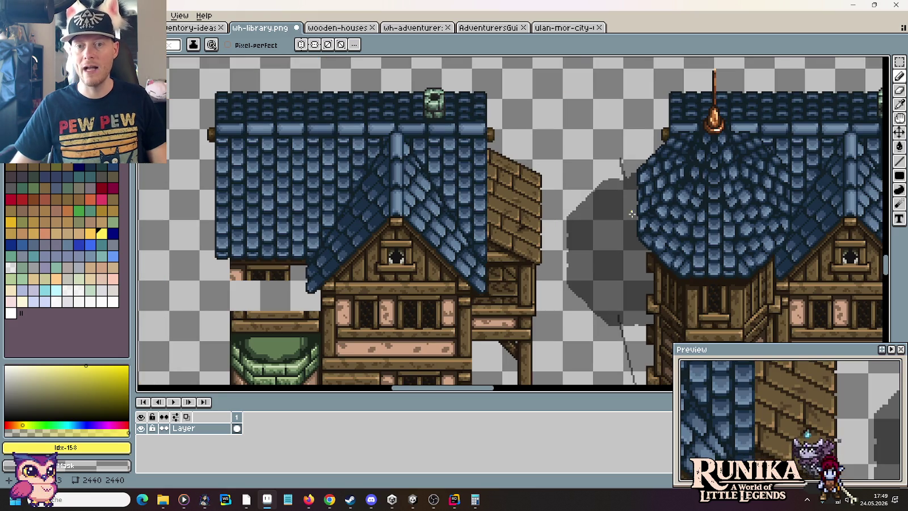
scroll(295, 248, left, 3)
scroll(354, 238, left, 3)
scroll(310, 223, left, 3)
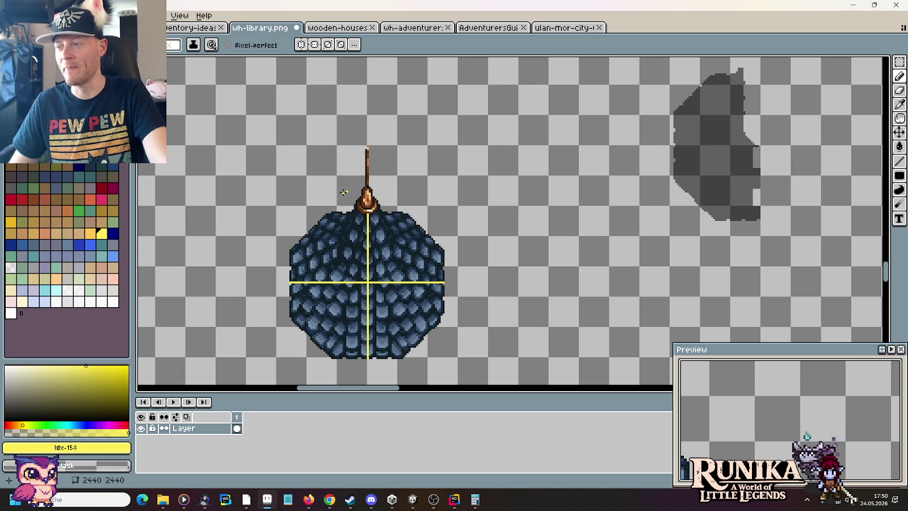
scroll(322, 199, down, 2)
scroll(578, 185, right, 3)
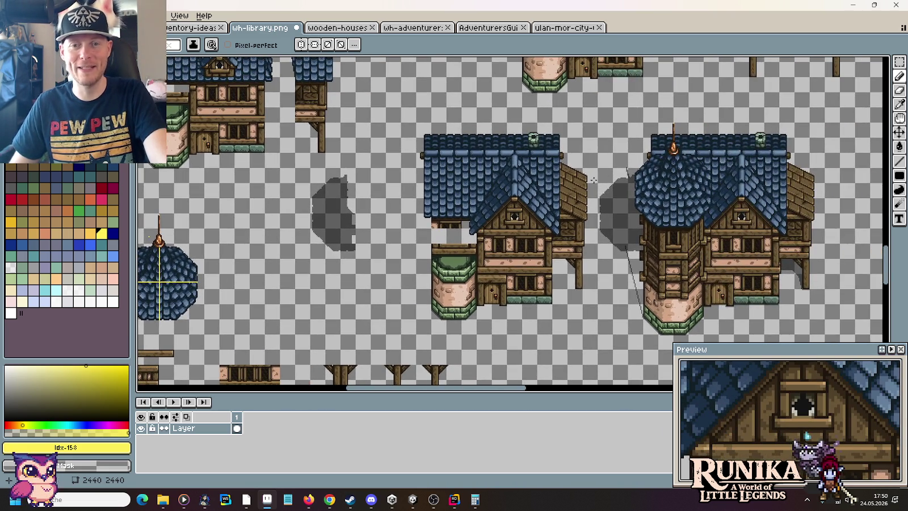
scroll(657, 194, up, 2)
drag(658, 193, 601, 194)
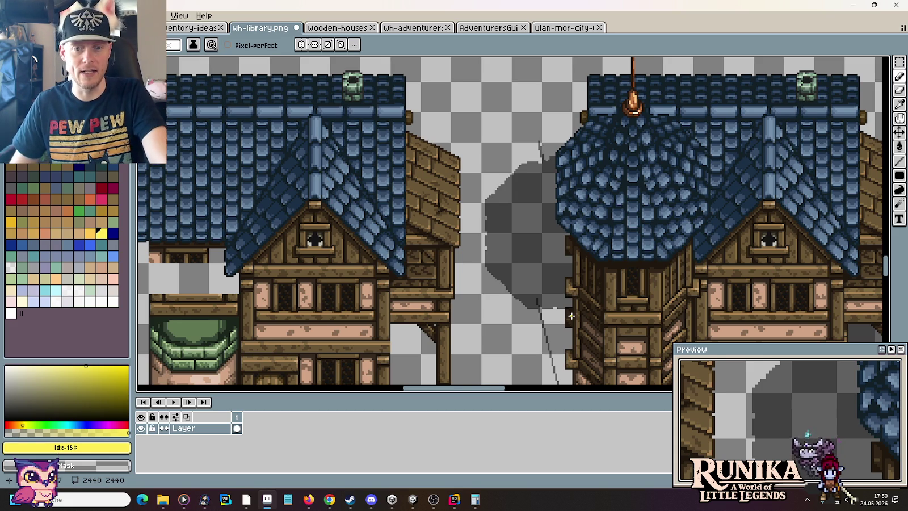
scroll(579, 256, down, 2)
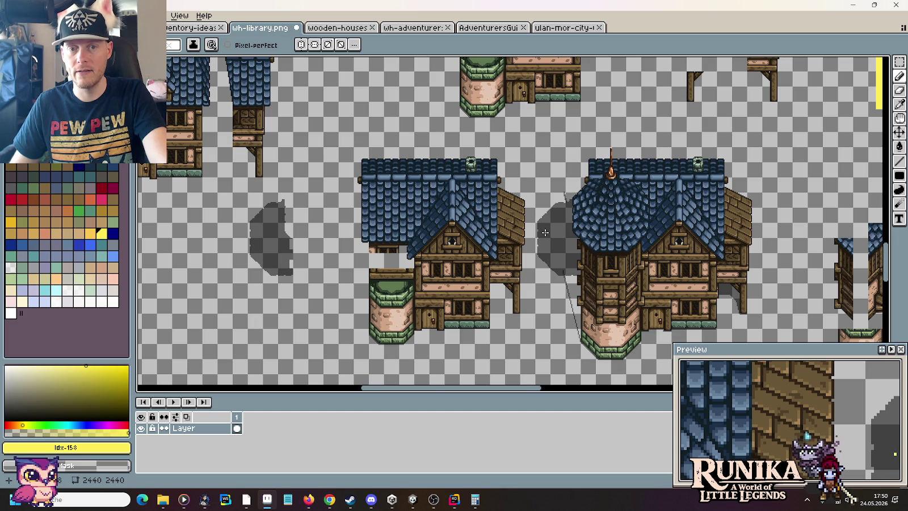
scroll(556, 226, up, 2)
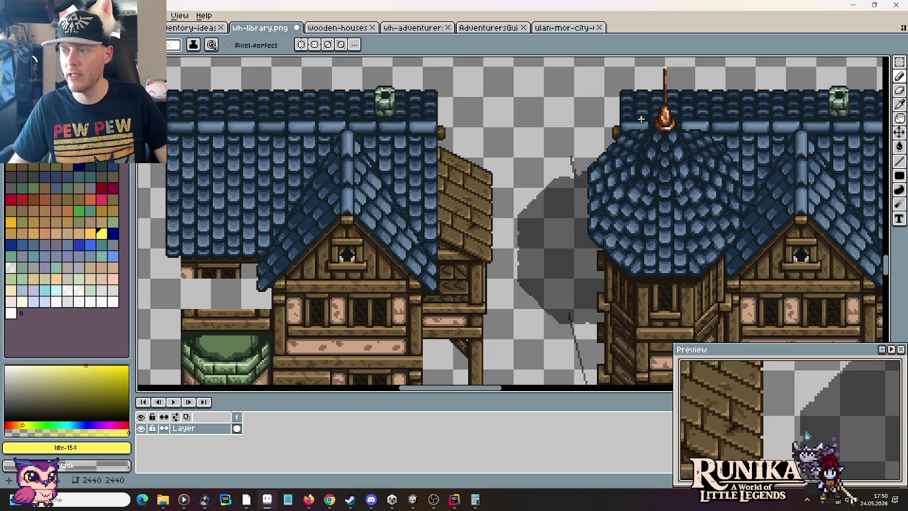
drag(574, 327, 565, 214)
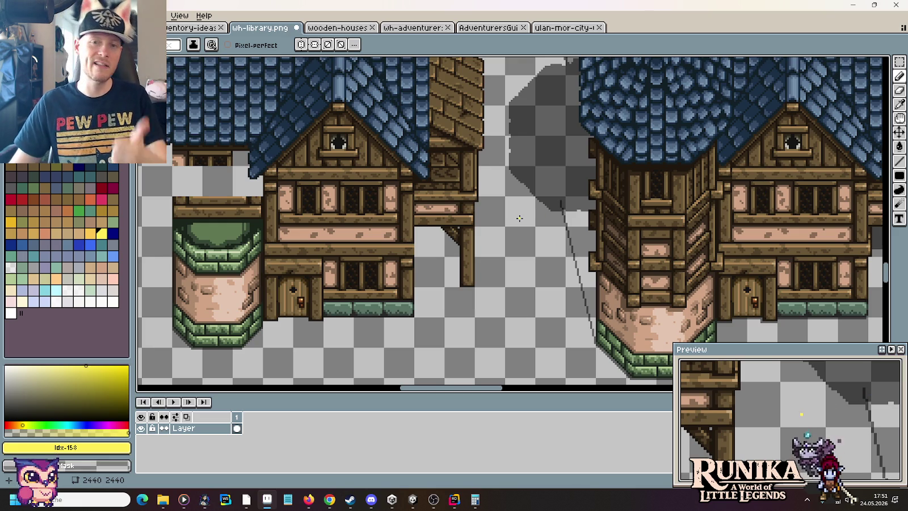
scroll(446, 248, left, 1)
scroll(393, 225, left, 5)
scroll(392, 225, left, 2)
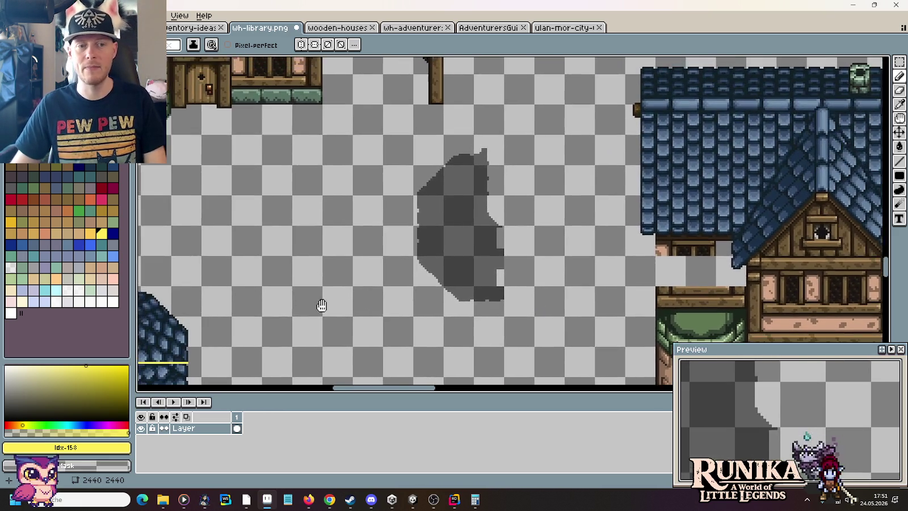
Step: Select and delete the spare octagonal roof copy
scroll(521, 209, left, 4)
key(m)
drag(270, 79, 499, 311)
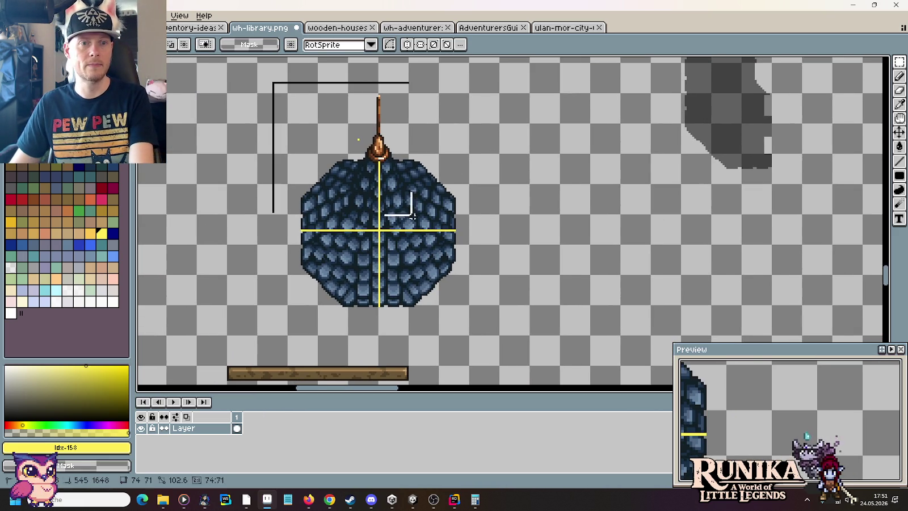
key(Delete)
scroll(689, 209, right, 5)
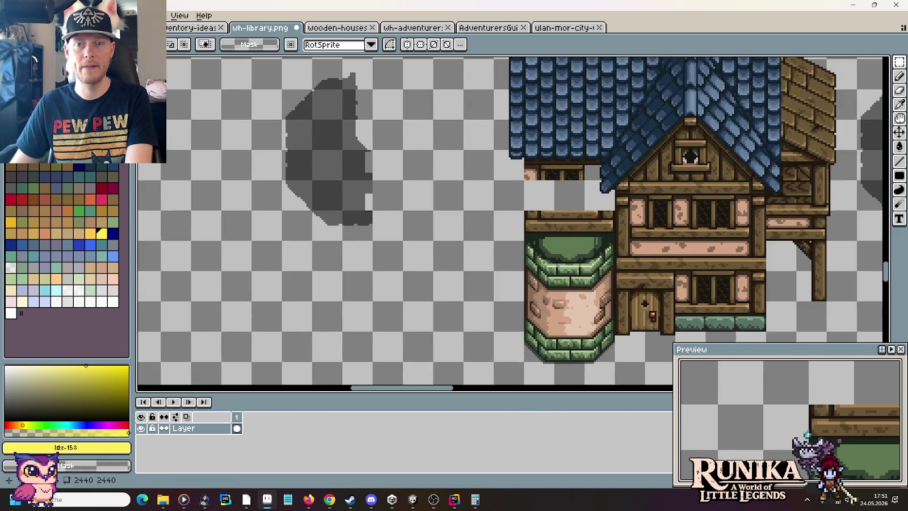
scroll(546, 247, right, 4)
scroll(546, 247, up, 3)
scroll(482, 202, up, 3)
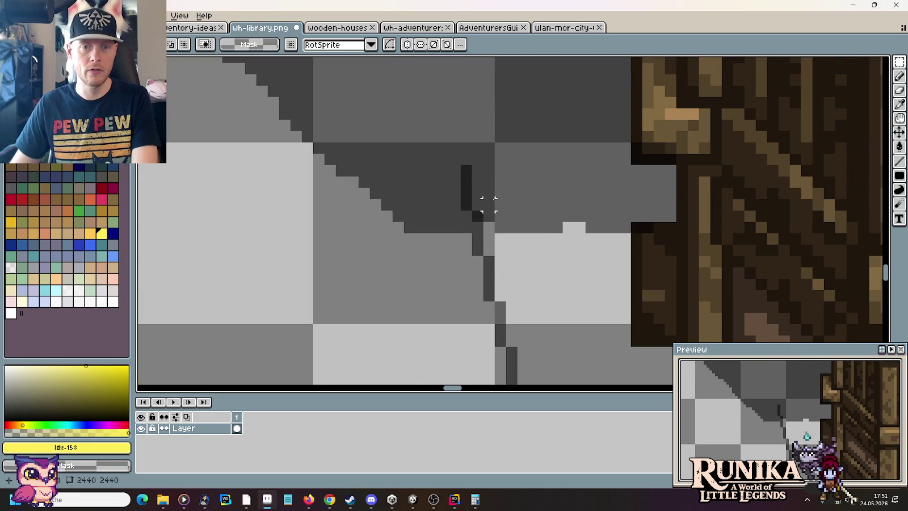
Step: Undo the stray dark pencil strokes and a trial darker shadow fill beside the tower
key(b)
key(ctrl+z)
key(ctrl+z)
key(ctrl+z)
key(ctrl+z)
key(g)
click(589, 306)
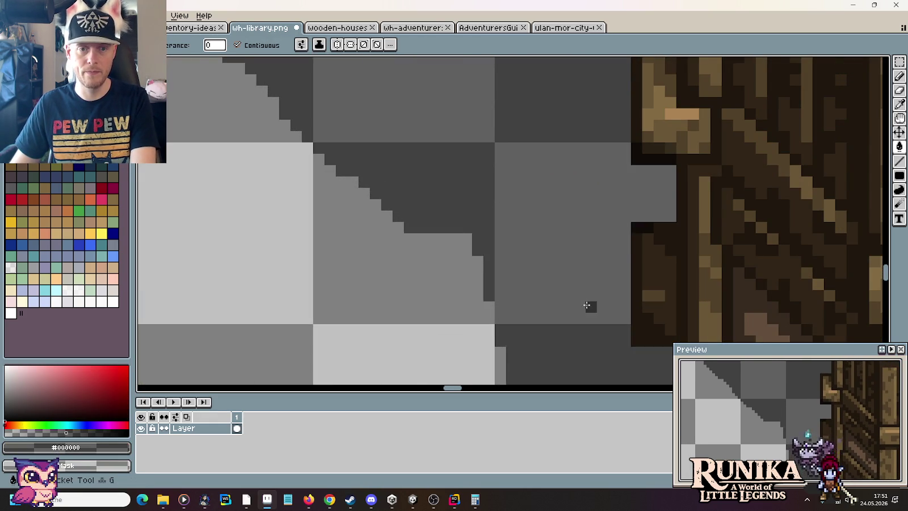
scroll(588, 304, down, 4)
scroll(582, 305, down, 1)
scroll(583, 305, up, 1)
scroll(559, 310, up, 1)
scroll(511, 303, up, 1)
scroll(477, 300, up, 1)
key(ctrl+z)
key(b)
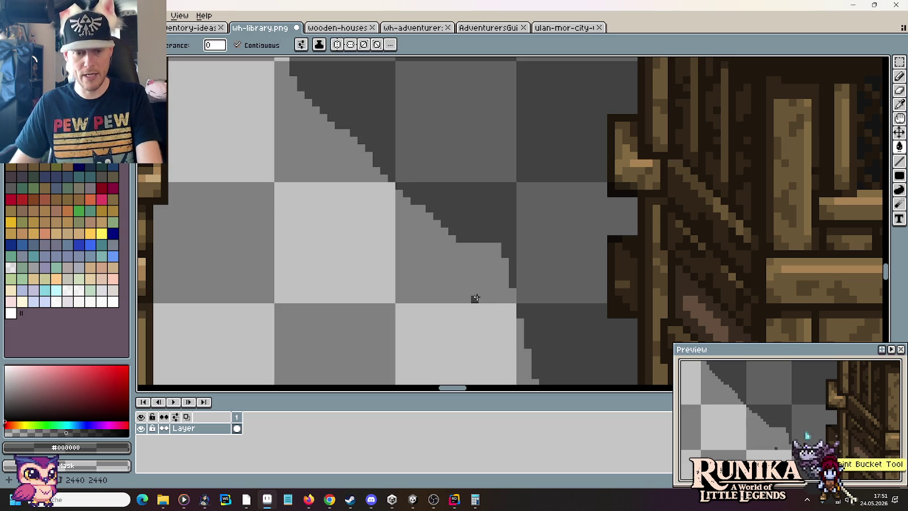
scroll(461, 307, down, 3)
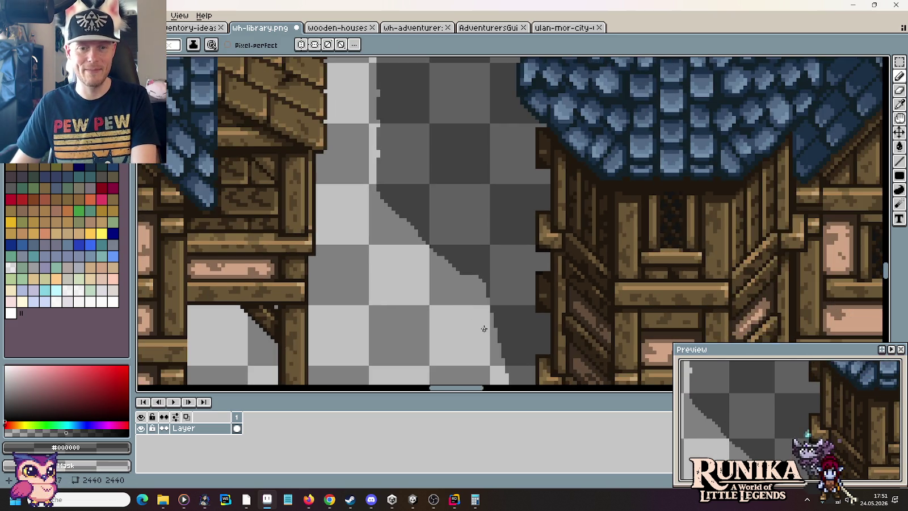
scroll(471, 309, up, 1)
scroll(453, 189, down, 2)
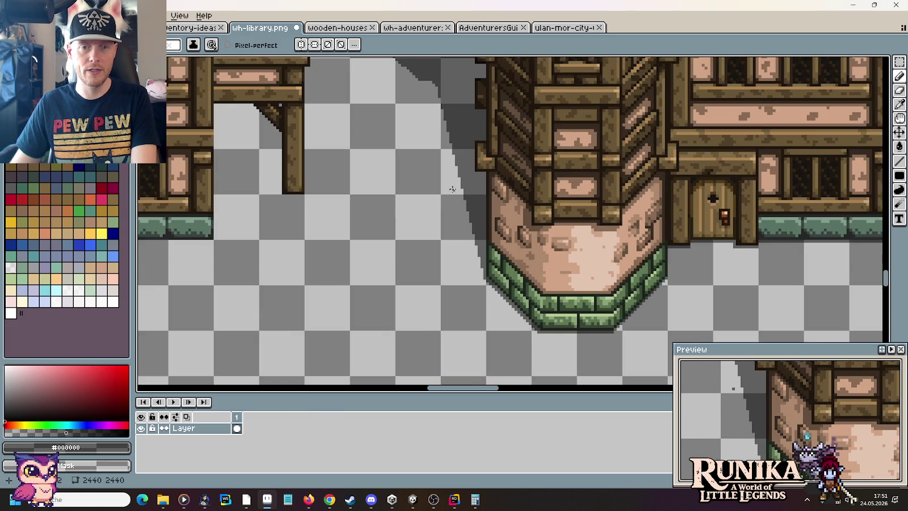
scroll(489, 255, up, 1)
drag(488, 255, 502, 281)
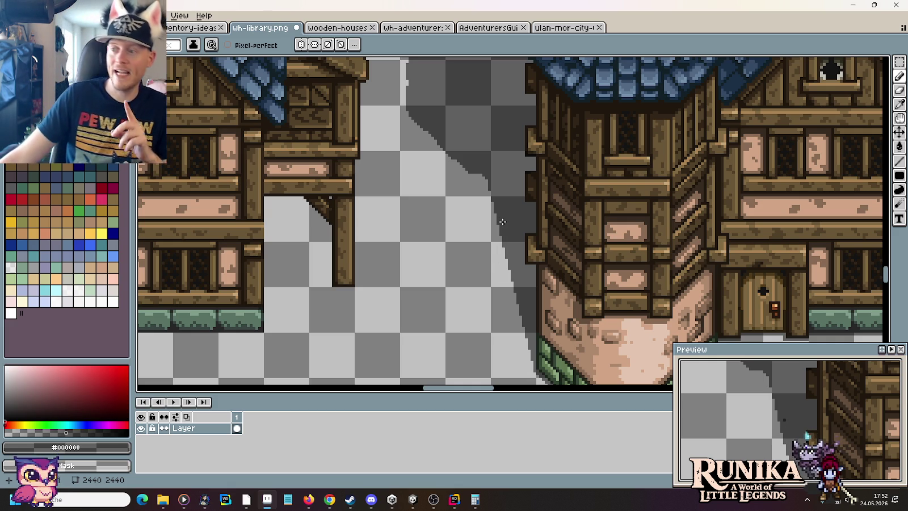
scroll(546, 161, down, 2)
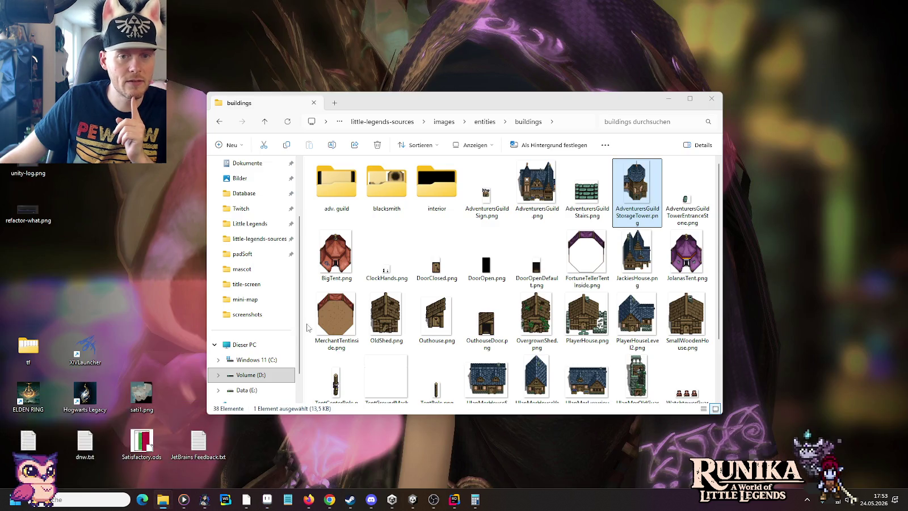
Step: Browse little-legends-sources > artwork > itch.io > Farm Fences to the Y-Sorting fence images
click(163, 448)
click(382, 122)
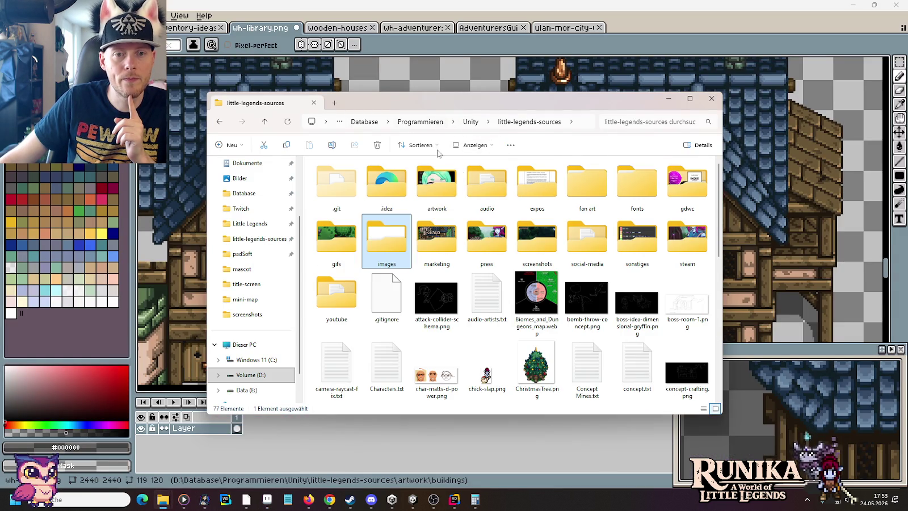
double_click(435, 188)
double_click(535, 257)
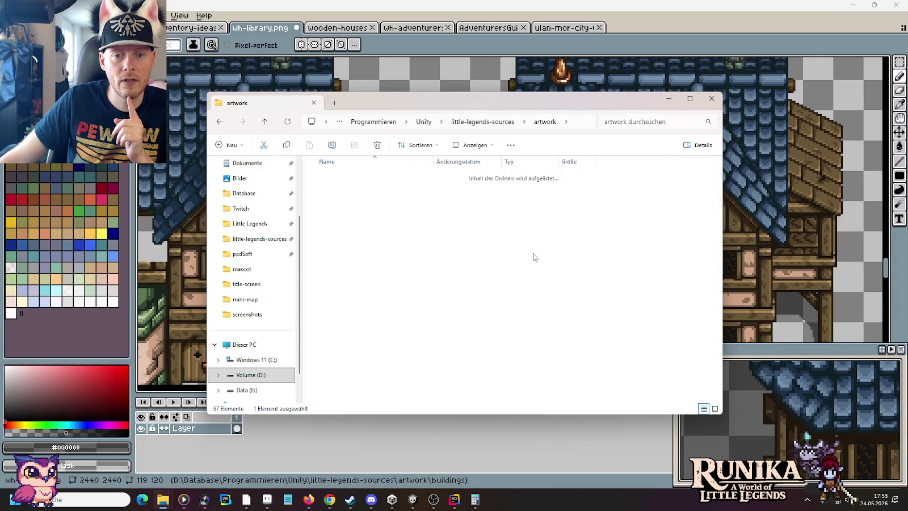
key(alt+Left)
double_click(627, 244)
click(437, 184)
double_click(437, 184)
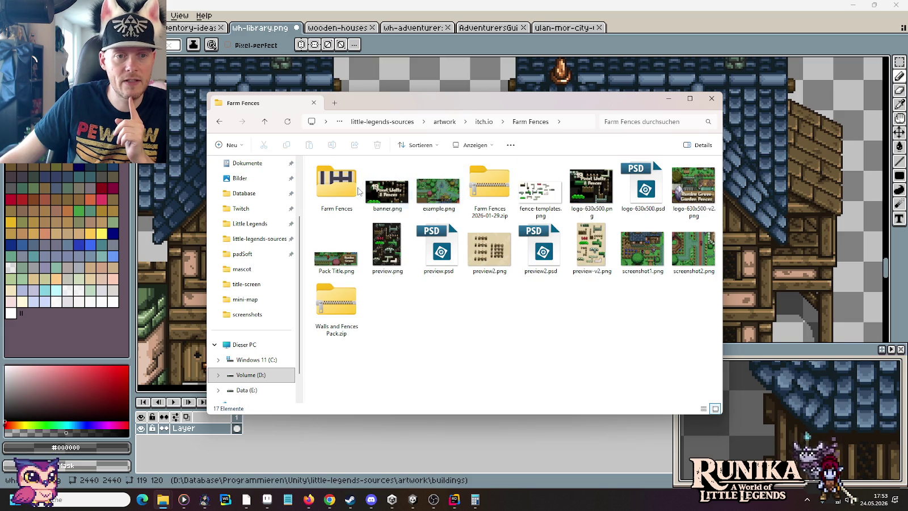
double_click(336, 183)
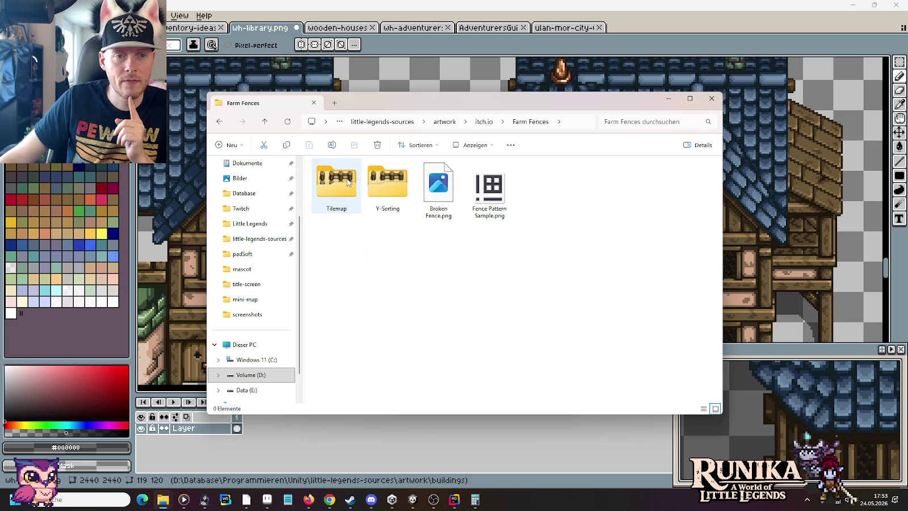
double_click(387, 180)
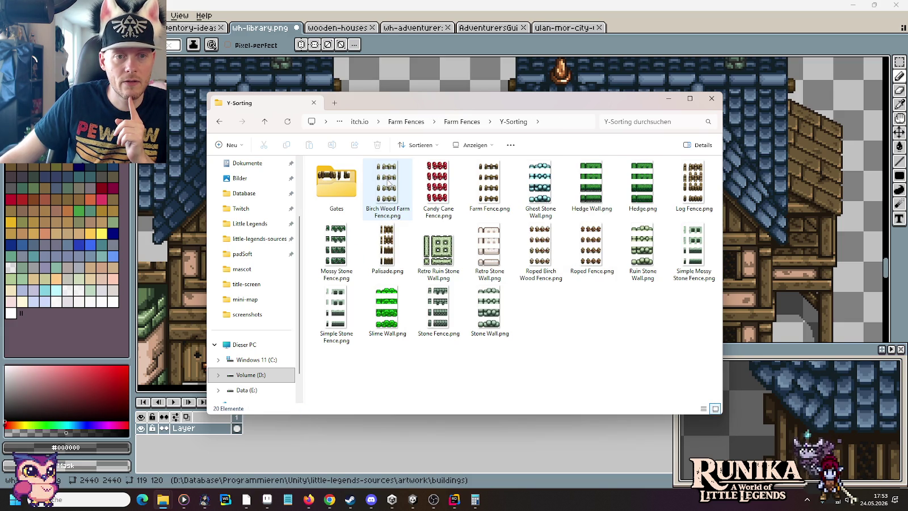
click(380, 213)
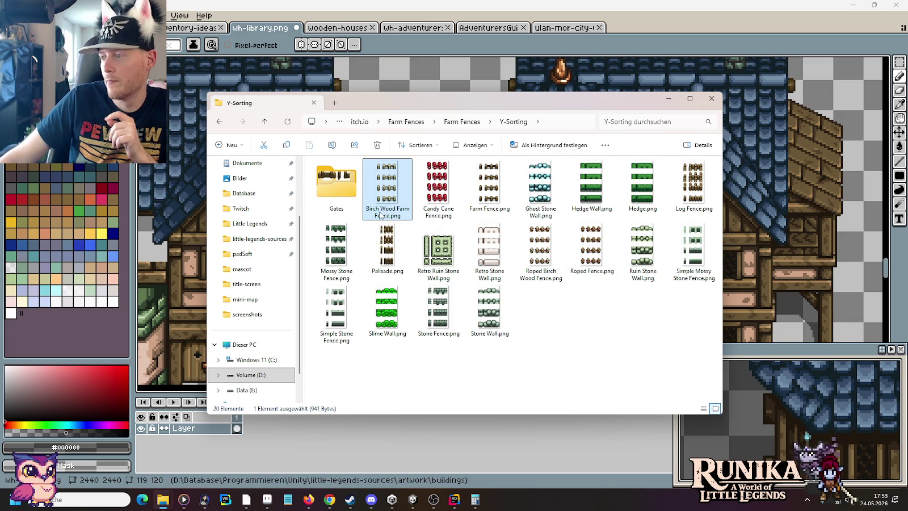
Step: View the Tilemap fence images, revisit Y-Sorting, then return to Aseprite
key(alt+Left)
double_click(334, 188)
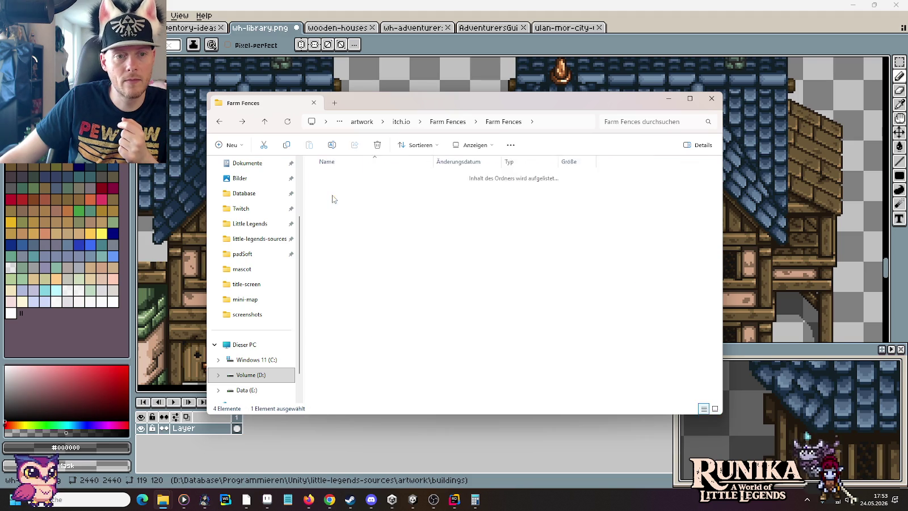
click(387, 187)
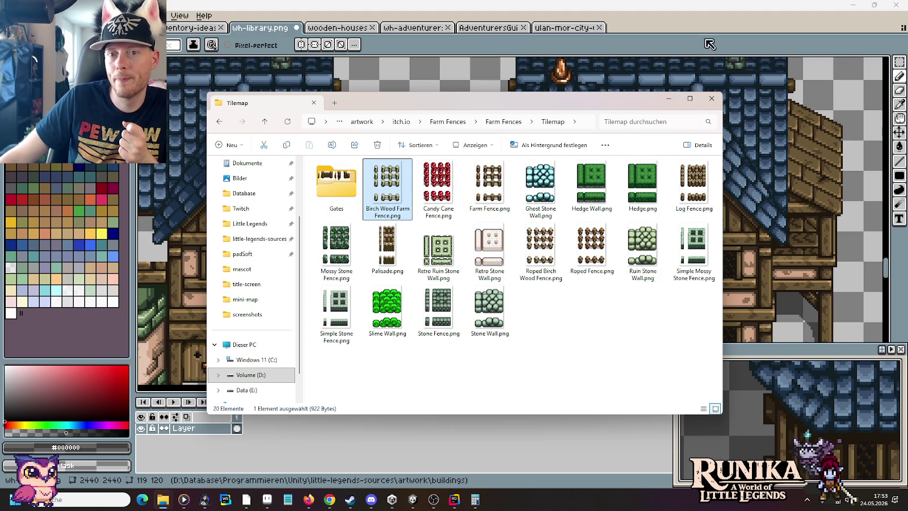
click(707, 50)
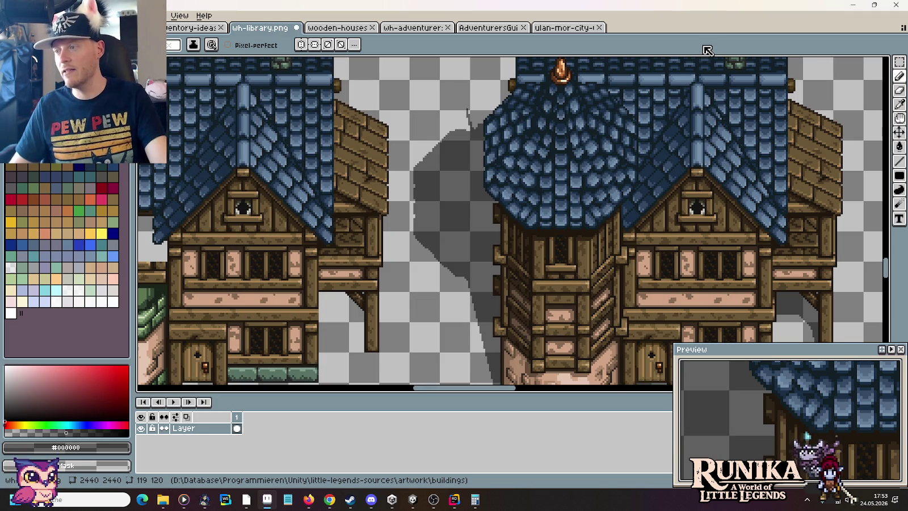
key(alt+Tab)
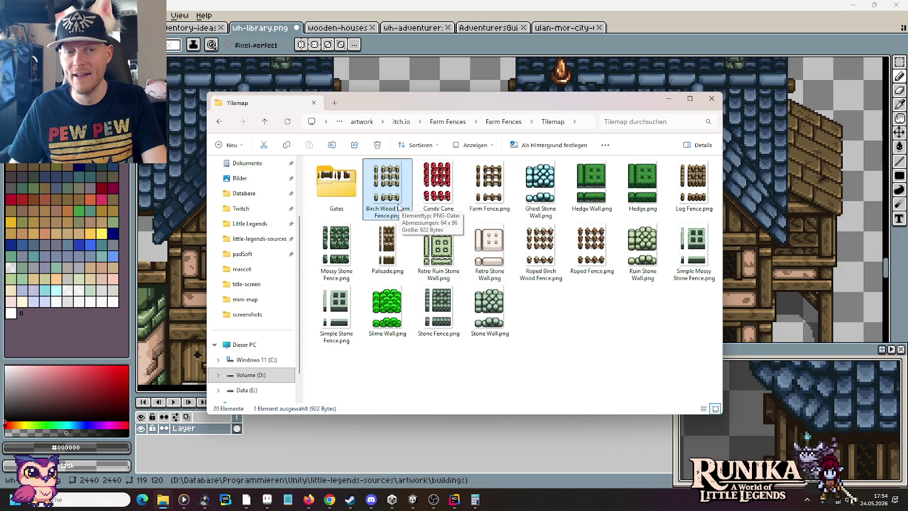
key(alt+Up)
double_click(388, 186)
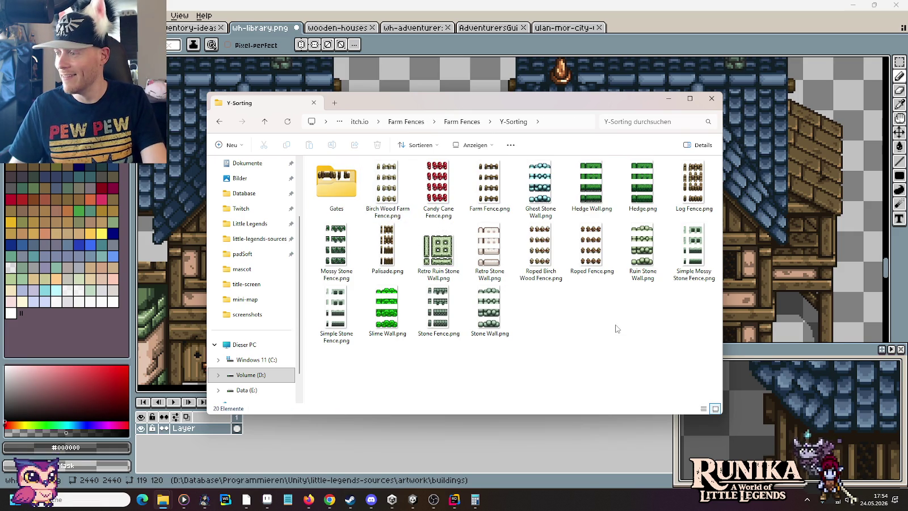
click(530, 51)
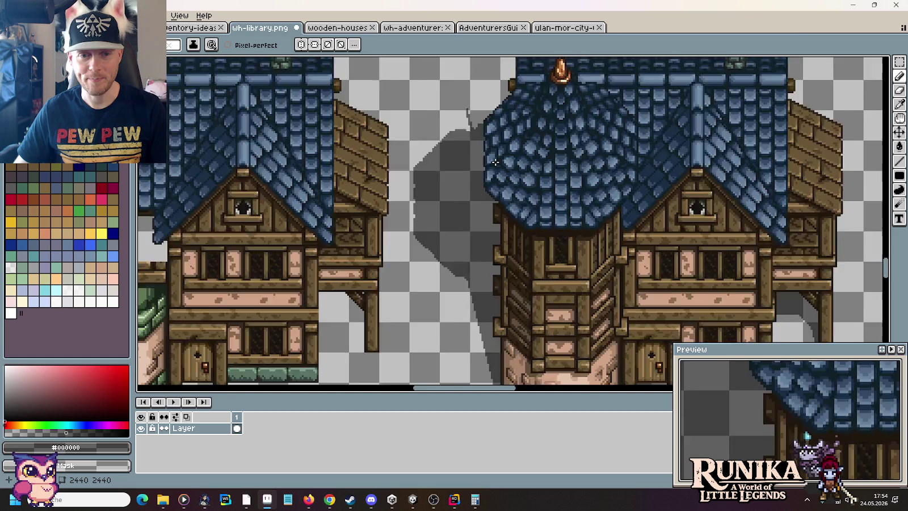
Step: Check the tower's lower section, then look at Roped Fence.png and Log Fence.png in Explorer
scroll(496, 161, down, 2)
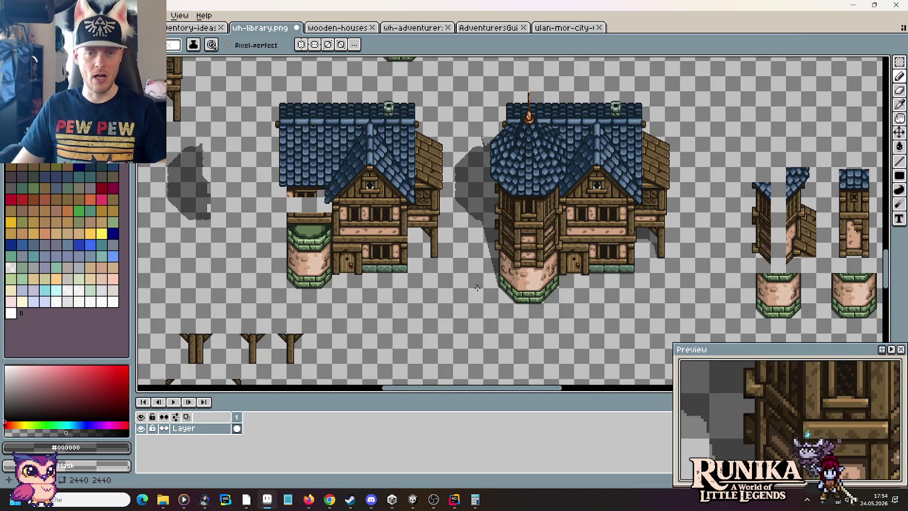
scroll(498, 247, up, 3)
drag(501, 245, 515, 202)
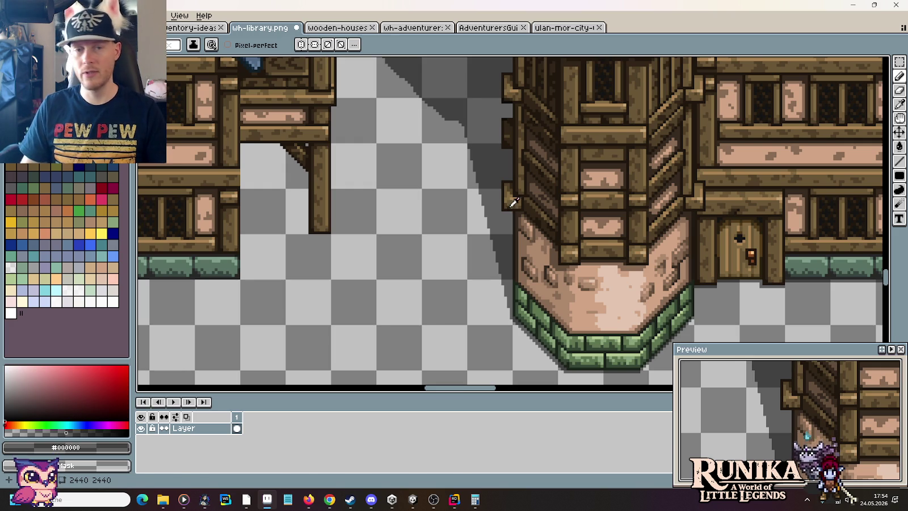
key(alt+Tab)
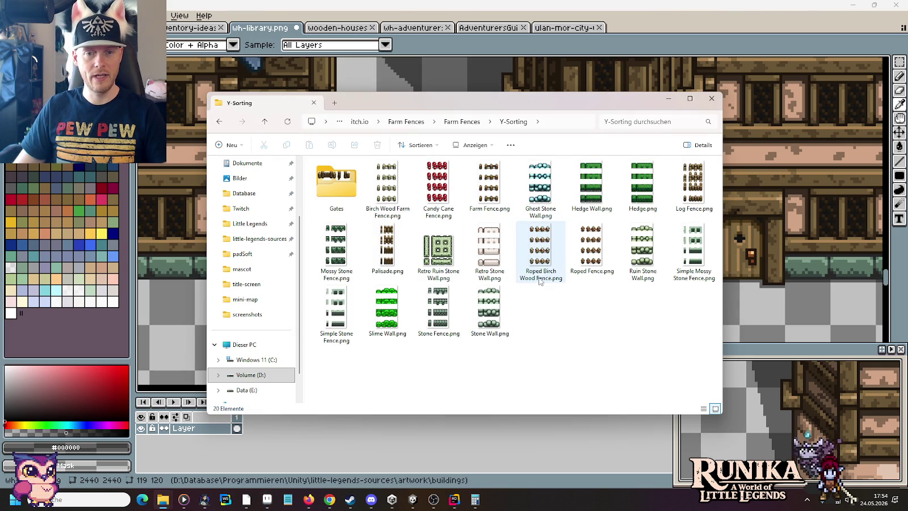
click(592, 261)
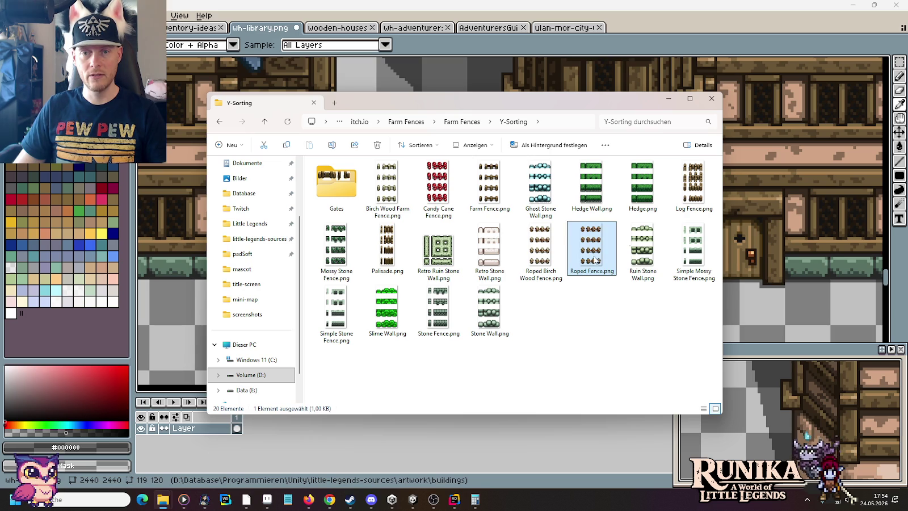
click(693, 195)
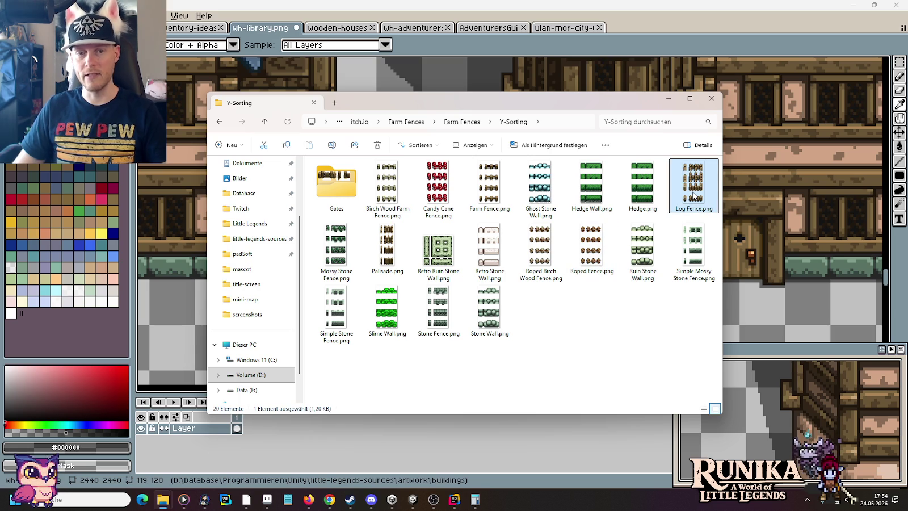
Step: Return to Aseprite and zoom in on the tower base's cast shadow
key(alt+Tab)
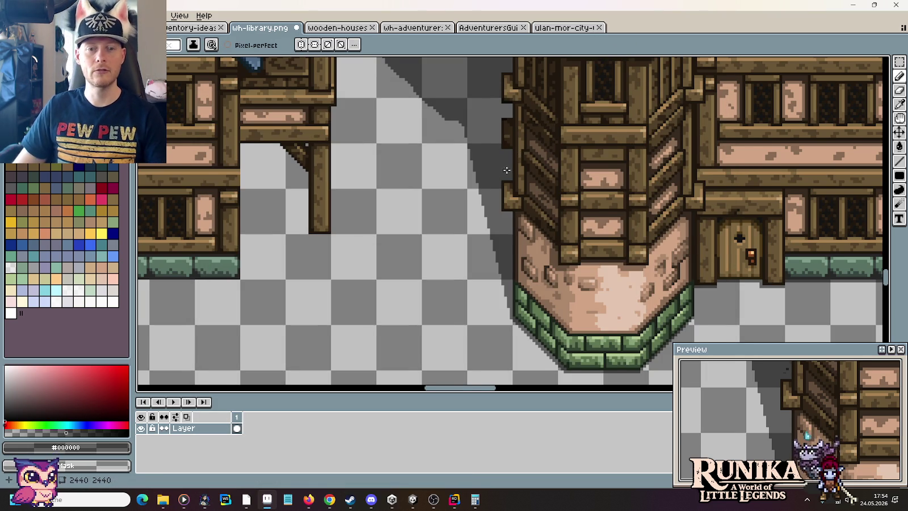
drag(503, 175, 507, 186)
scroll(521, 242, up, 1)
key(m)
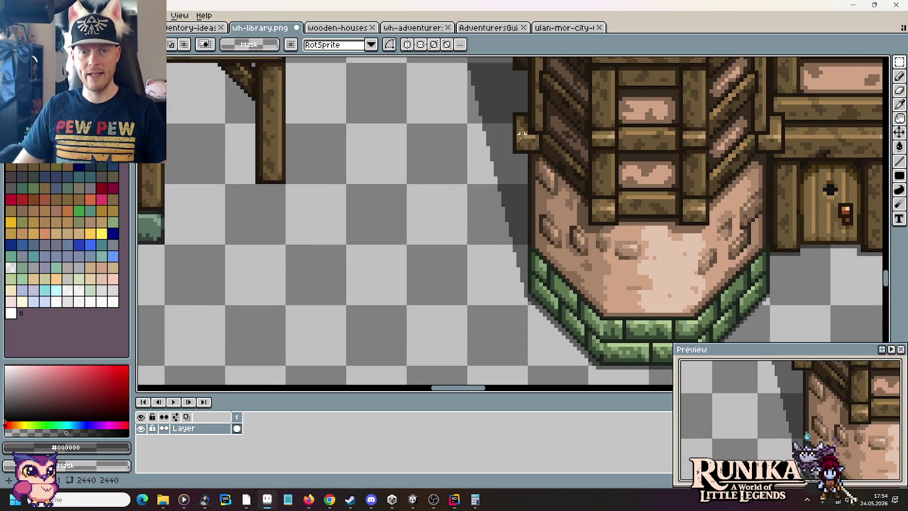
Step: Measure the 41-pixel shadow height and compute 41×0.65 in Calculator
drag(536, 302, 515, 152)
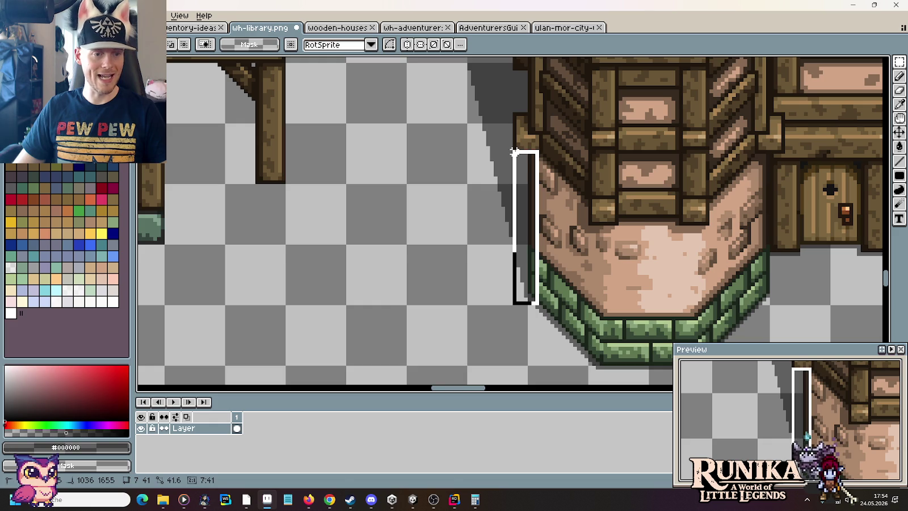
click(476, 500)
text(41*0,65)
key(Return)
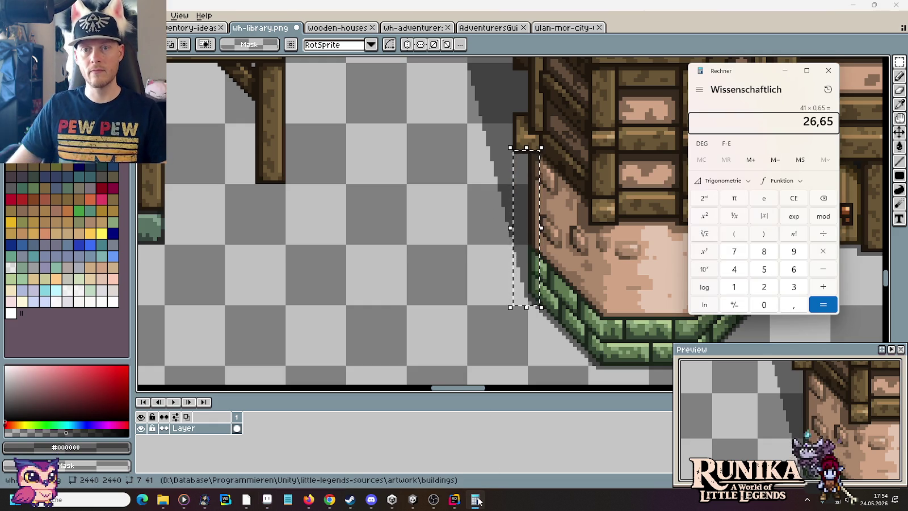
click(361, 215)
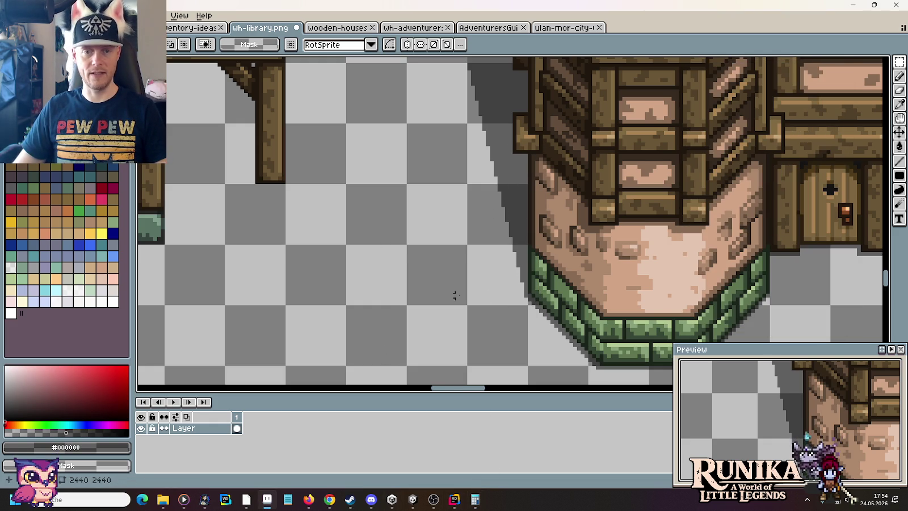
Step: Re-measure the shorter shadow span and pencil a dark guide mark inside the shadow
drag(526, 296, 487, 201)
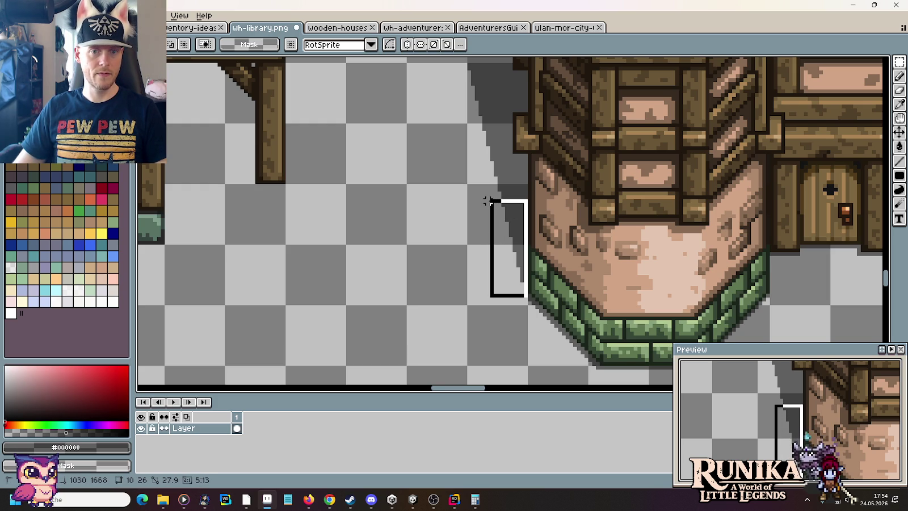
scroll(454, 156, up, 2)
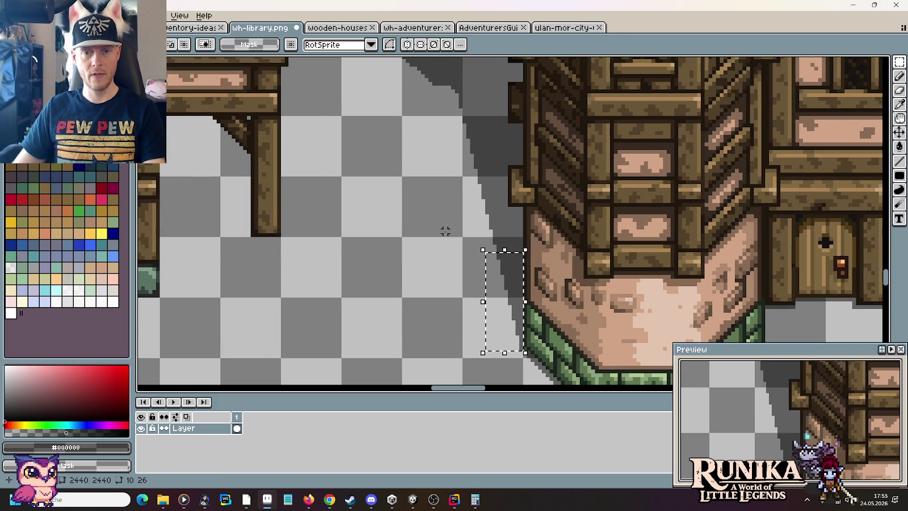
key(ctrl+d)
scroll(494, 244, up, 1)
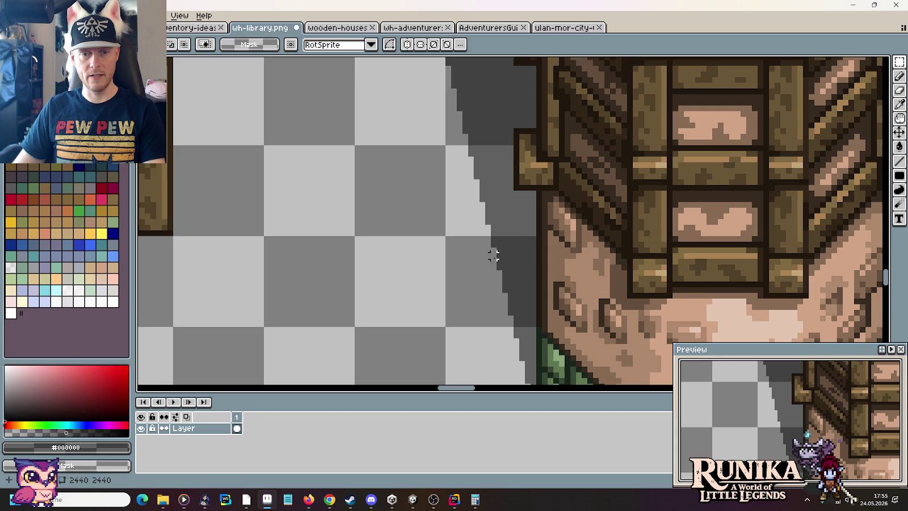
scroll(492, 258, down, 2)
drag(492, 186, 534, 329)
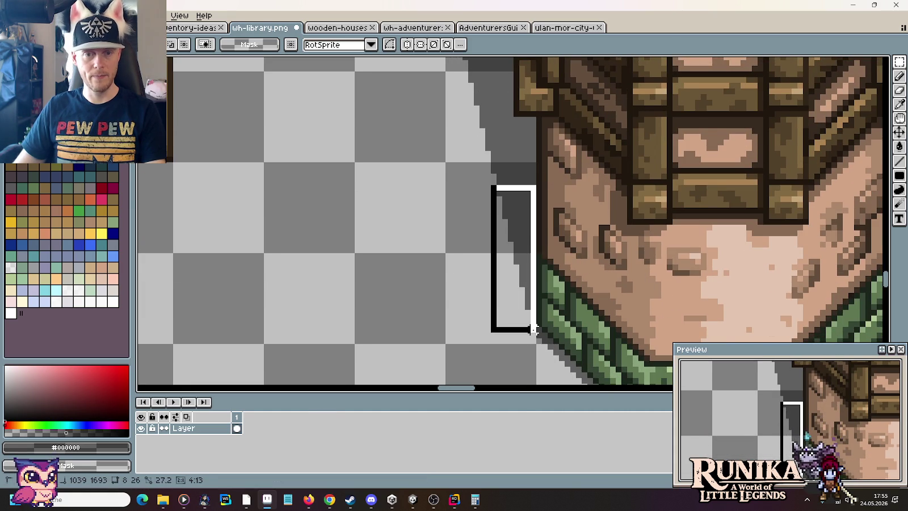
key(ctrl+d)
scroll(422, 269, up, 2)
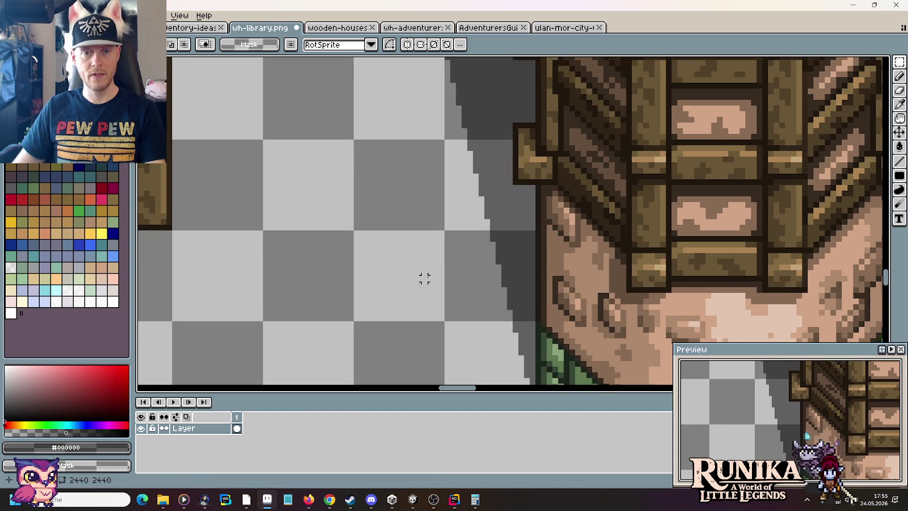
key(b)
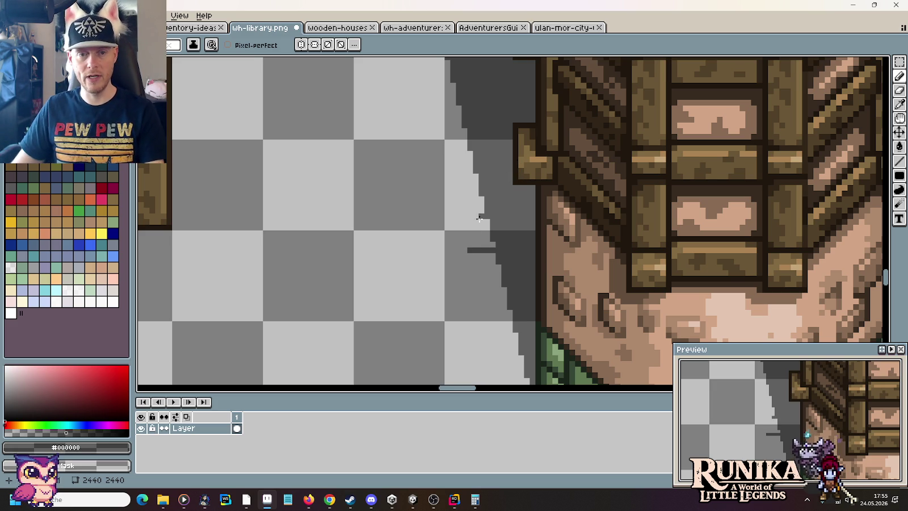
click(468, 245)
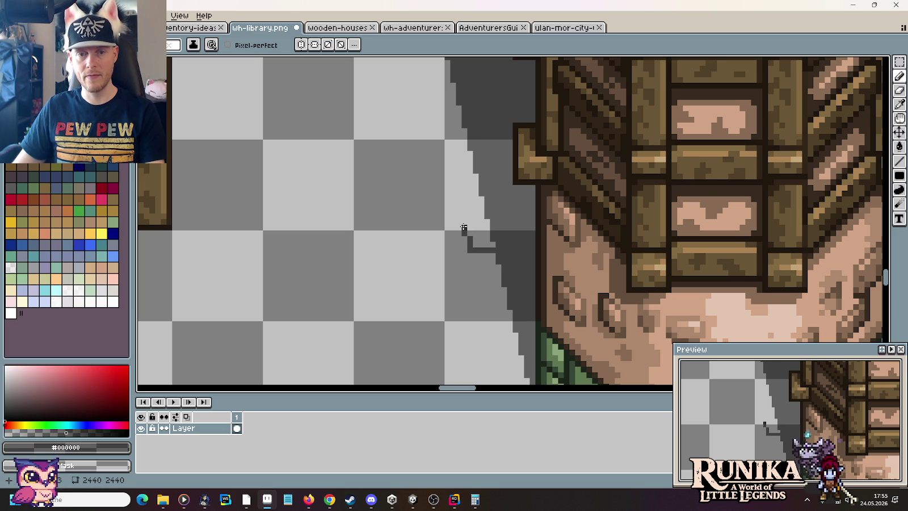
Step: Delete the stray white pixels by the tower and move the wooden beam end down-left
key(m)
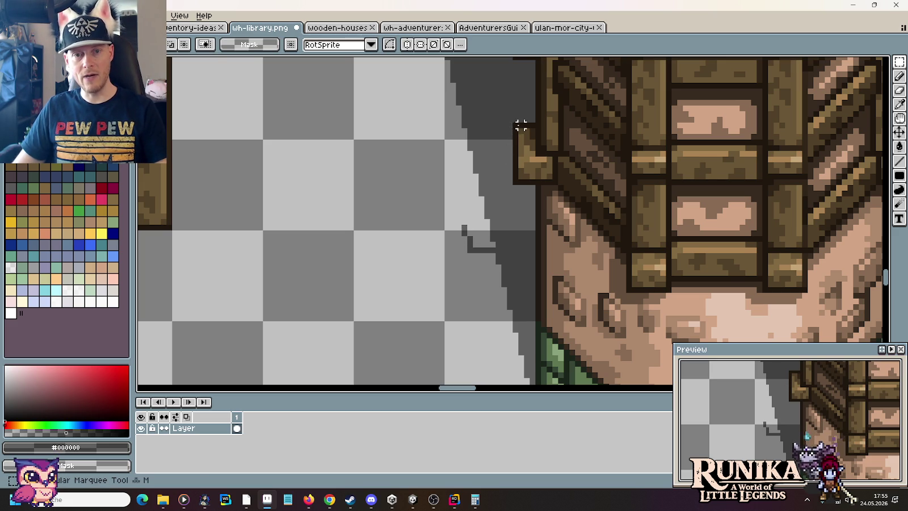
drag(514, 123, 521, 160)
key(Delete)
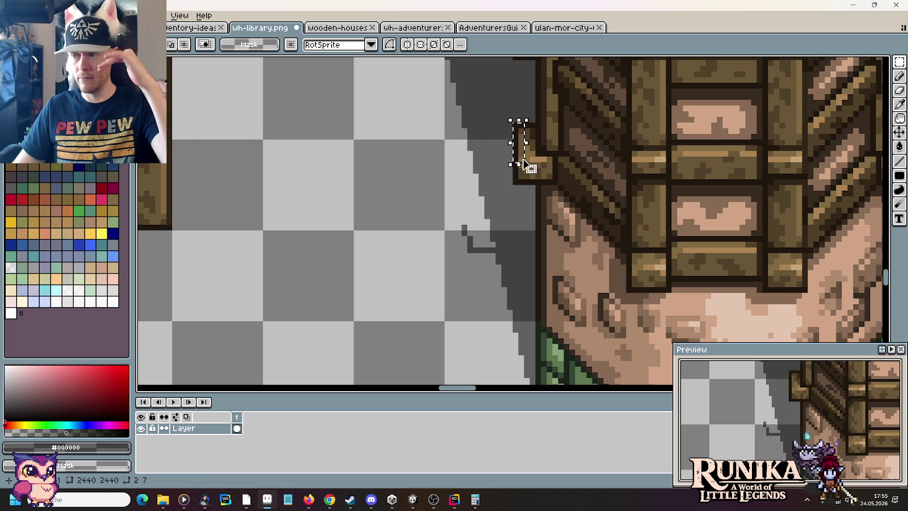
key(ctrl+d)
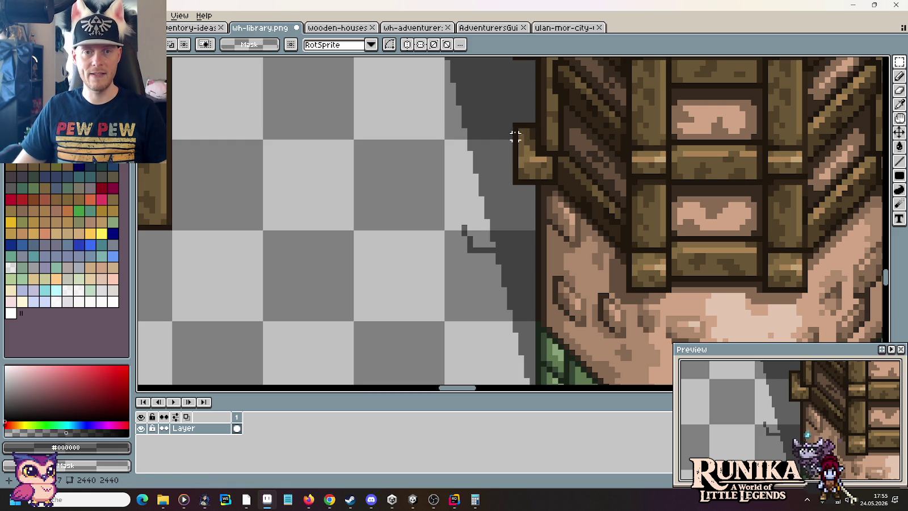
mouse_move(515, 125)
mouse_down()
mouse_move(533, 183)
mouse_move(500, 182)
mouse_move(440, 232)
mouse_up()
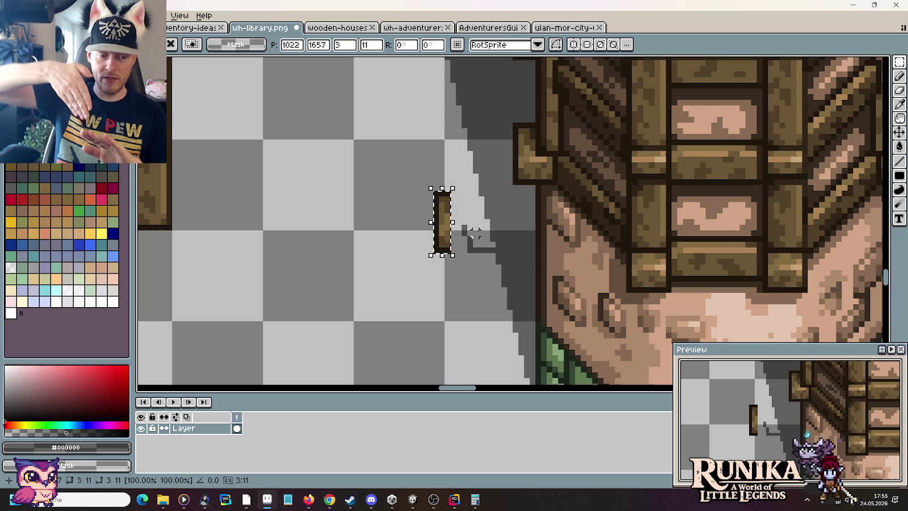
click(476, 232)
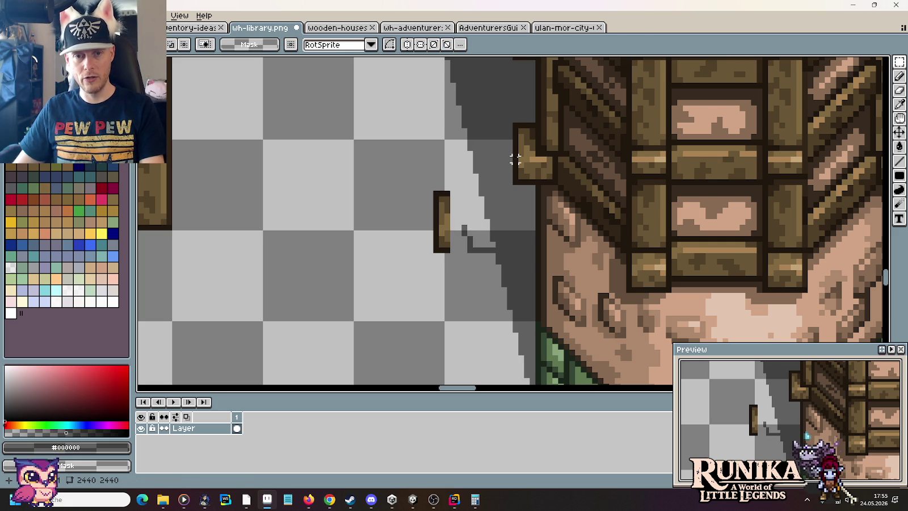
Step: Outline the reshaped shadow area in the sampled shadow grey and bucket-fill it
drag(515, 160, 532, 181)
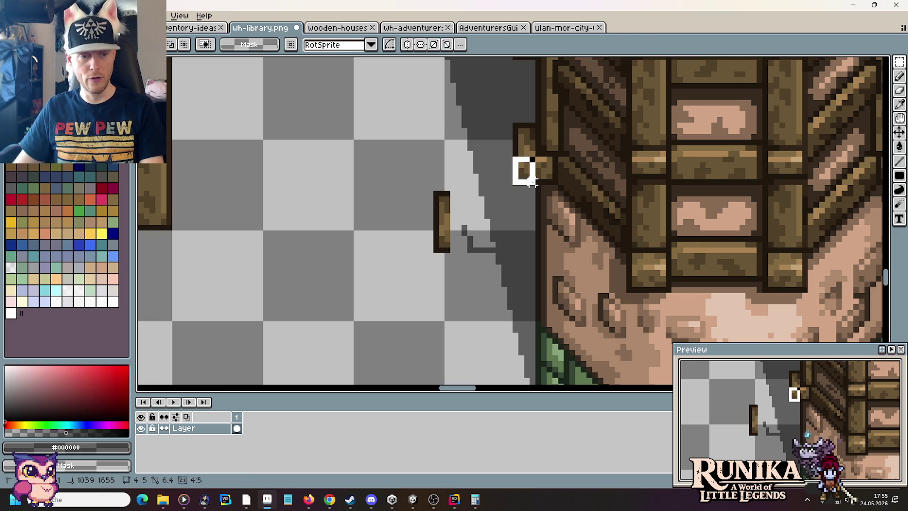
scroll(468, 236, up, 2)
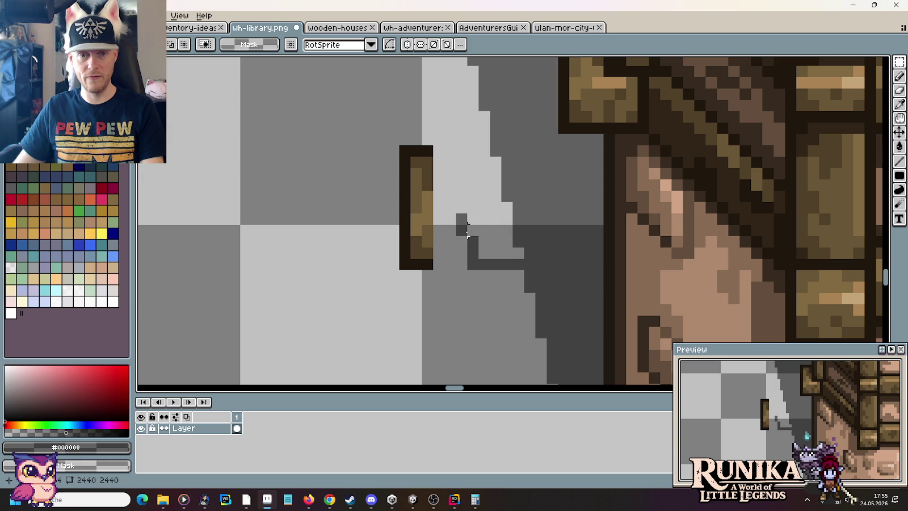
drag(386, 110, 446, 295)
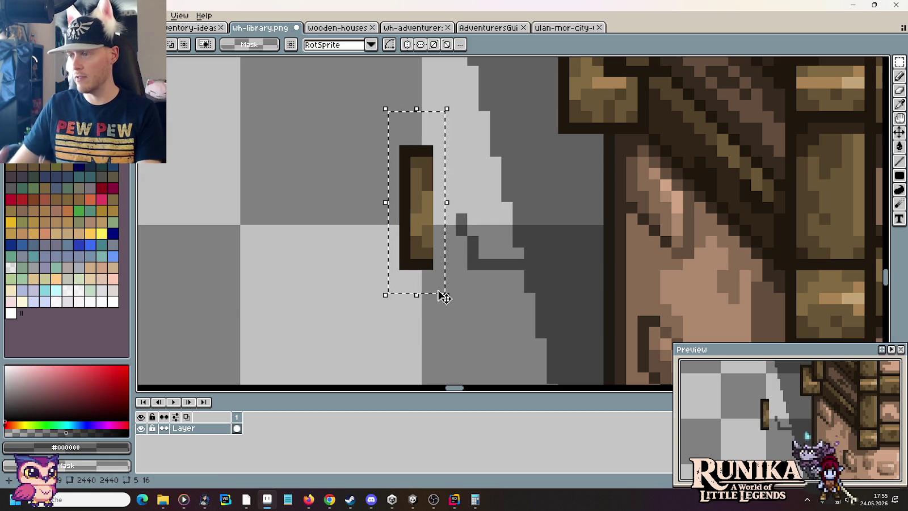
key(ctrl+d)
drag(410, 154, 438, 286)
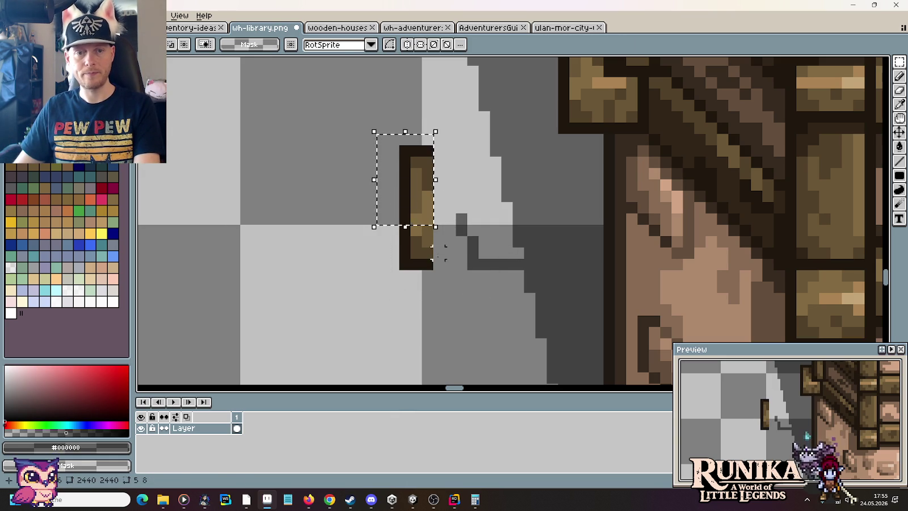
key(ctrl+d)
key(i)
key(b)
mouse_move(462, 213)
mouse_down()
mouse_move(462, 162)
mouse_move(490, 163)
mouse_up()
key(g)
click(474, 186)
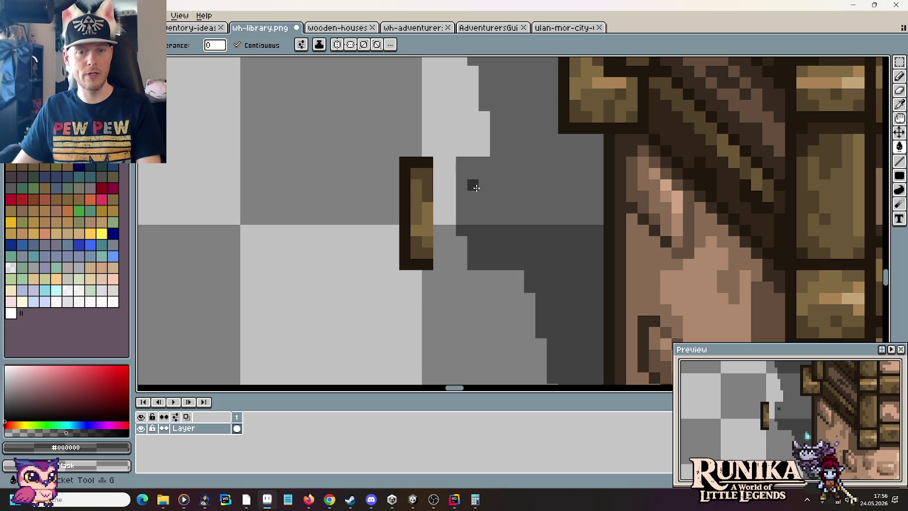
Step: Undo a trial fill and delete the small wooden post piece
scroll(476, 187, down, 4)
scroll(476, 188, up, 1)
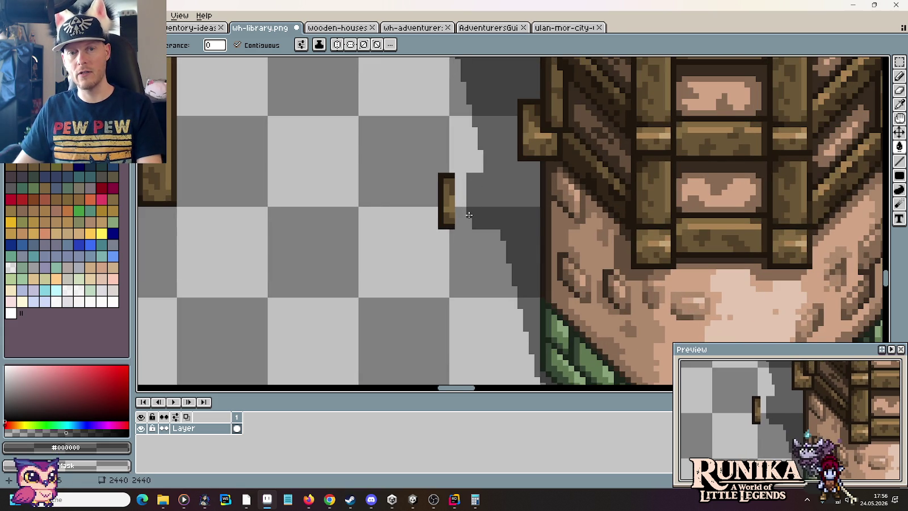
click(486, 258)
key(ctrl+z)
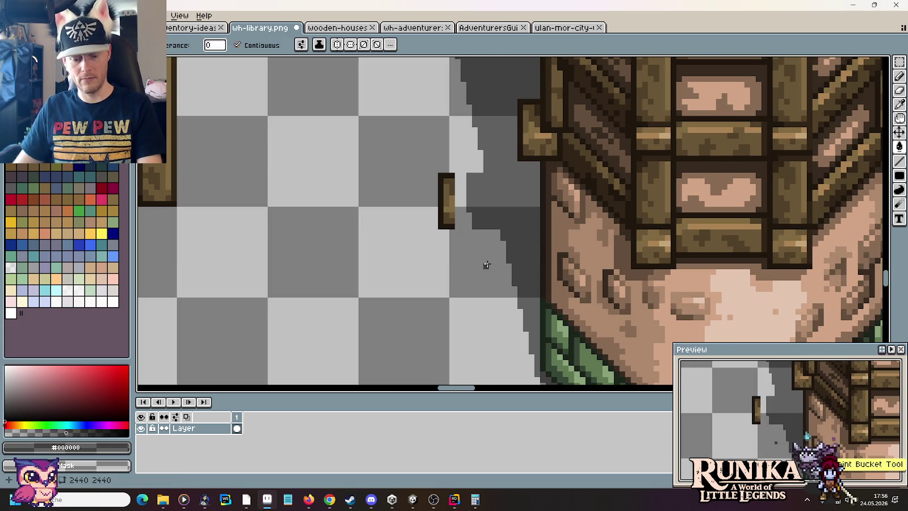
key(b)
scroll(473, 284, down, 2)
scroll(473, 284, down, 1)
scroll(472, 284, up, 3)
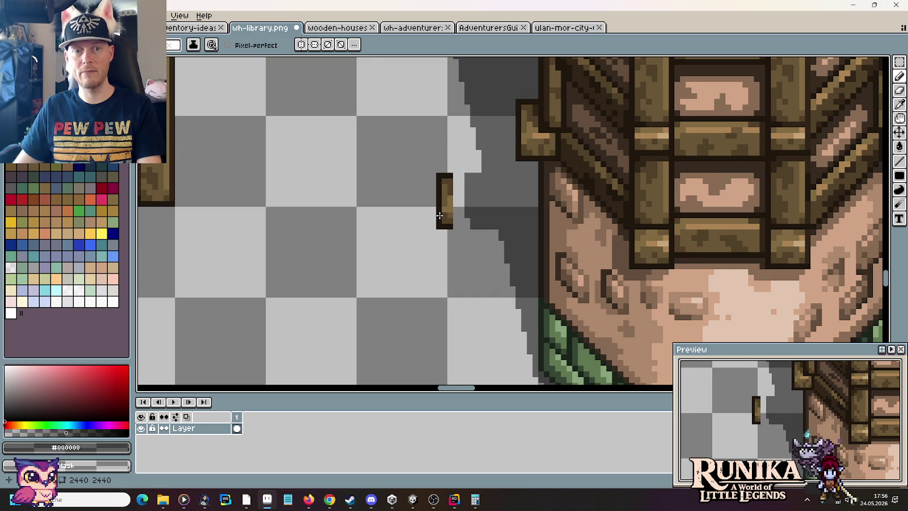
scroll(440, 214, down, 1)
mouse_move(411, 156)
mouse_down()
mouse_move(423, 224)
mouse_move(461, 311)
mouse_up()
key(m)
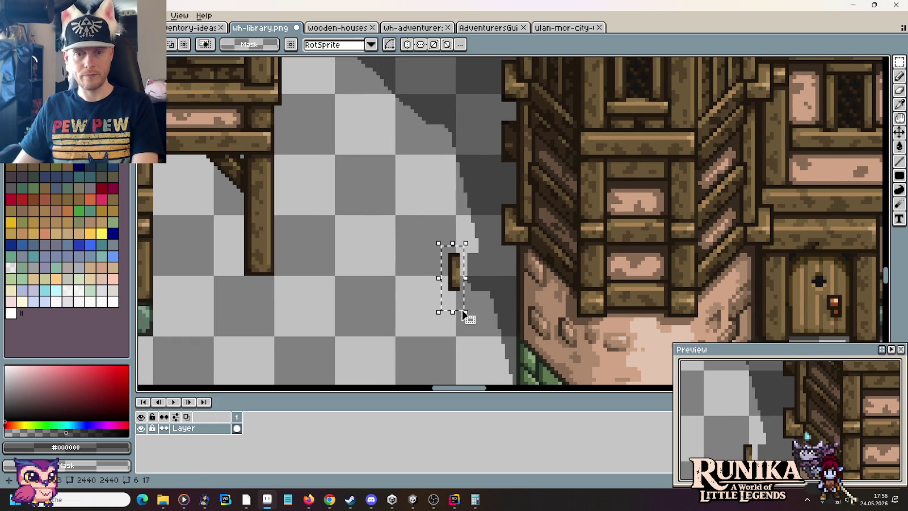
key(Delete)
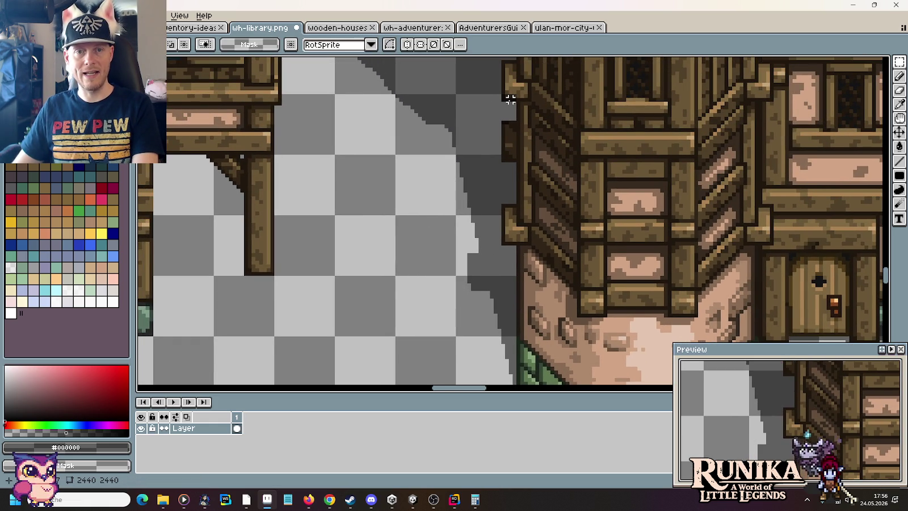
Step: Reposition the stray dark shadow pixel blocks along the shadow's stepped edge
drag(510, 99, 521, 243)
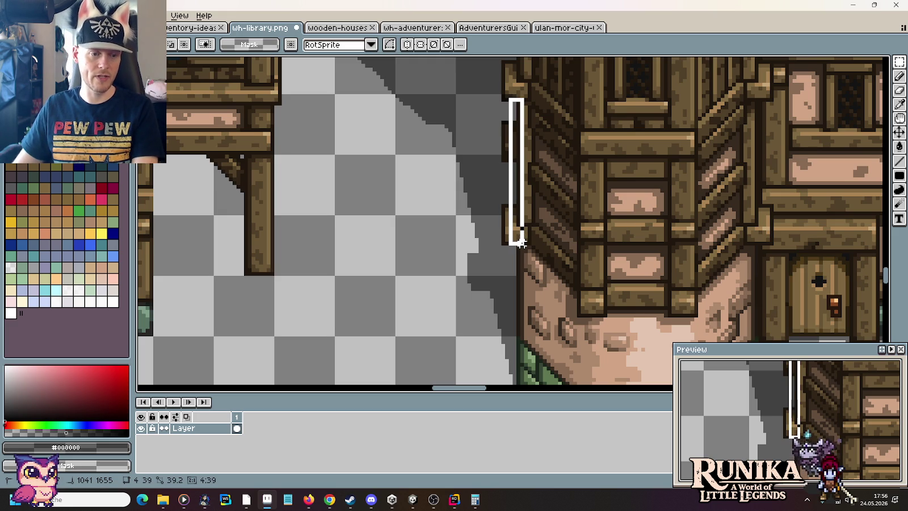
key(ctrl+z)
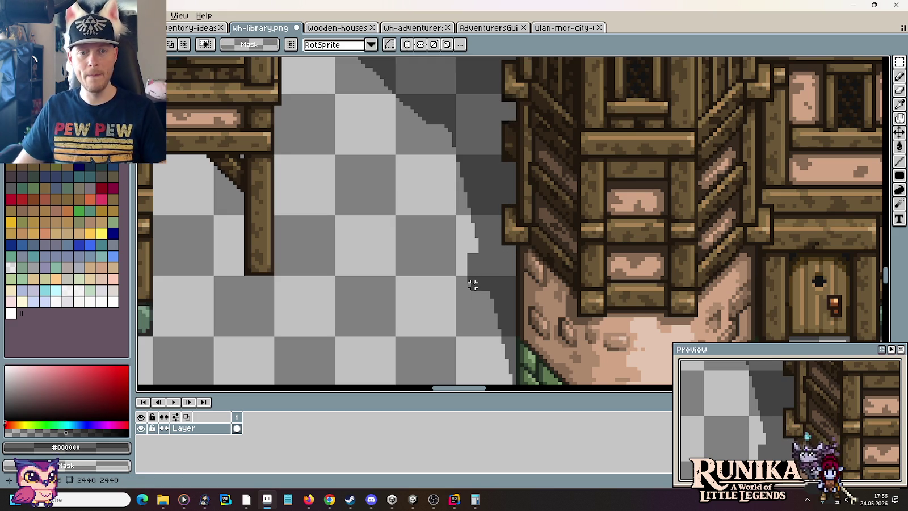
drag(482, 290, 454, 198)
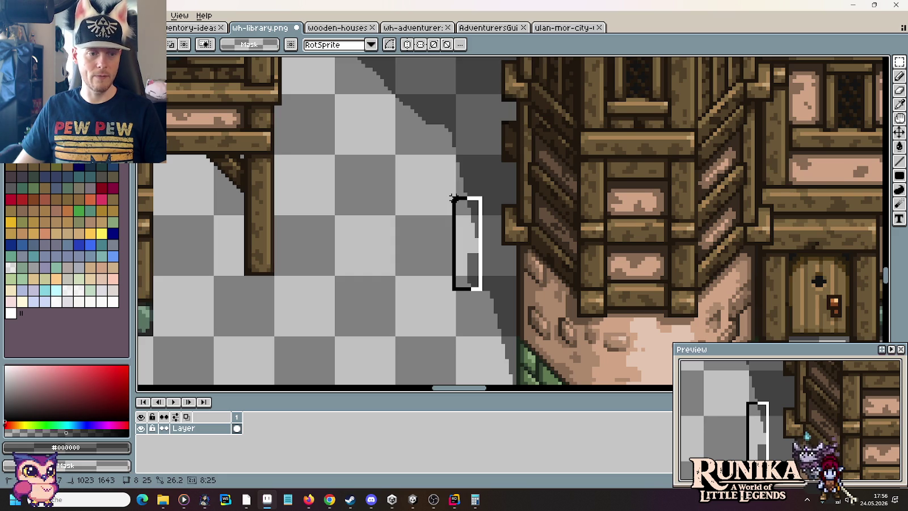
click(450, 265)
scroll(464, 270, up, 1)
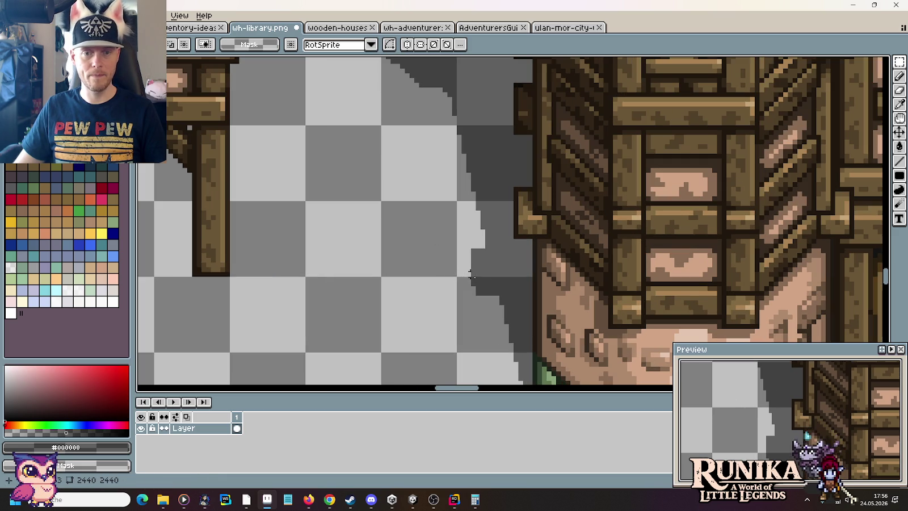
mouse_move(468, 250)
mouse_down()
mouse_move(499, 311)
mouse_move(430, 183)
mouse_up()
drag(494, 294, 448, 180)
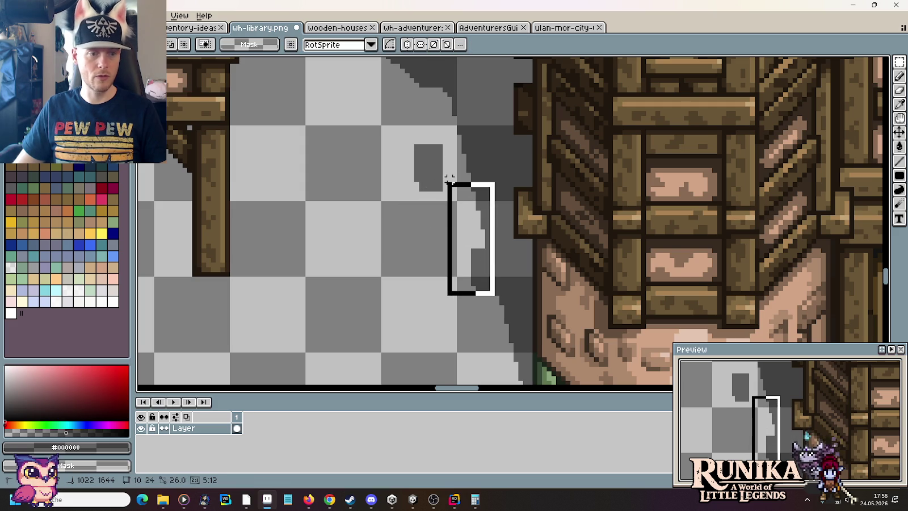
mouse_move(342, 129)
mouse_down()
mouse_move(456, 233)
mouse_move(460, 201)
mouse_move(474, 204)
mouse_move(460, 203)
mouse_up()
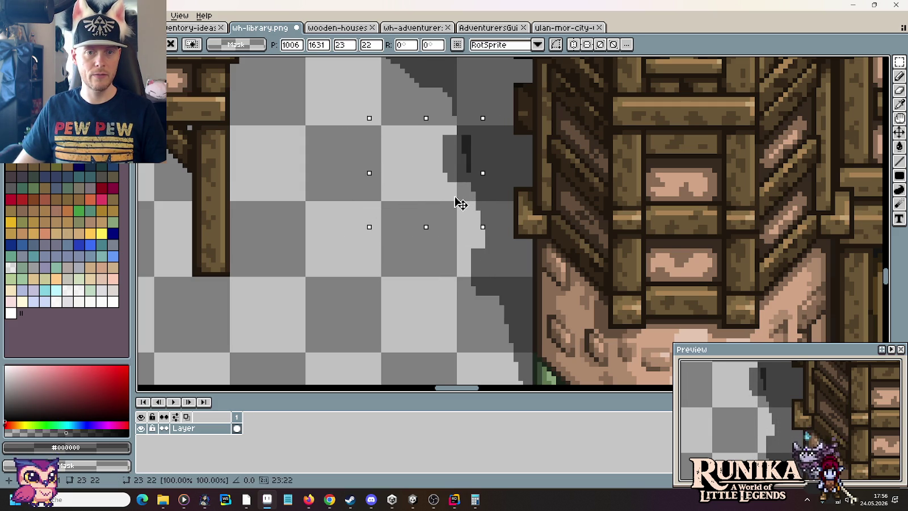
click(483, 245)
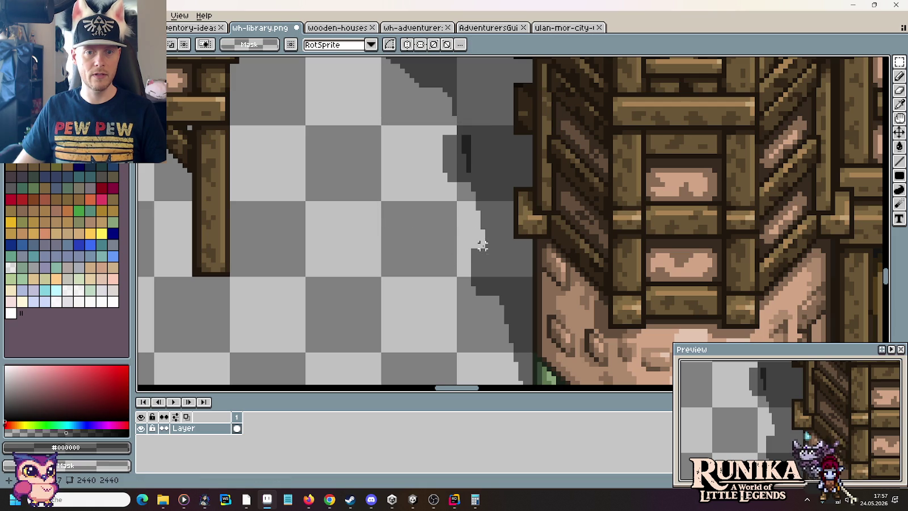
scroll(461, 133, up, 2)
Step: Paint and bucket-fill the remaining light gaps with the dark shadow grey
key(i)
key(b)
drag(454, 170, 448, 205)
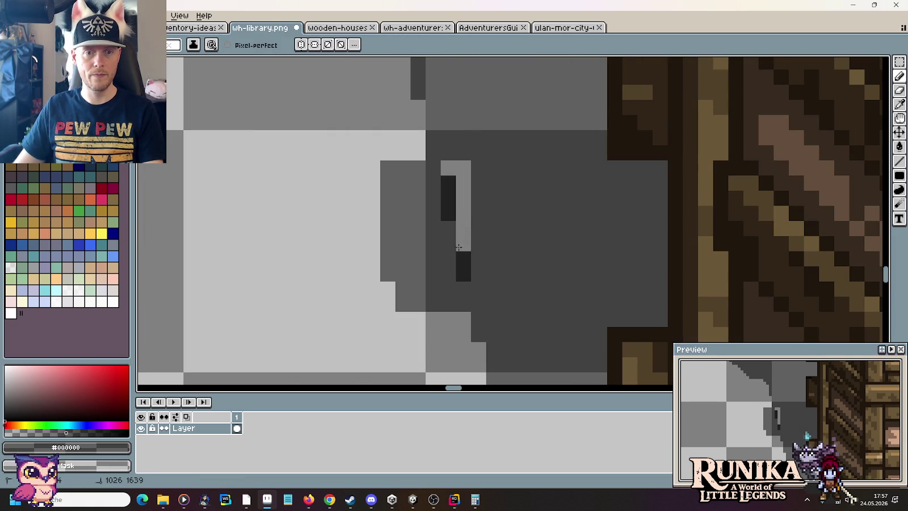
click(449, 190)
key(g)
click(463, 238)
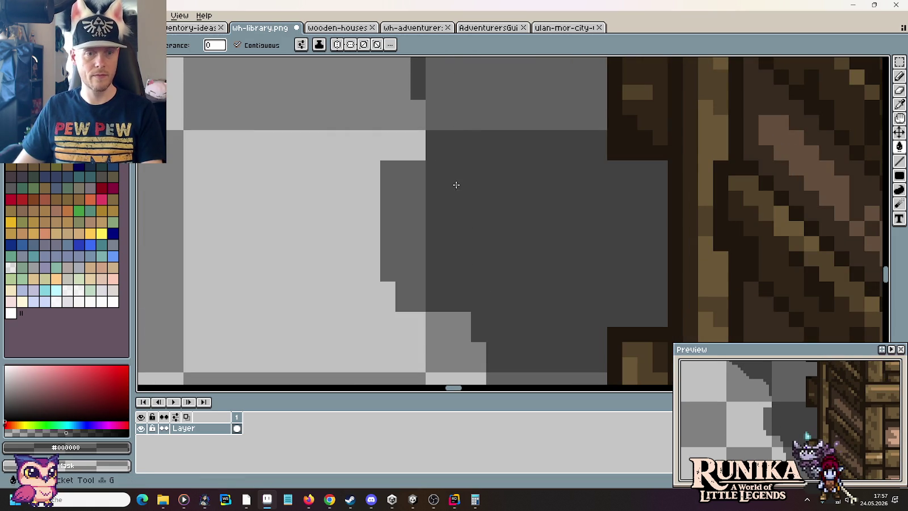
scroll(469, 186, up, 1)
scroll(469, 185, down, 1)
scroll(469, 186, down, 2)
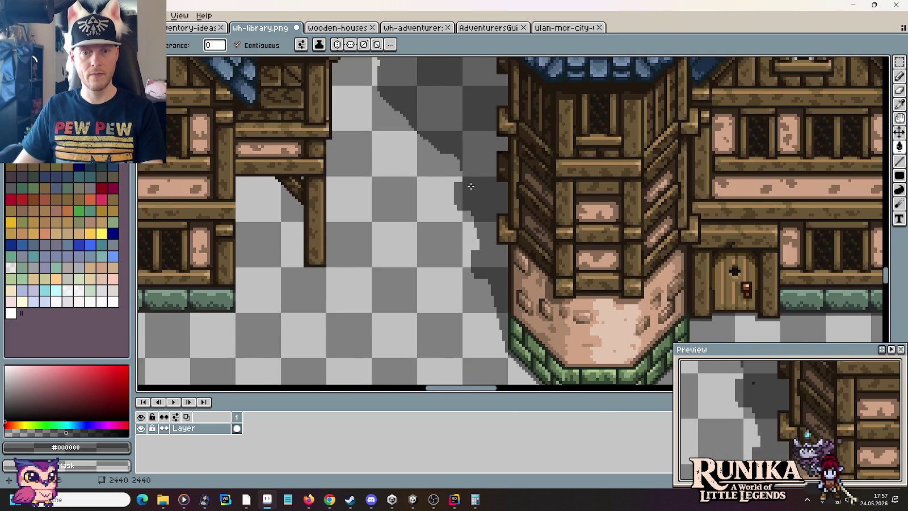
scroll(470, 185, down, 2)
scroll(495, 175, up, 1)
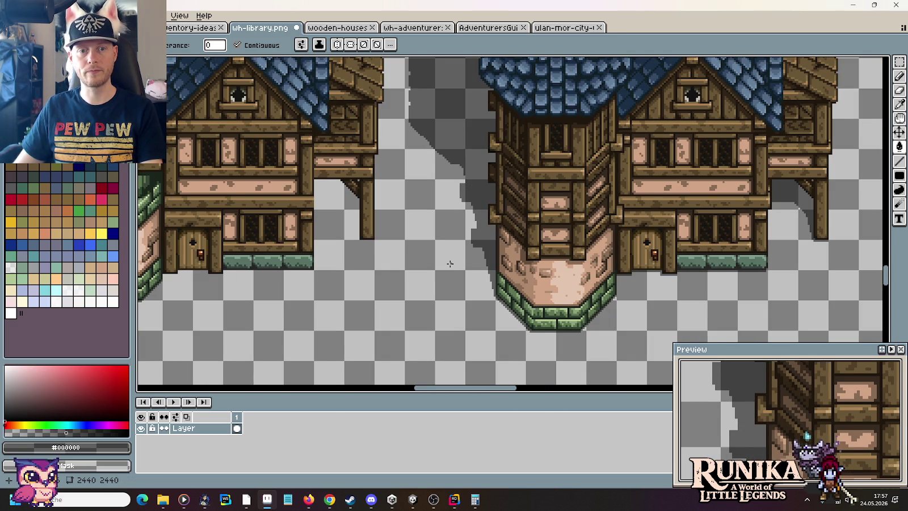
scroll(488, 233, up, 2)
scroll(489, 227, up, 1)
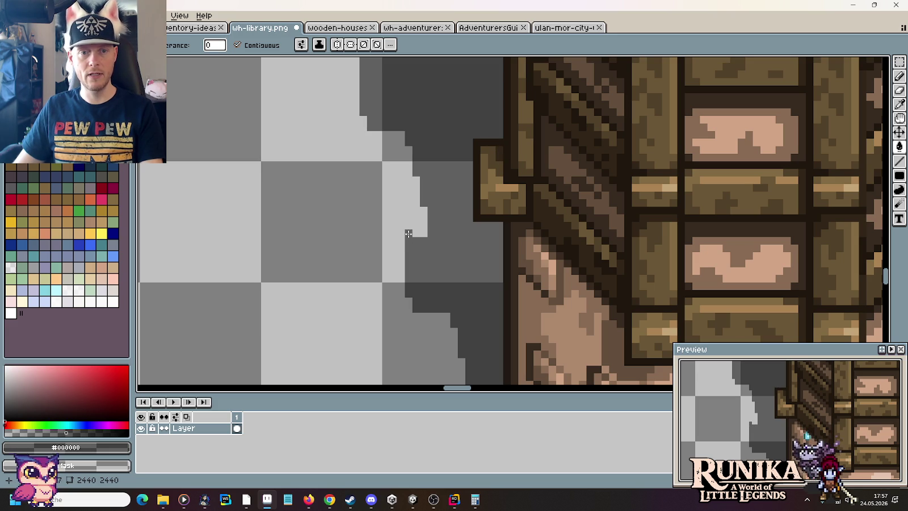
scroll(370, 217, down, 3)
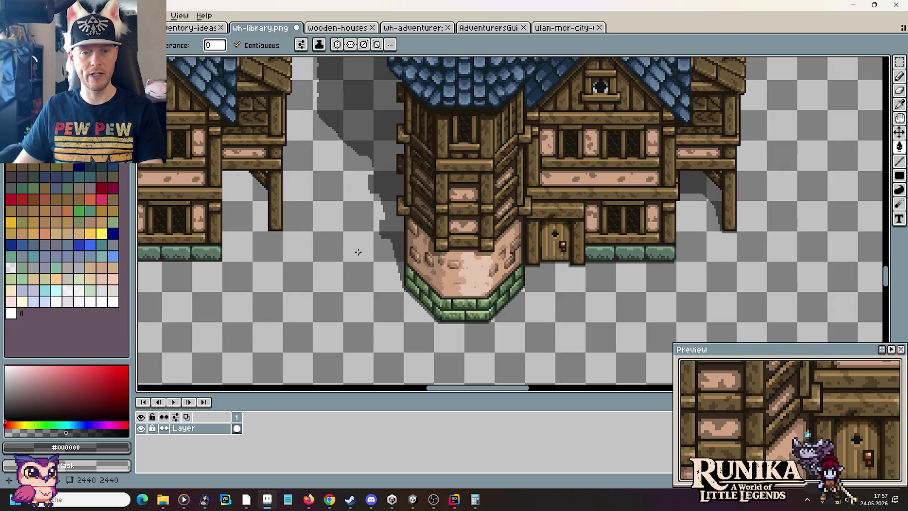
scroll(363, 257, down, 1)
scroll(371, 263, down, 1)
scroll(380, 267, down, 1)
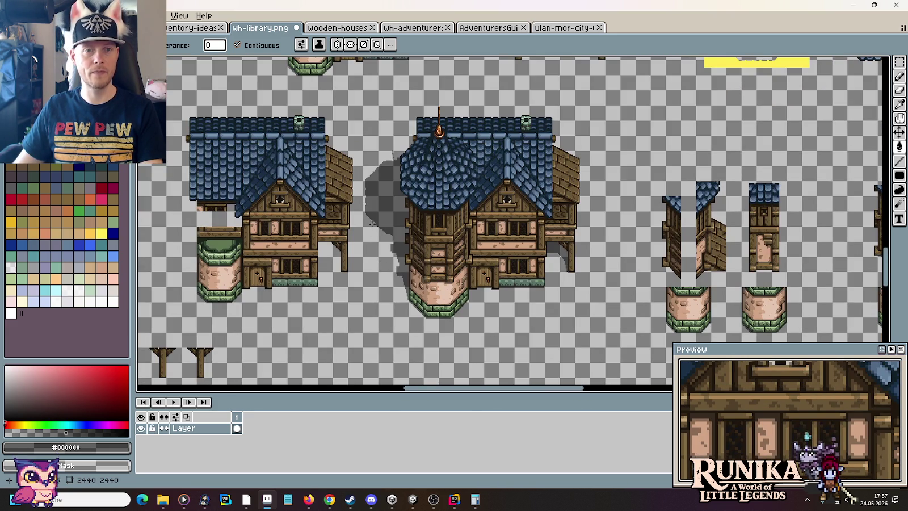
scroll(374, 151, up, 1)
scroll(465, 122, up, 1)
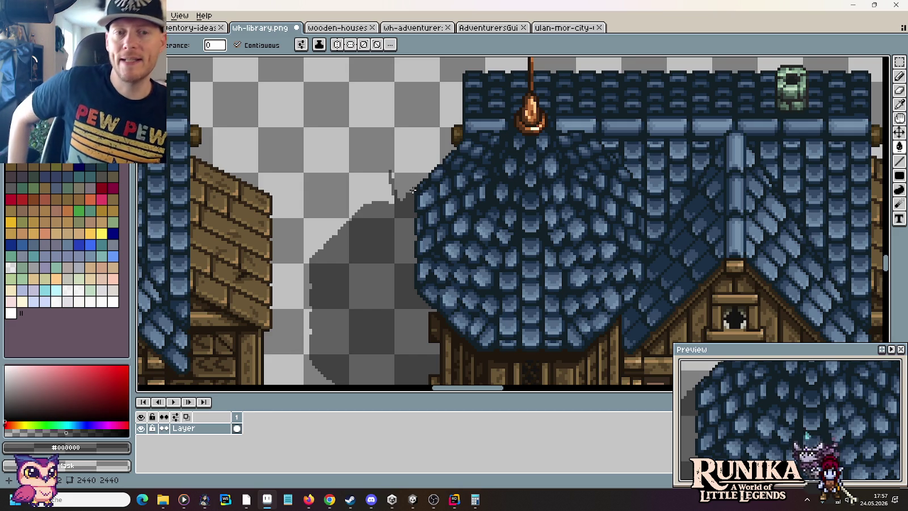
key(m)
scroll(412, 190, down, 2)
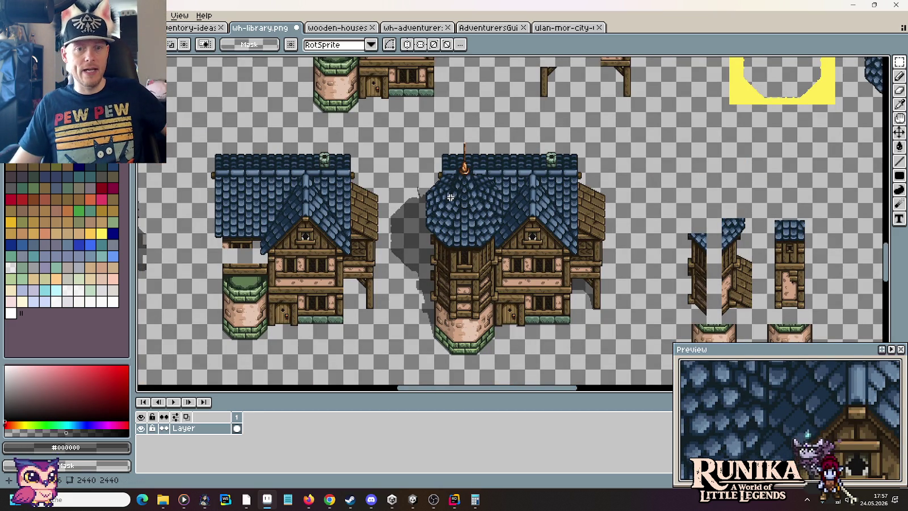
scroll(408, 222, up, 2)
scroll(454, 227, left, 5)
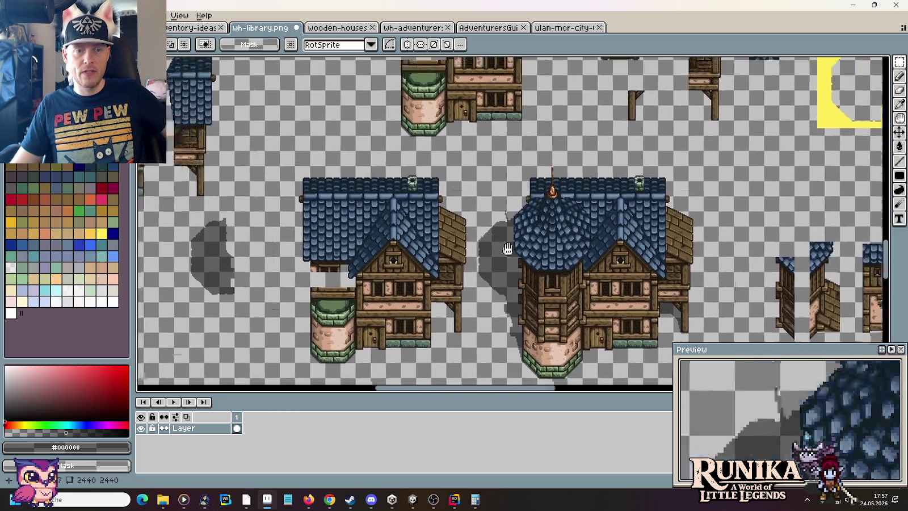
scroll(489, 186, down, 1)
drag(352, 108, 536, 292)
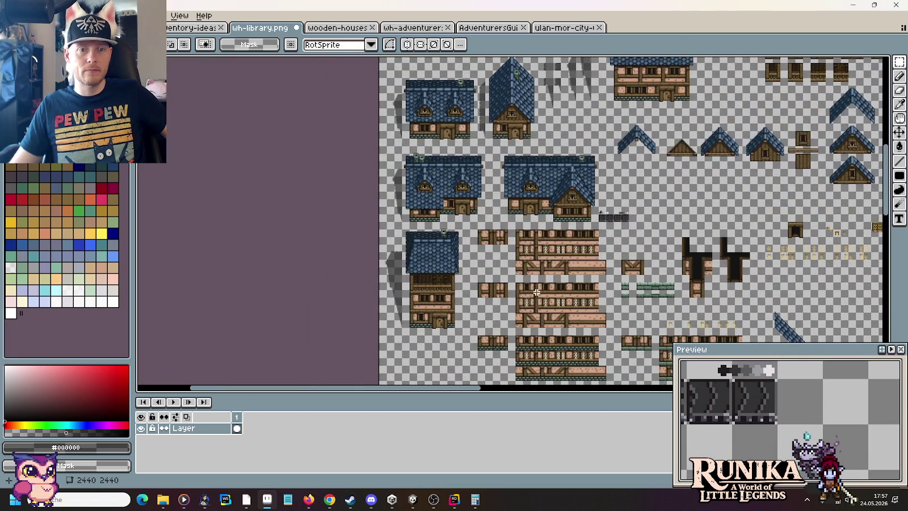
Step: Select a 32×128 spare shadow strip on the sheet
drag(456, 146, 484, 261)
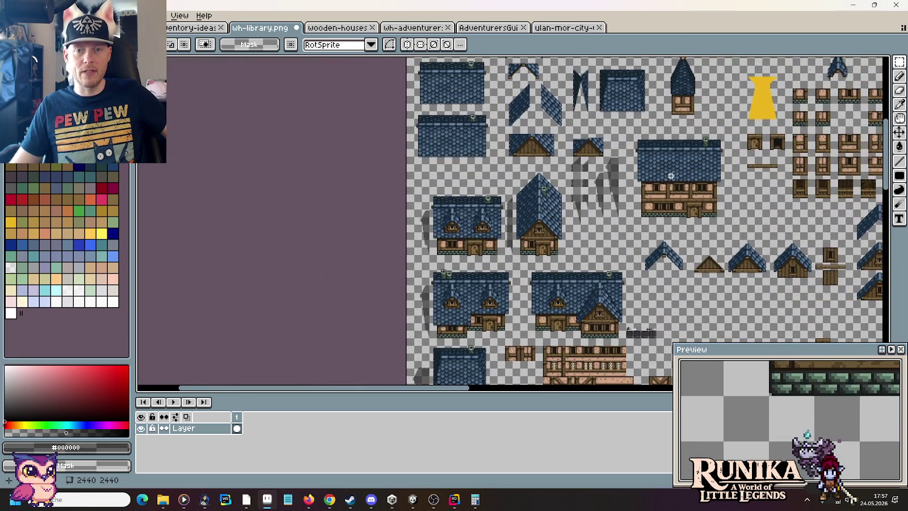
scroll(664, 170, up, 2)
scroll(642, 169, up, 1)
scroll(642, 170, down, 1)
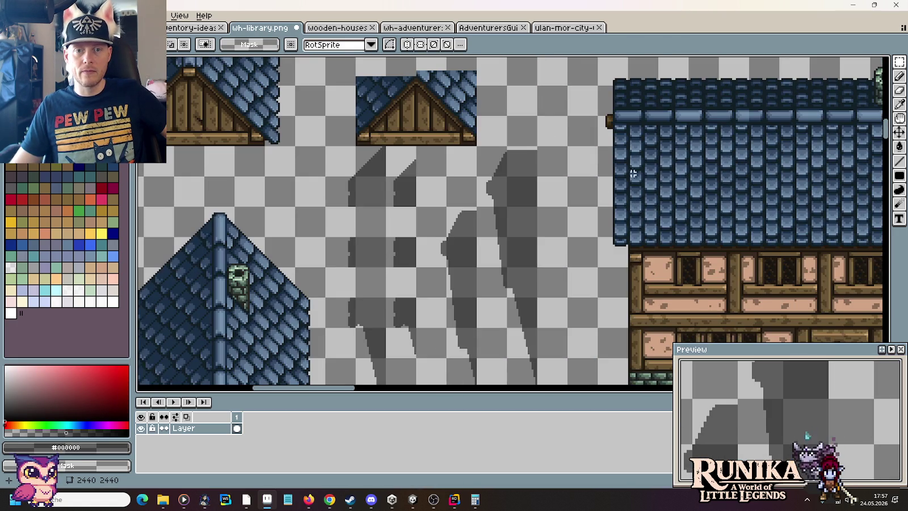
mouse_move(591, 247)
mouse_down()
mouse_move(574, 265)
mouse_move(556, 215)
mouse_move(517, 278)
mouse_up()
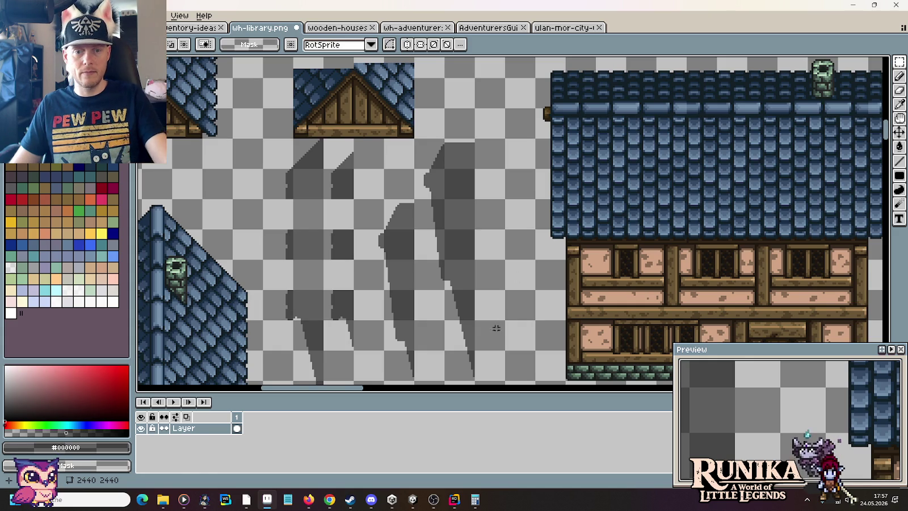
drag(473, 368, 413, 137)
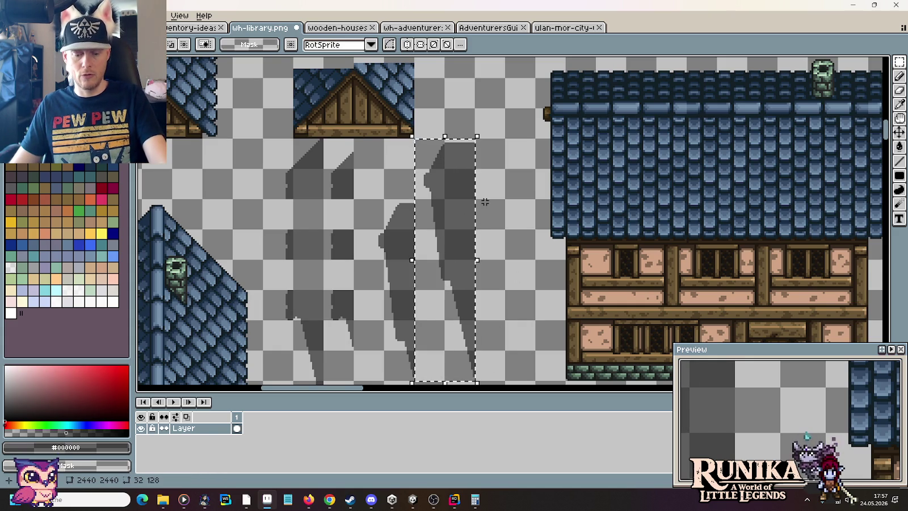
Step: Paste the shadow strip beside the left edge of the tower roof
scroll(530, 239, down, 2)
mouse_move(530, 239)
mouse_down()
mouse_move(504, 344)
mouse_move(535, 374)
mouse_up()
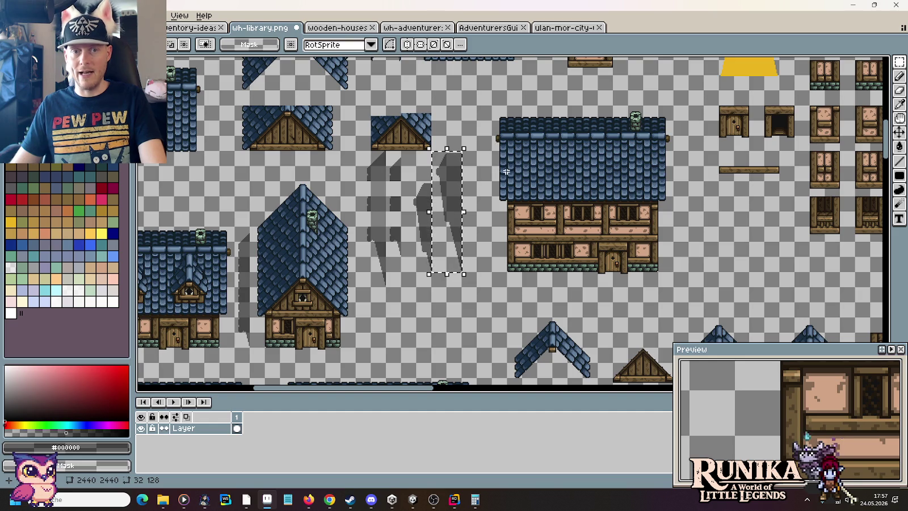
scroll(503, 198, down, 3)
scroll(385, 102, down, 5)
scroll(355, 61, down, 5)
scroll(404, 62, down, 5)
scroll(404, 62, down, 5)
scroll(404, 61, down, 3)
scroll(539, 239, up, 3)
drag(539, 239, 508, 193)
key(ctrl+v)
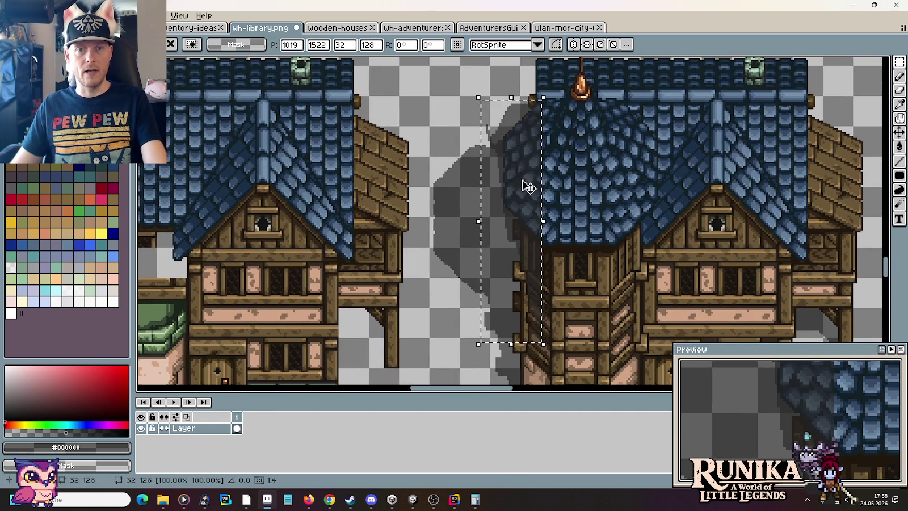
Step: Nudge the pasted strip up 16 pixels alongside the roof and commit it
drag(535, 174, 533, 238)
scroll(511, 216, down, 3)
drag(507, 174, 508, 158)
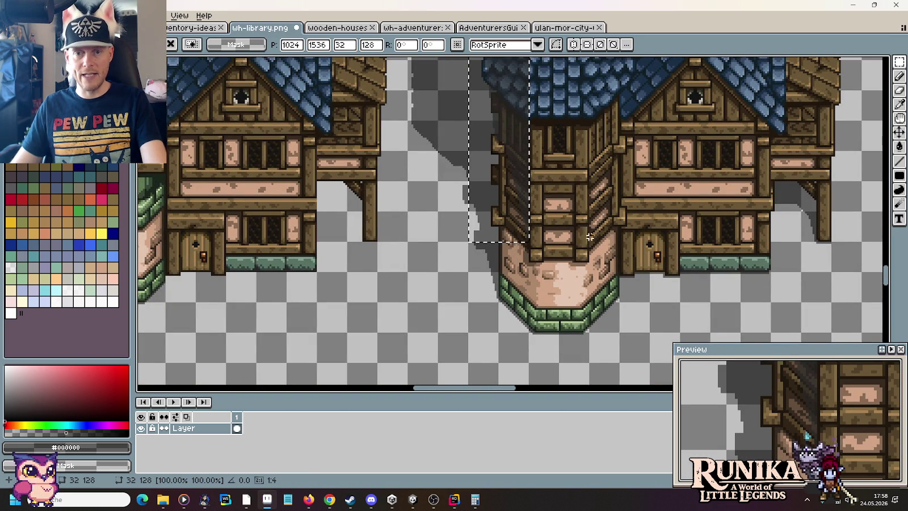
drag(573, 161, 598, 348)
scroll(523, 223, up, 1)
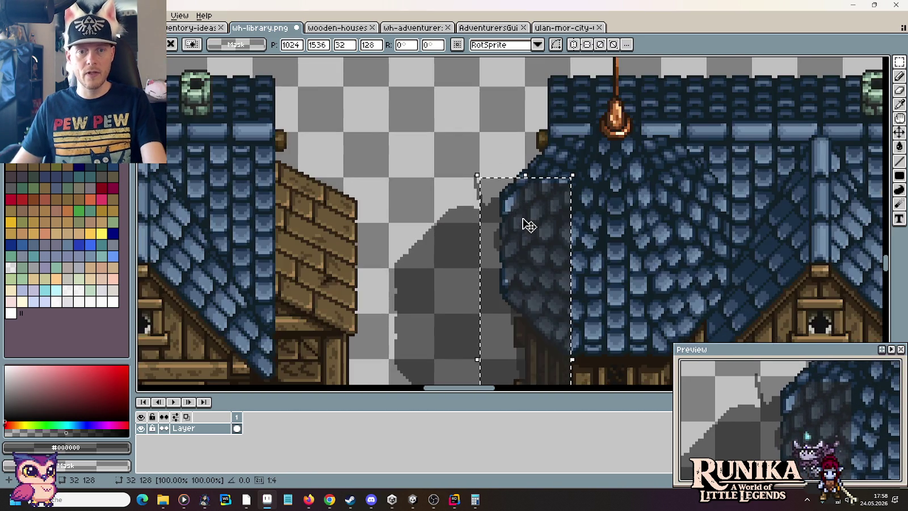
scroll(511, 223, up, 1)
key(ctrl+d)
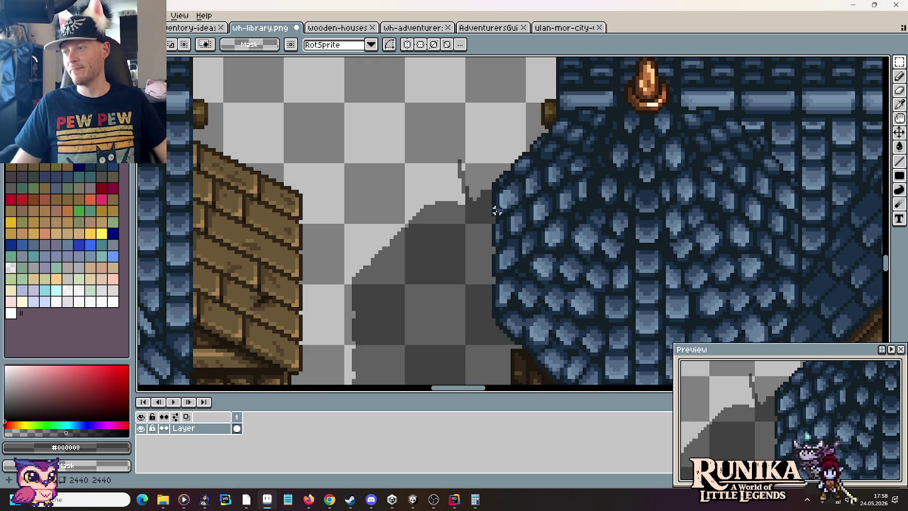
scroll(497, 212, down, 3)
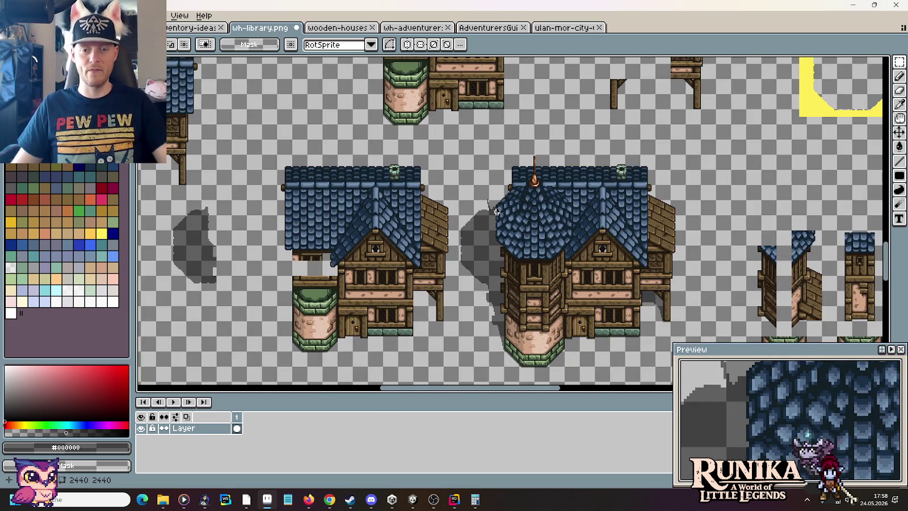
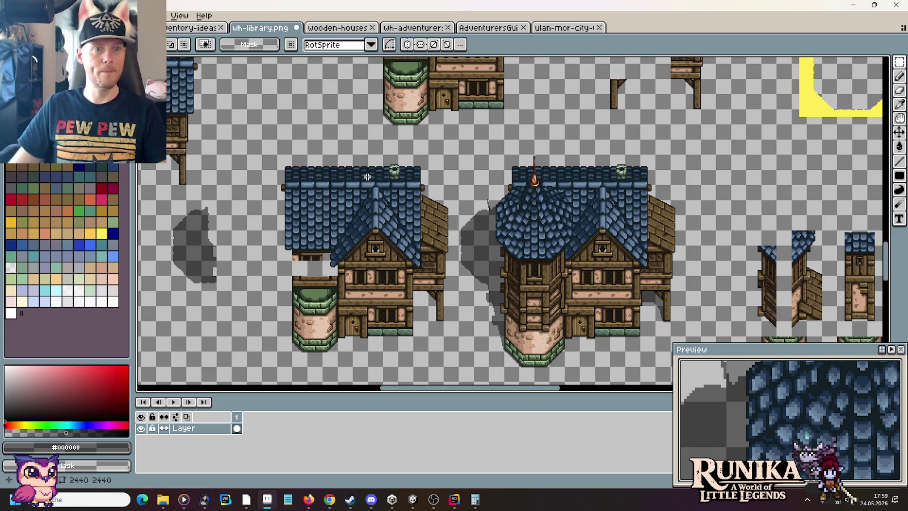
Step: Save wh-library.png and pan across the sheet to bring other buildings into view
key(ctrl+s)
scroll(513, 176, down, 1)
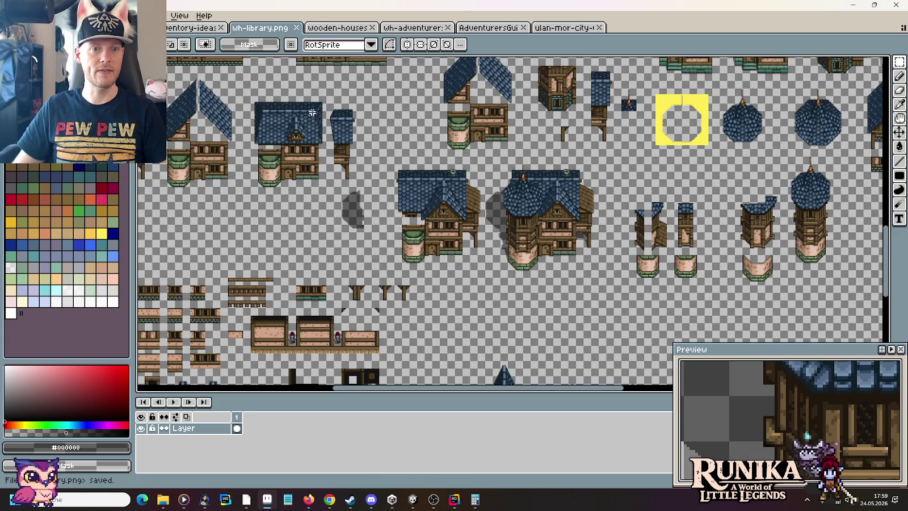
drag(312, 112, 488, 331)
drag(552, 148, 408, 247)
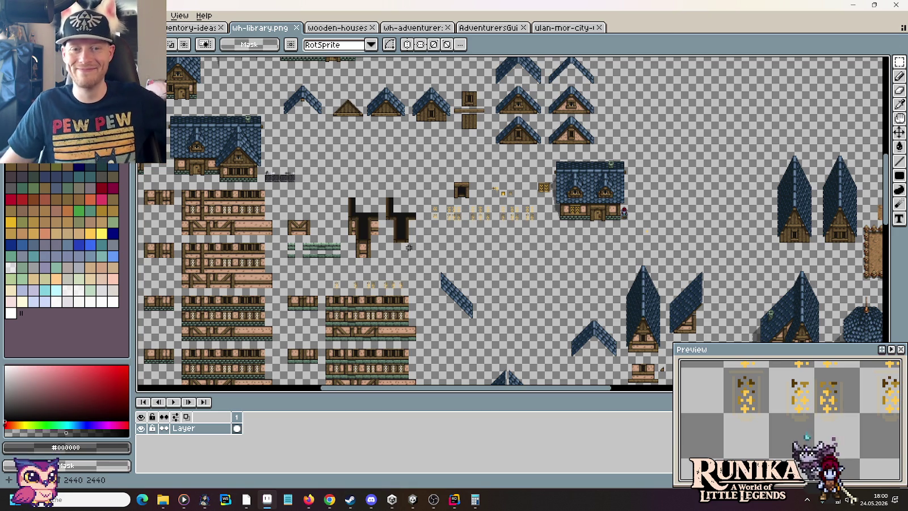
Step: Zoom and scroll around the library sheet to inspect its houses, towers, roof pieces and walls
scroll(482, 261, up, 2)
scroll(535, 302, up, 3)
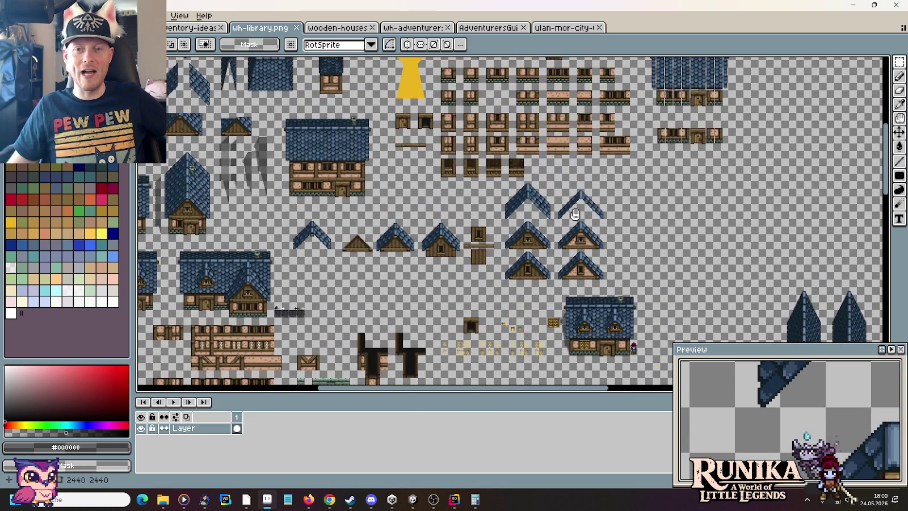
scroll(578, 211, down, 2)
scroll(427, 213, up, 2)
scroll(426, 213, down, 4)
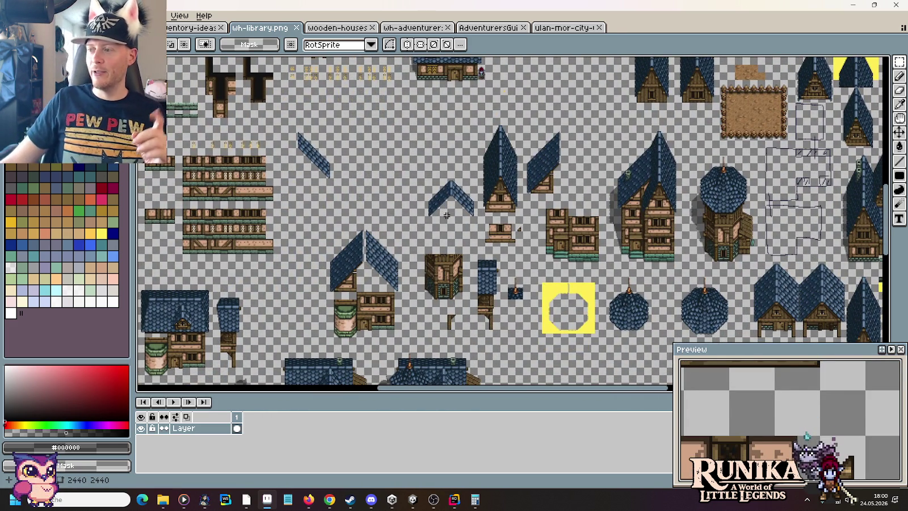
scroll(420, 171, down, 2)
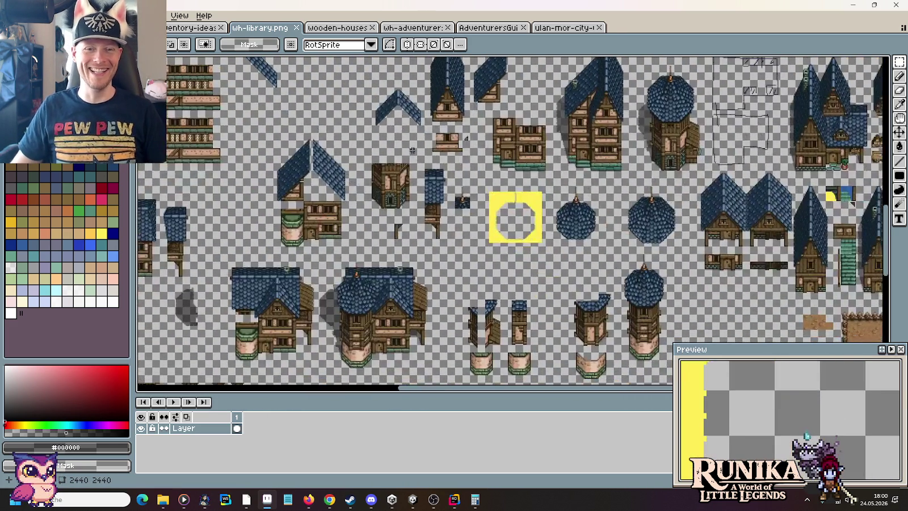
scroll(444, 140, up, 3)
scroll(444, 140, up, 1)
scroll(444, 140, down, 2)
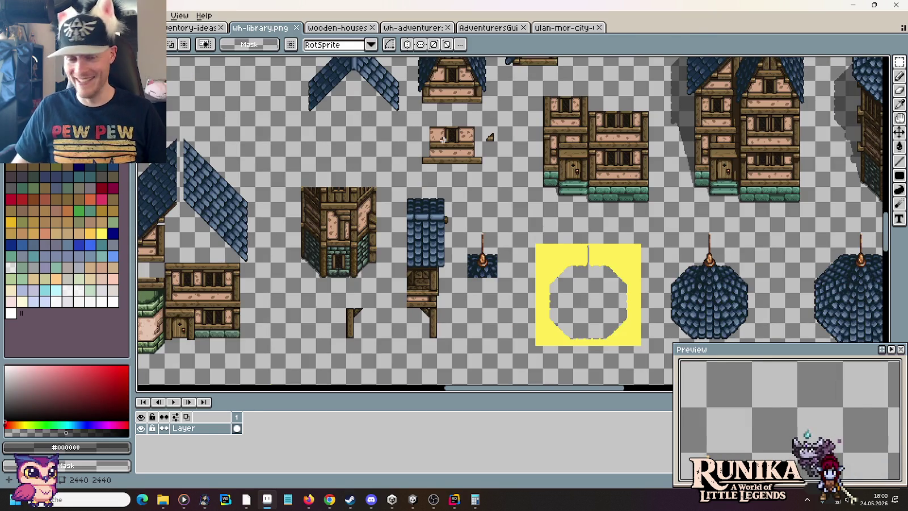
scroll(443, 140, down, 2)
scroll(533, 201, up, 3)
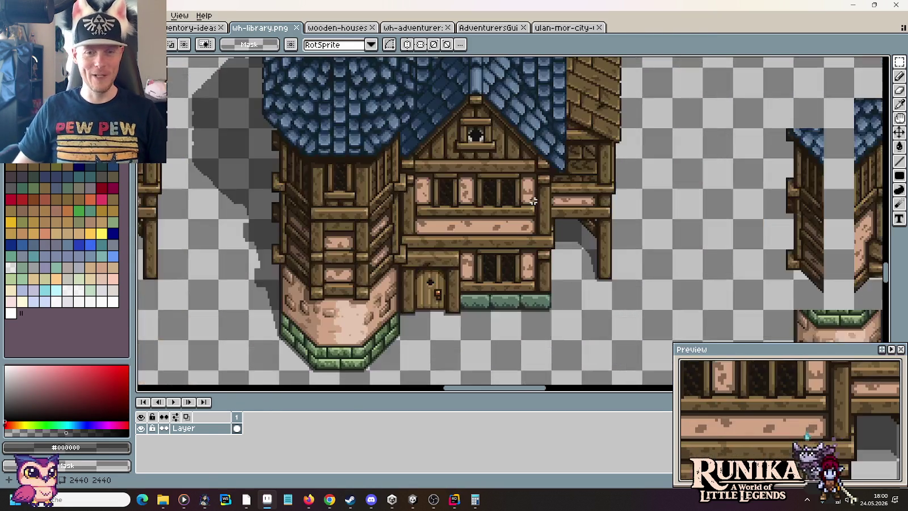
scroll(480, 116, down, 3)
scroll(330, 248, up, 1)
scroll(330, 248, up, 1)
scroll(302, 172, down, 1)
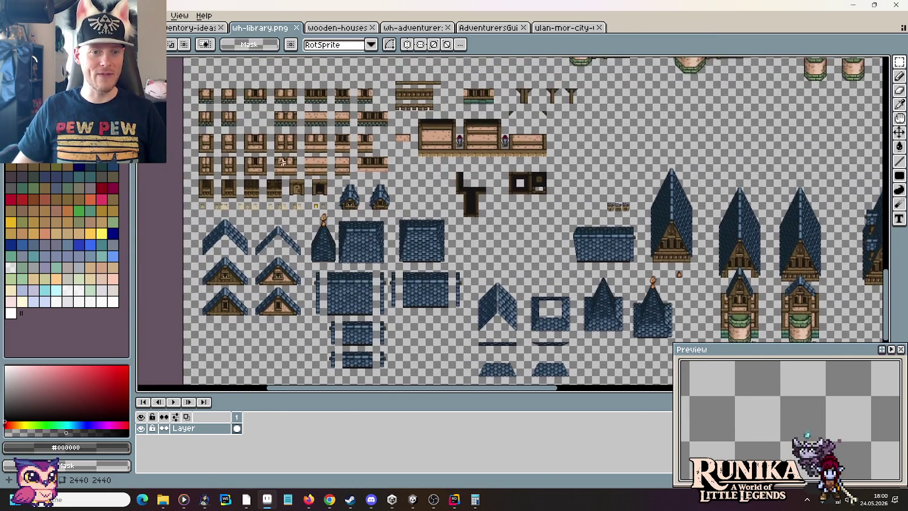
scroll(312, 198, up, 1)
scroll(323, 227, up, 1)
scroll(333, 256, up, 2)
scroll(333, 256, down, 3)
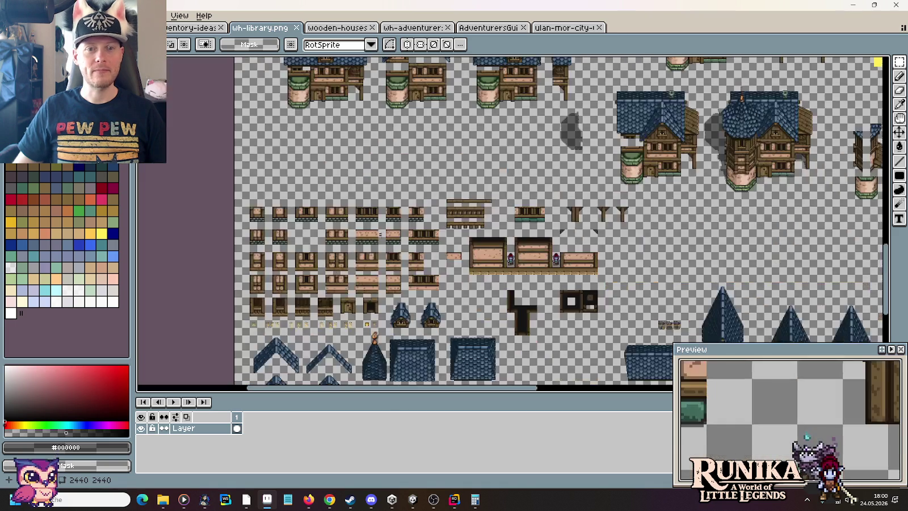
scroll(367, 185, right, 1)
scroll(367, 185, right, 2)
scroll(367, 185, right, 1)
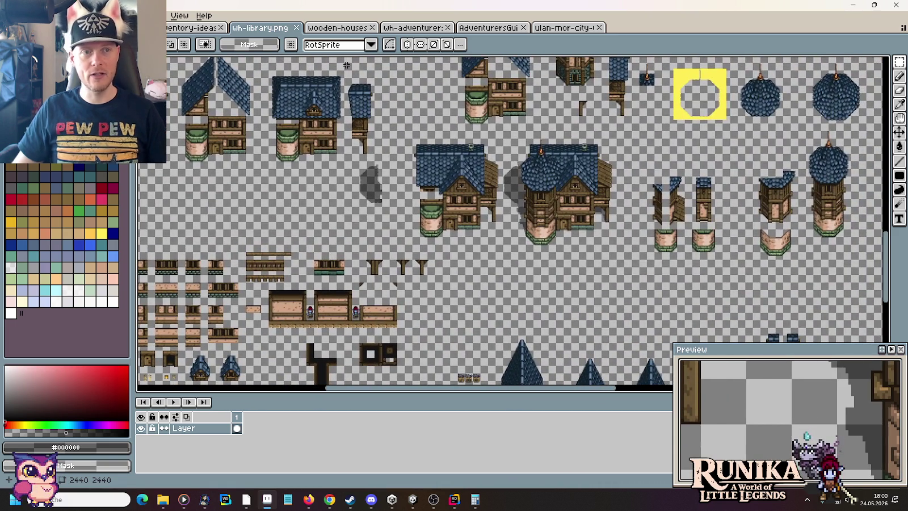
Step: Look over the wooden houses sprite sheet
click(337, 27)
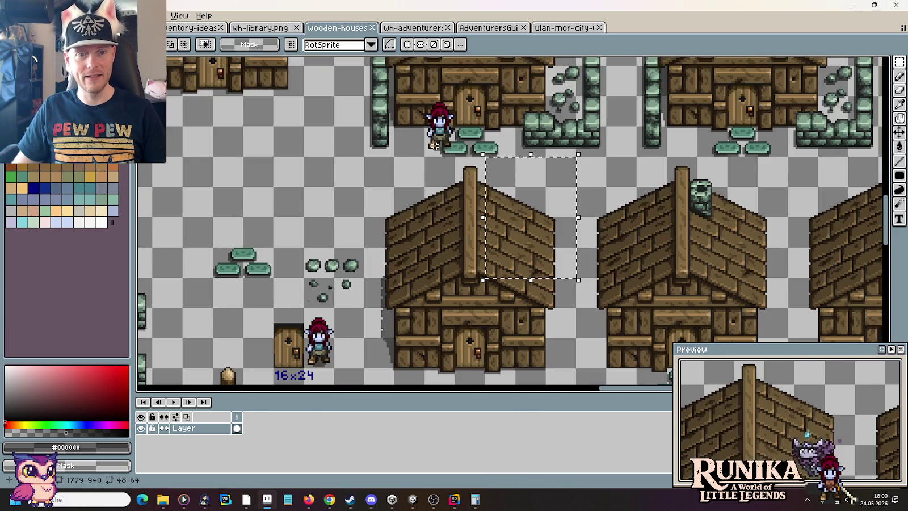
scroll(437, 171, down, 3)
scroll(327, 196, up, 1)
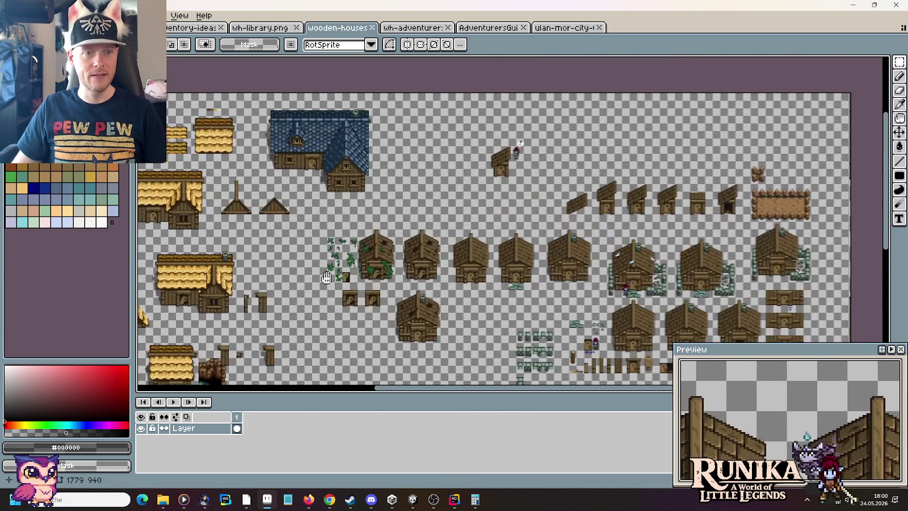
scroll(328, 277, down, 3)
scroll(328, 278, left, 3)
scroll(327, 277, down, 1)
Step: Close the wooden houses sheet and inspect the adventurers' guild hanging signs
click(368, 28)
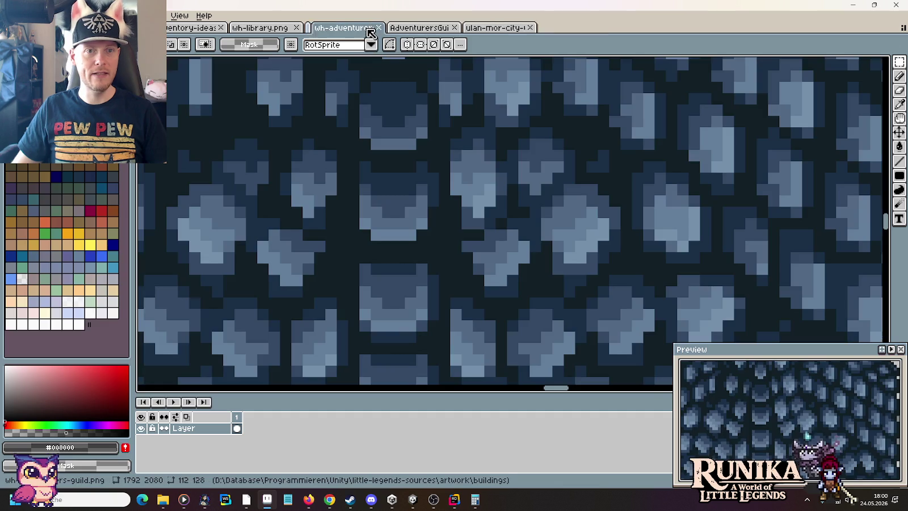
scroll(478, 177, down, 2)
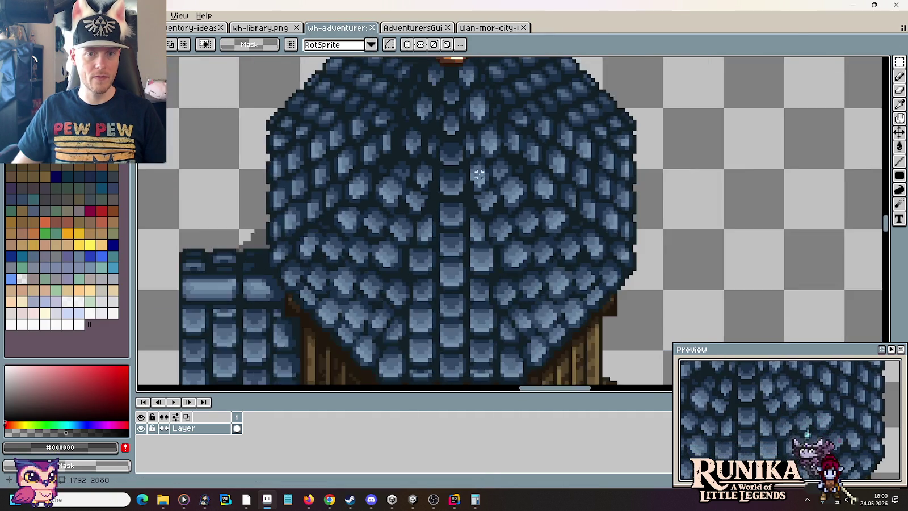
scroll(479, 177, down, 1)
scroll(479, 177, down, 1)
scroll(454, 272, up, 2)
scroll(476, 271, up, 1)
scroll(477, 271, up, 1)
scroll(483, 281, up, 1)
drag(484, 229, 482, 200)
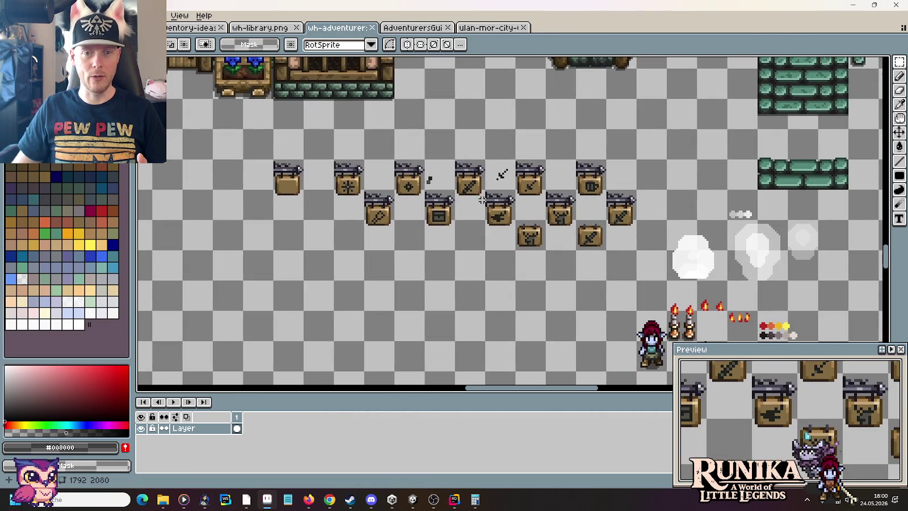
scroll(533, 236, up, 1)
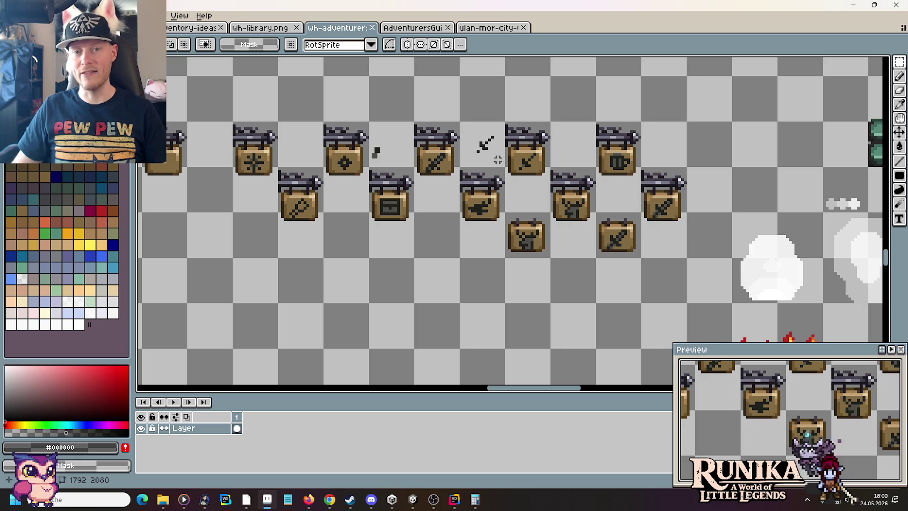
drag(525, 161, 589, 160)
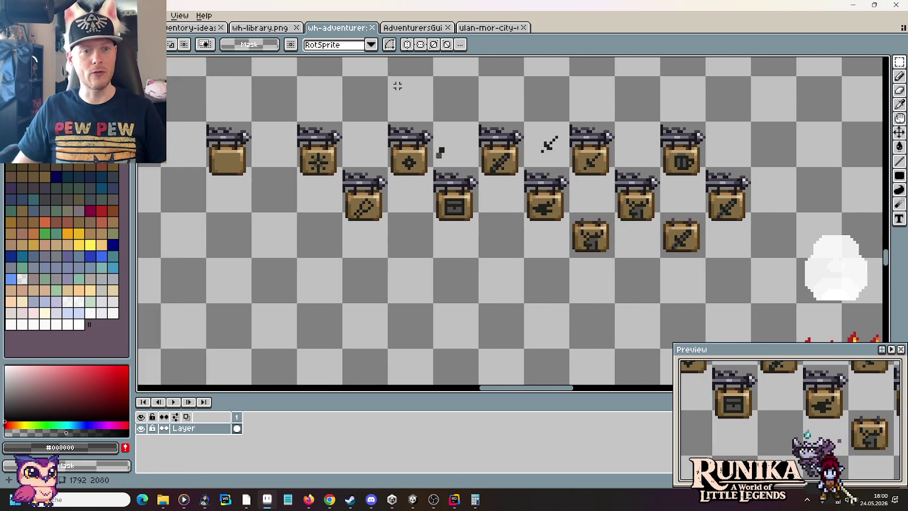
Step: Close the adventurer, guild storage tower and city tabs
click(372, 27)
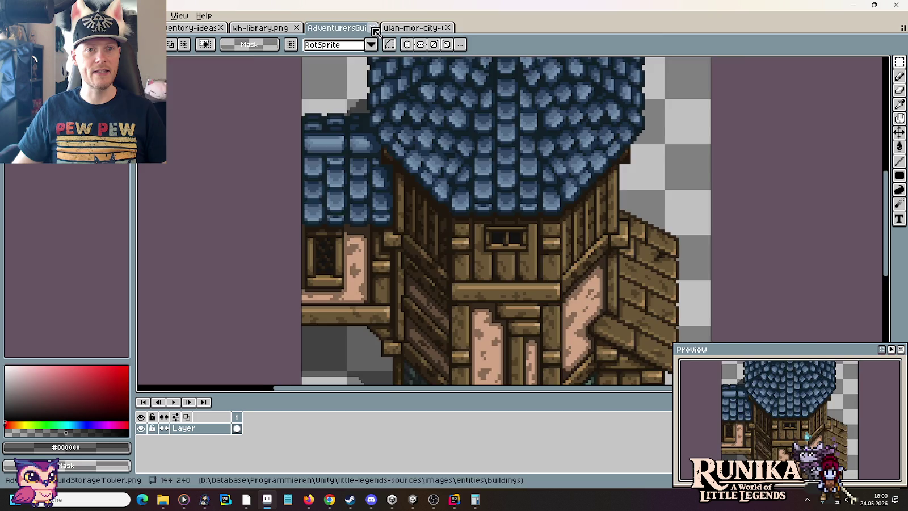
click(372, 28)
click(372, 27)
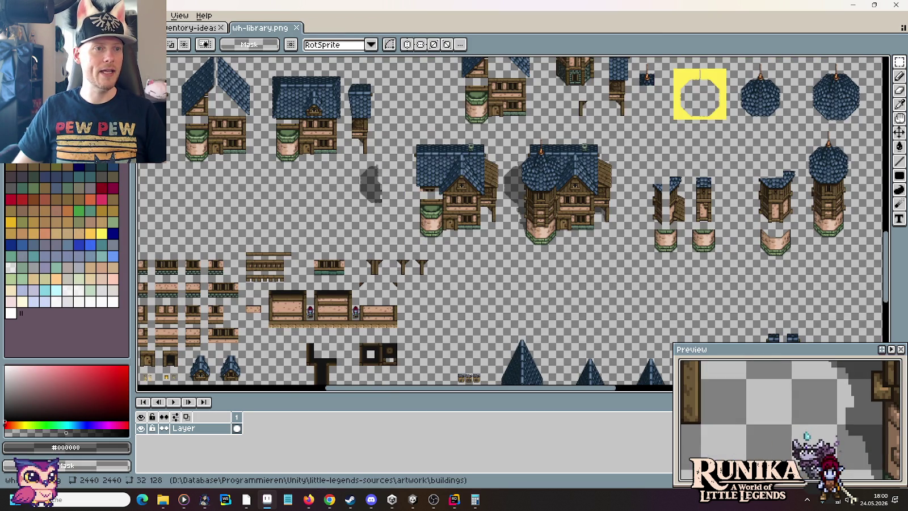
click(11, 16)
Step: Open ulan-mor-blacksmith.png and view its roofs and walls
key(ctrl+o)
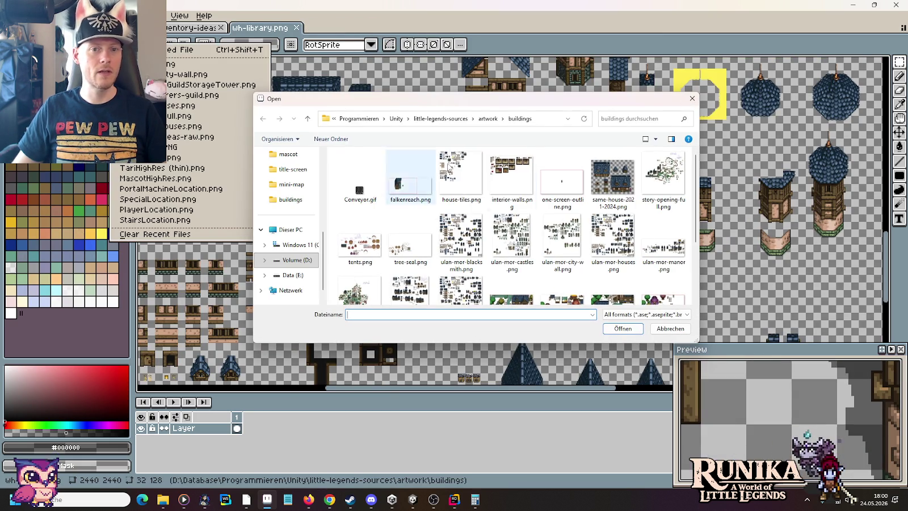
mouse_move(511, 206)
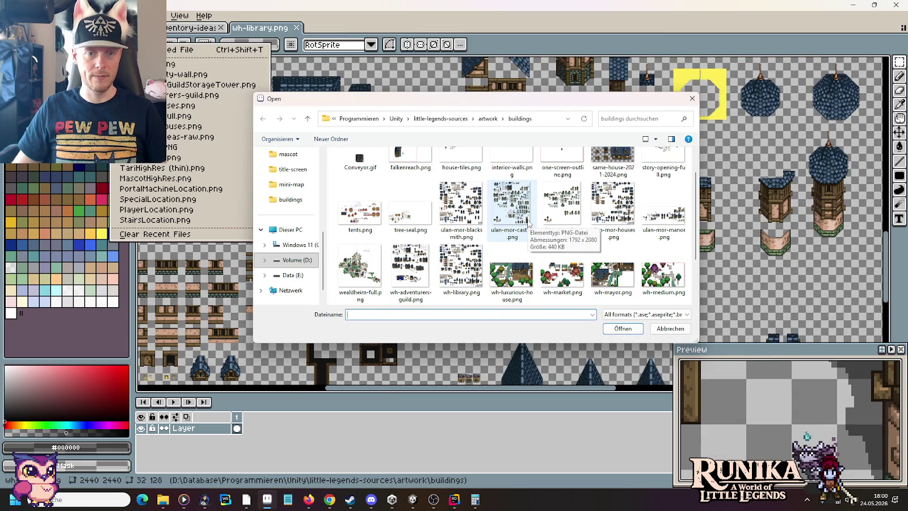
double_click(461, 207)
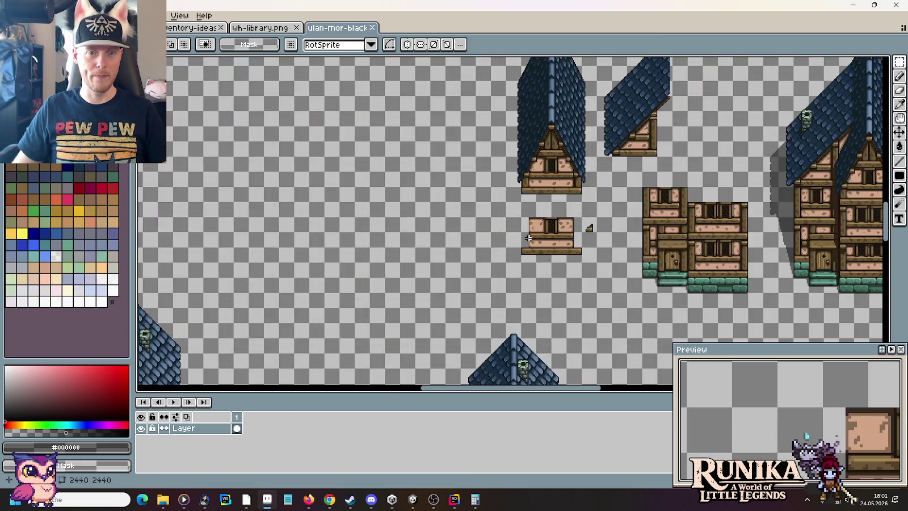
drag(326, 170, 608, 218)
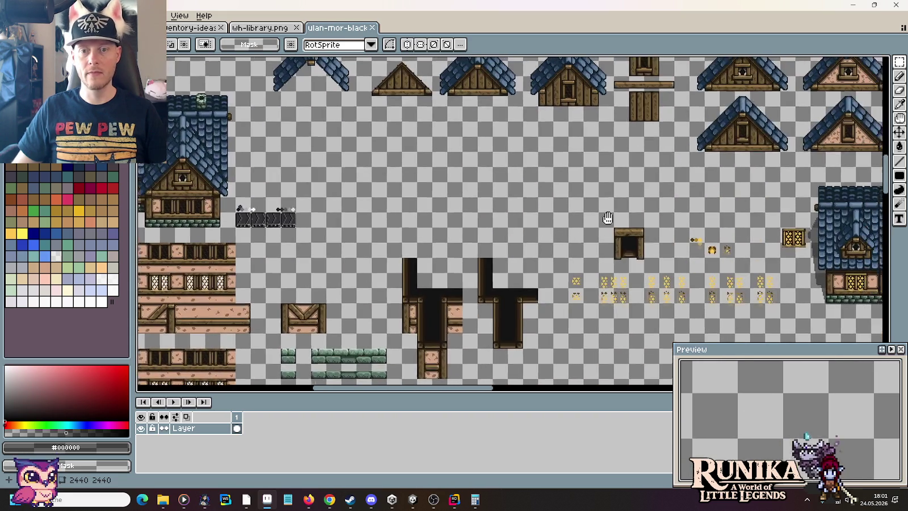
scroll(608, 218, down, 1)
scroll(539, 218, down, 2)
scroll(456, 217, up, 2)
Step: Inspect the blacksmith building, its Eisen label and the wall and fence tiles
drag(455, 217, 572, 216)
scroll(572, 216, up, 3)
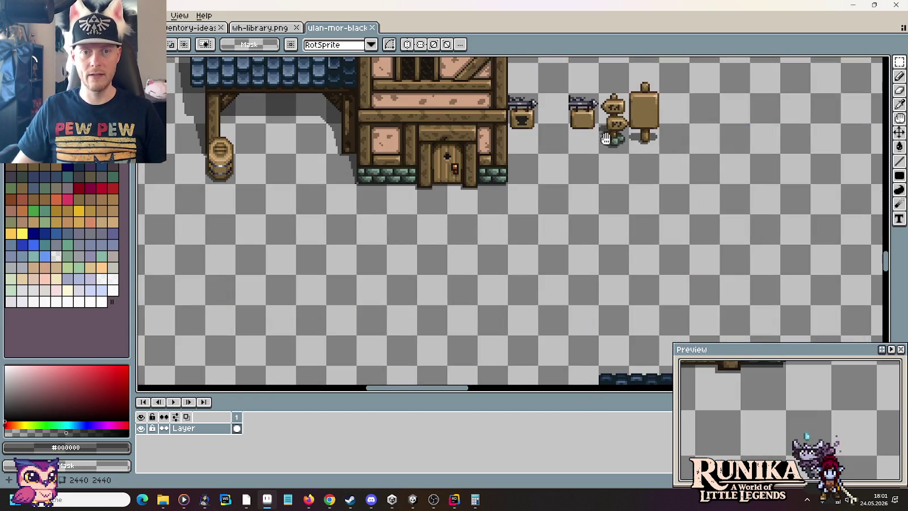
drag(606, 134, 709, 231)
scroll(708, 231, down, 2)
drag(380, 271, 573, 237)
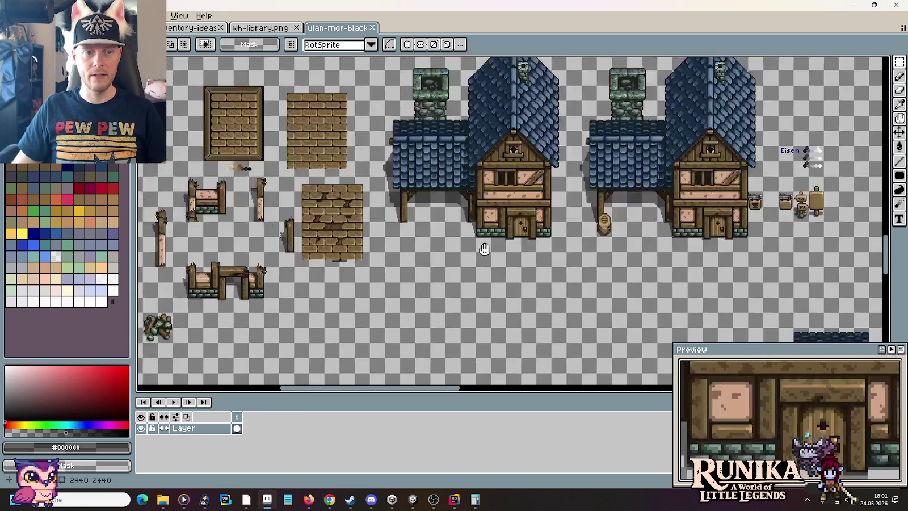
scroll(574, 237, up, 2)
scroll(573, 238, down, 2)
scroll(470, 193, up, 2)
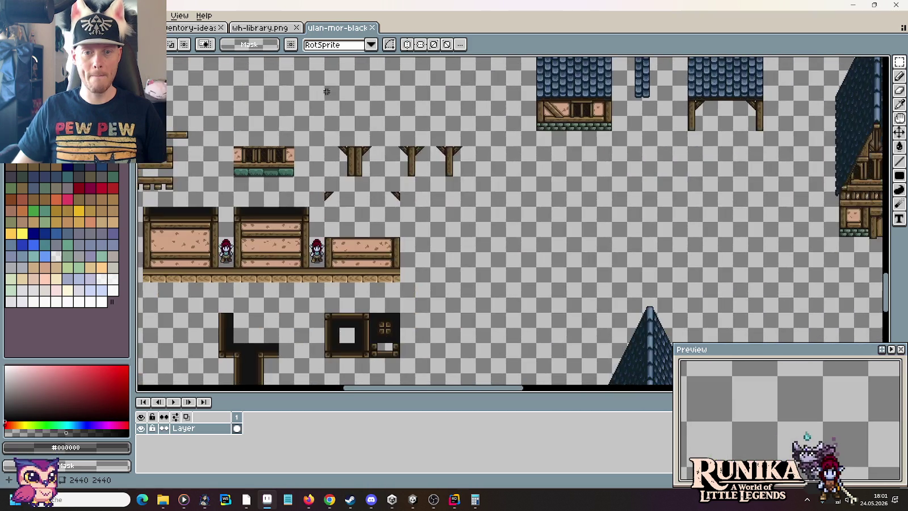
scroll(470, 193, down, 1)
Step: Survey the fences and houses, centre on the signposts, and reopen the file browser
mouse_move(602, 226)
mouse_down()
mouse_move(292, 88)
mouse_move(57, 28)
mouse_up()
drag(170, 171, 294, 281)
mouse_move(142, 280)
mouse_down()
mouse_move(344, 169)
mouse_move(533, 261)
mouse_up()
scroll(433, 230, up, 2)
scroll(433, 230, up, 1)
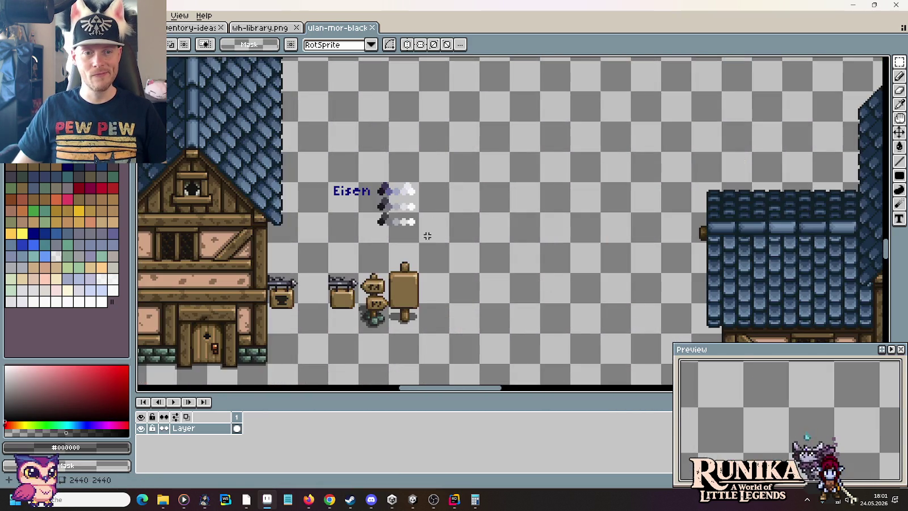
drag(433, 230, 535, 162)
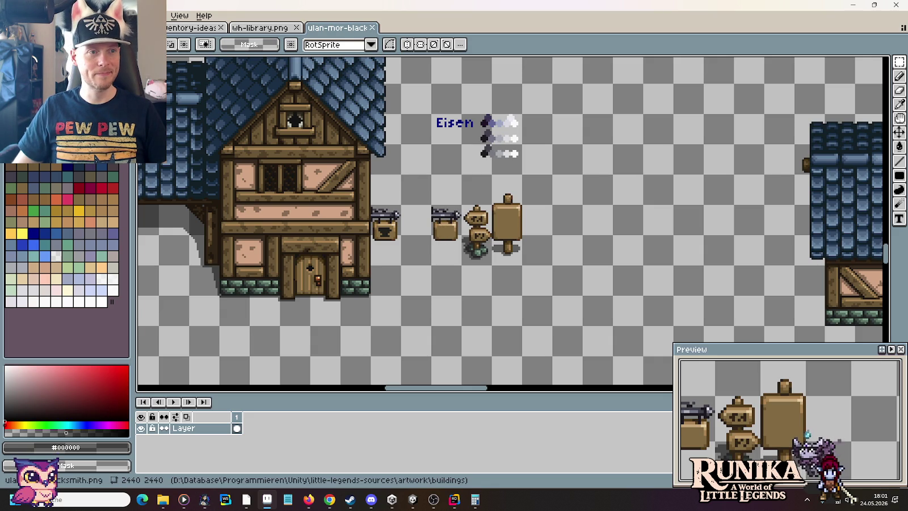
key(ctrl+o)
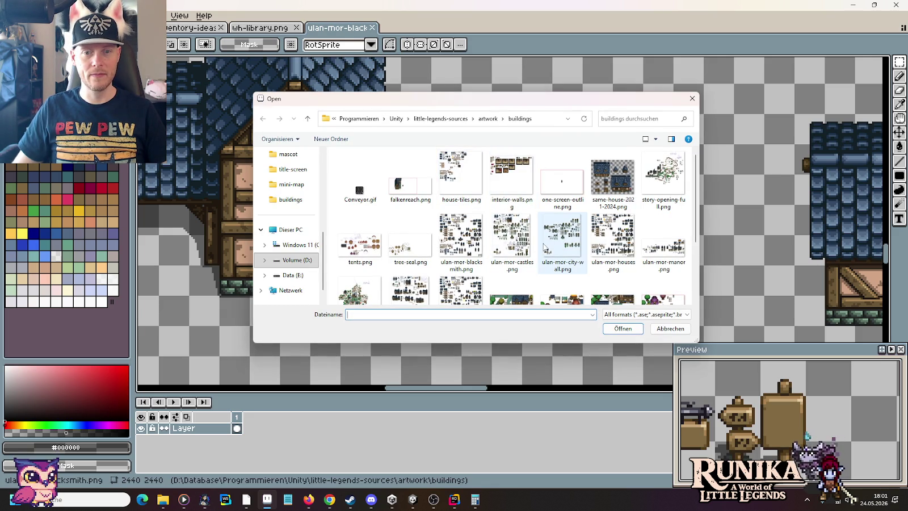
Step: Open ulan-mor-houses.png, zoom to its three hanging shop signs and select the middle one
double_click(605, 245)
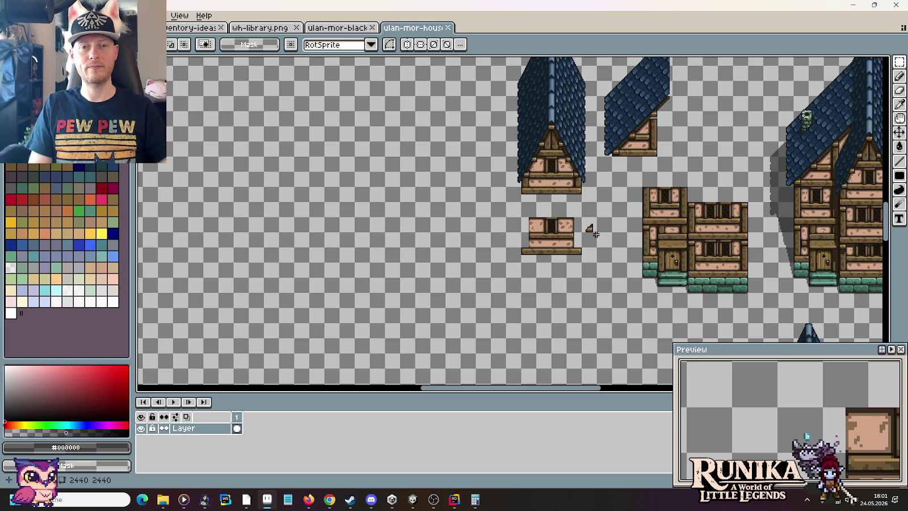
scroll(596, 229, down, 1)
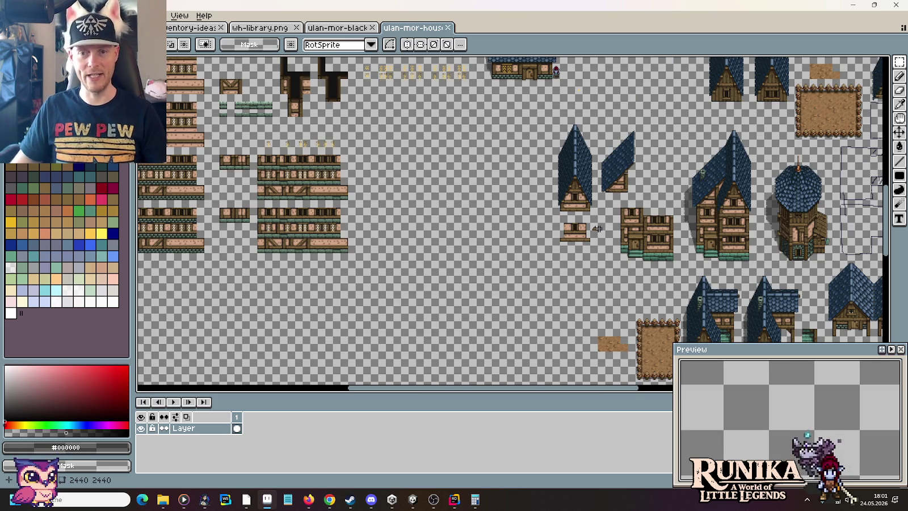
scroll(504, 241, down, 5)
scroll(488, 249, down, 3)
scroll(479, 258, down, 5)
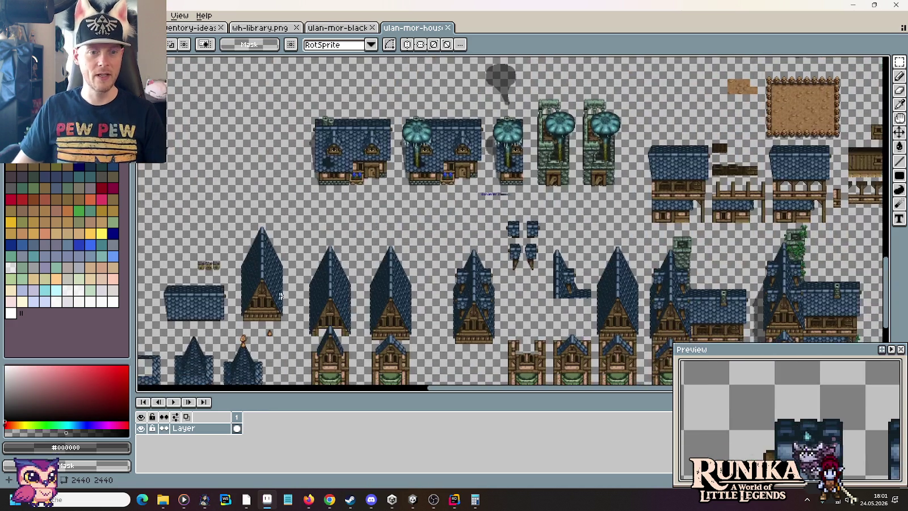
scroll(472, 264, left, 5)
scroll(472, 264, up, 3)
scroll(544, 205, up, 1)
scroll(545, 204, right, 1)
scroll(533, 221, up, 2)
scroll(533, 227, right, 2)
scroll(539, 228, up, 1)
drag(528, 231, 524, 182)
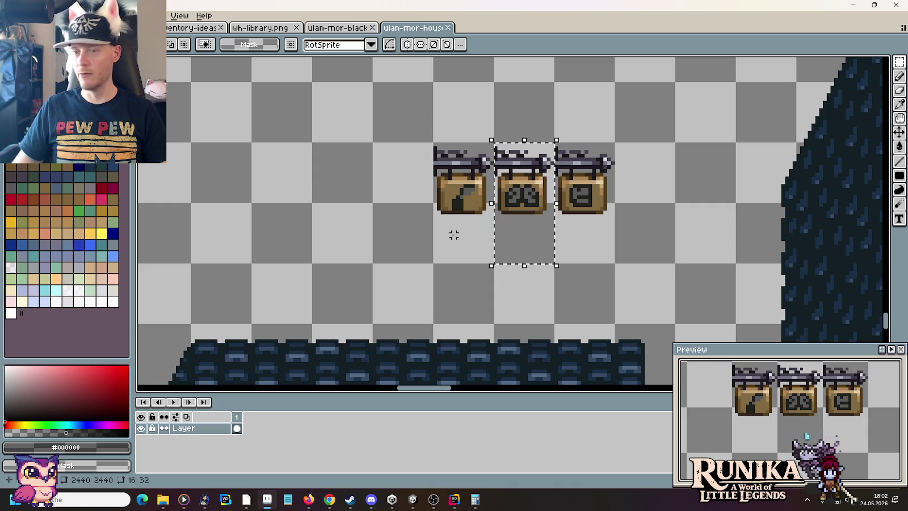
Step: Duplicate the left hanging sign one tile to the left and deselect it
mouse_move(464, 229)
mouse_down()
mouse_move(461, 182)
mouse_move(411, 223)
mouse_up()
key(ctrl+d)
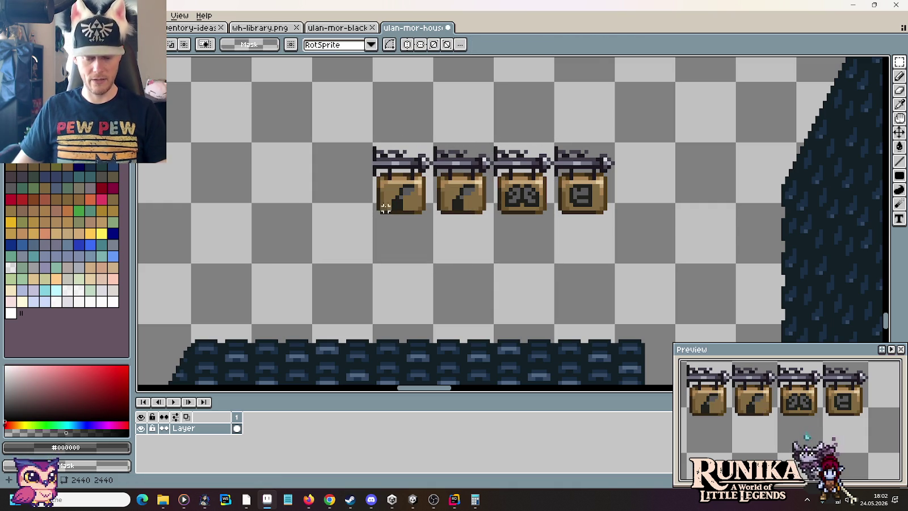
scroll(423, 193, up, 1)
scroll(423, 193, up, 1)
Step: Paint over the copied sign's old emblem with the brown wood colour
key(i)
click(423, 193)
click(438, 197)
key(ctrl+z)
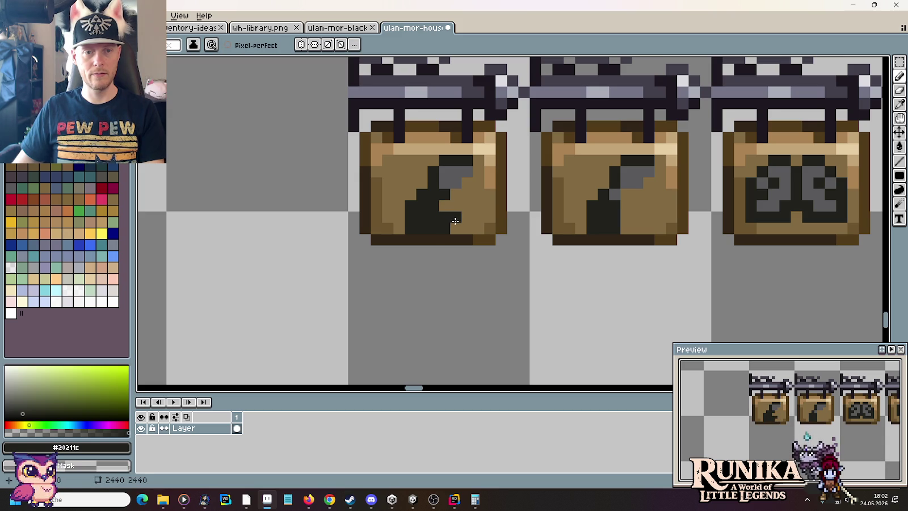
alt+click(411, 192)
click(422, 206)
drag(410, 217, 412, 229)
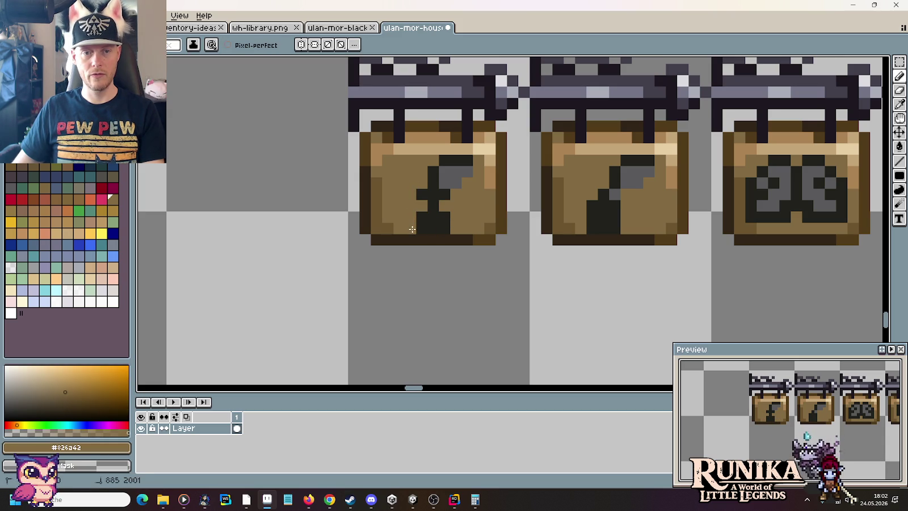
Step: Draw a new dark #20211c emblem on the copied sign and view all four signs
key(alt)
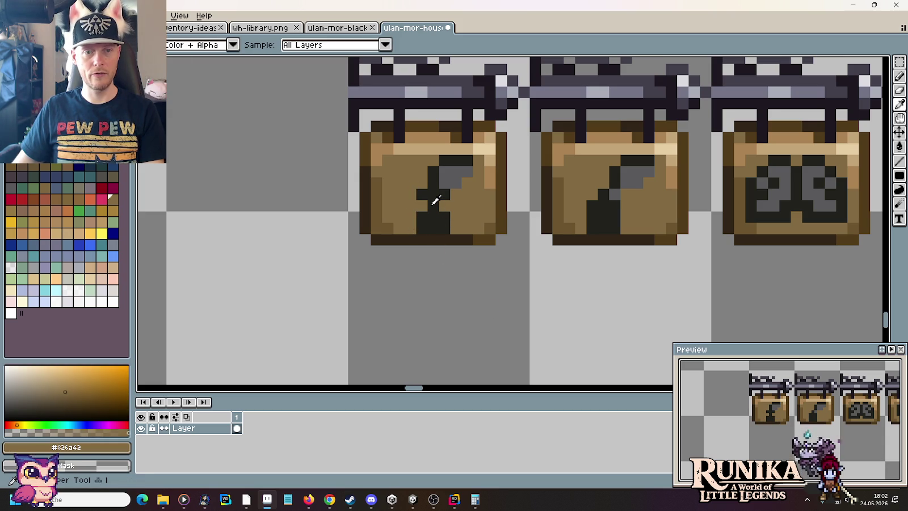
alt+click(436, 200)
drag(413, 193, 457, 215)
click(445, 205)
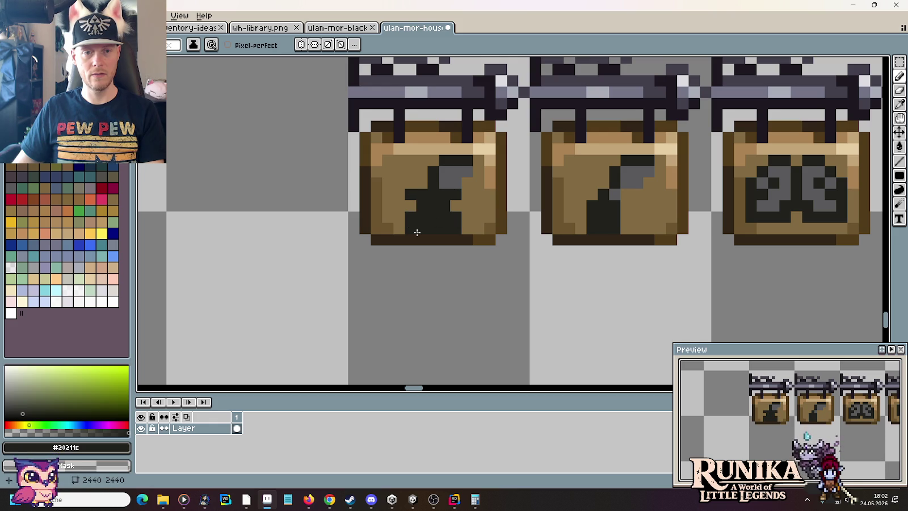
scroll(469, 286, down, 2)
scroll(471, 284, down, 2)
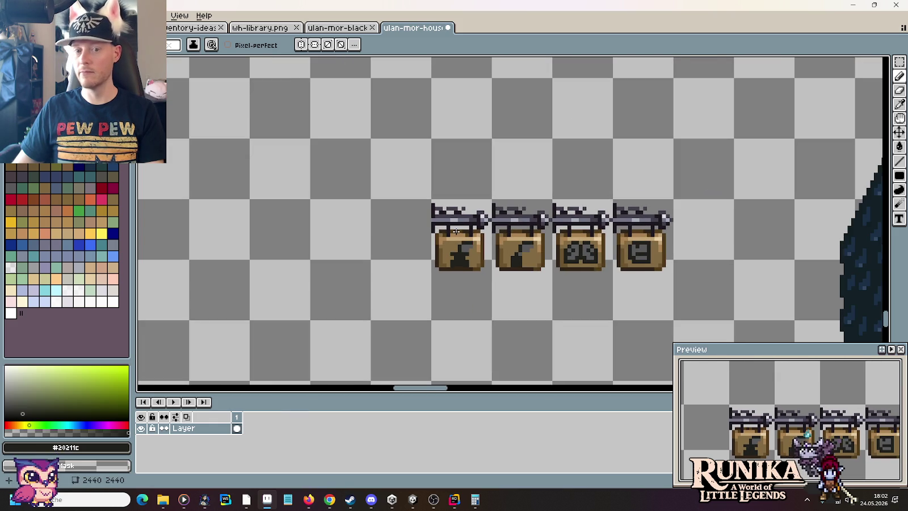
drag(527, 313, 482, 298)
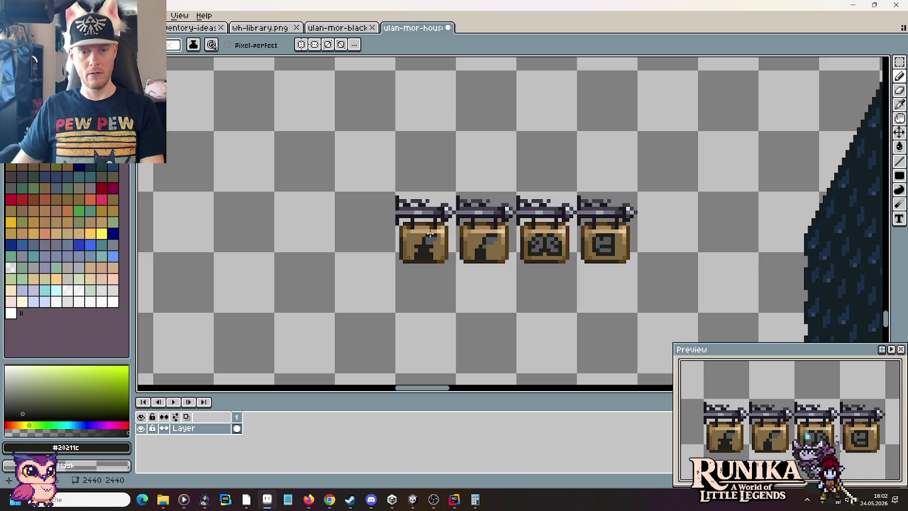
Step: Save the house image and switch to the wh-library.png sheet
key(m)
drag(515, 314, 578, 190)
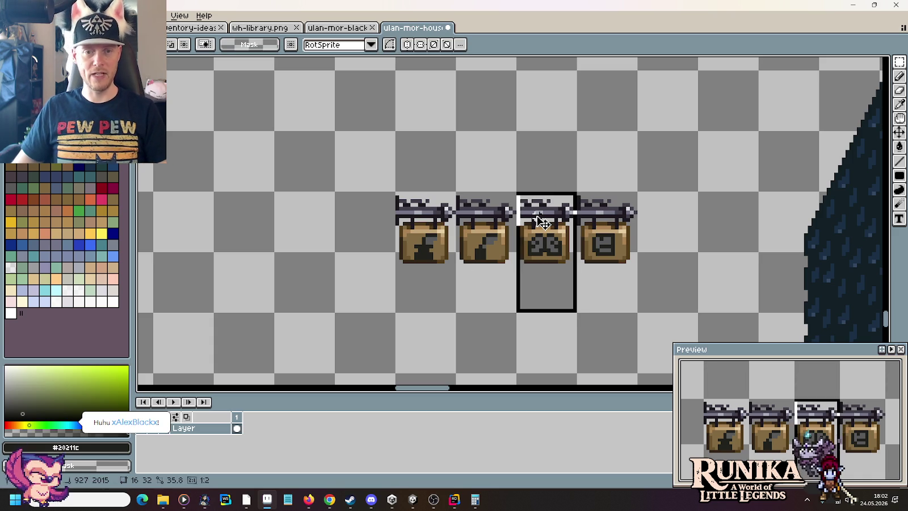
key(ctrl+s)
click(335, 27)
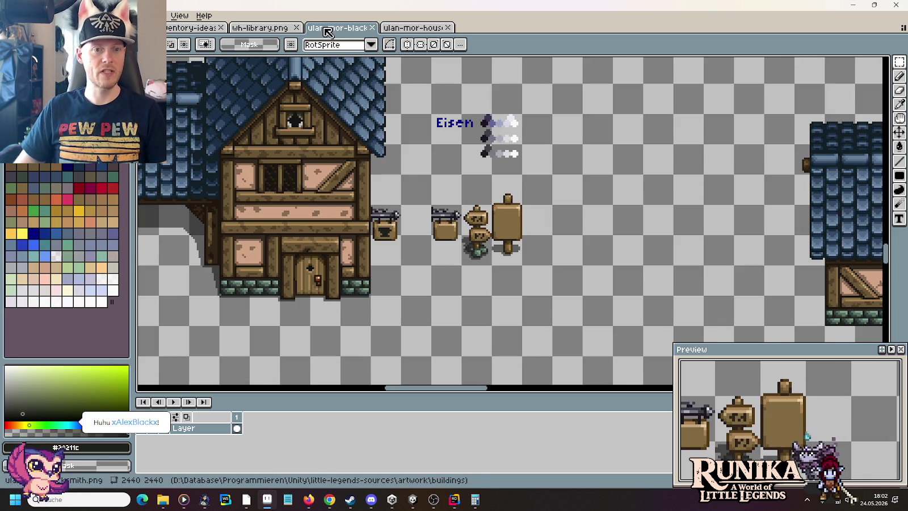
click(260, 27)
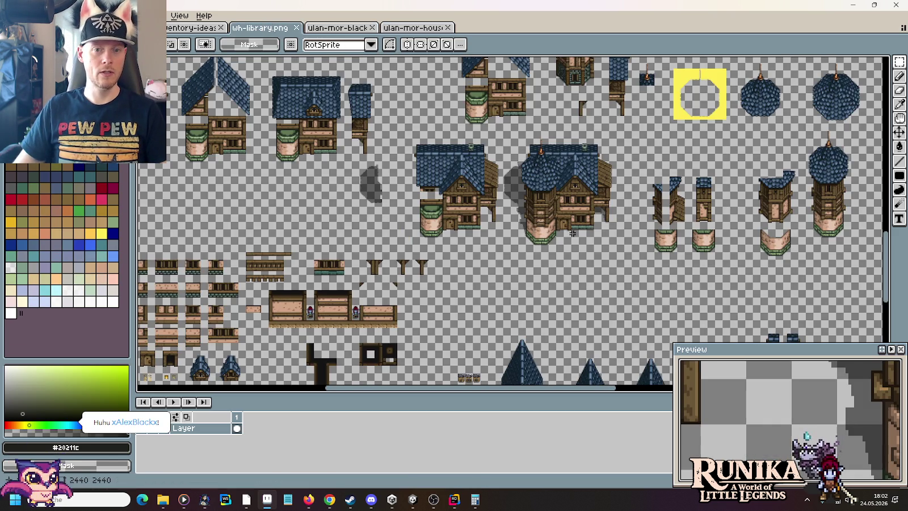
Step: Inspect the three existing small signs on the wh-library sheet
drag(605, 214, 554, 240)
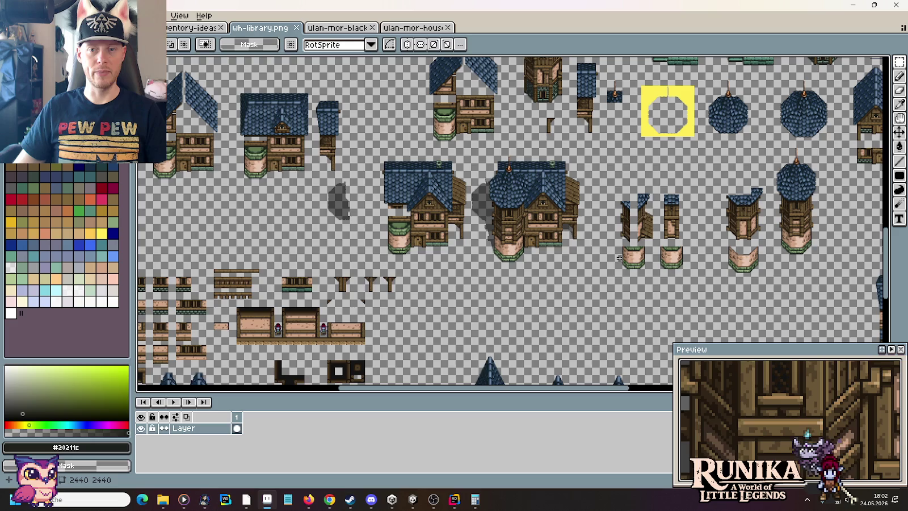
drag(623, 255, 601, 168)
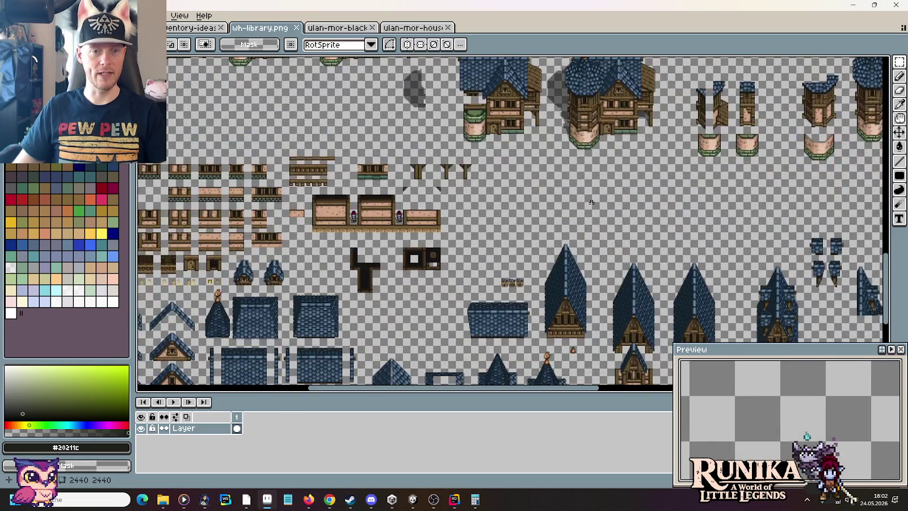
drag(516, 252, 468, 192)
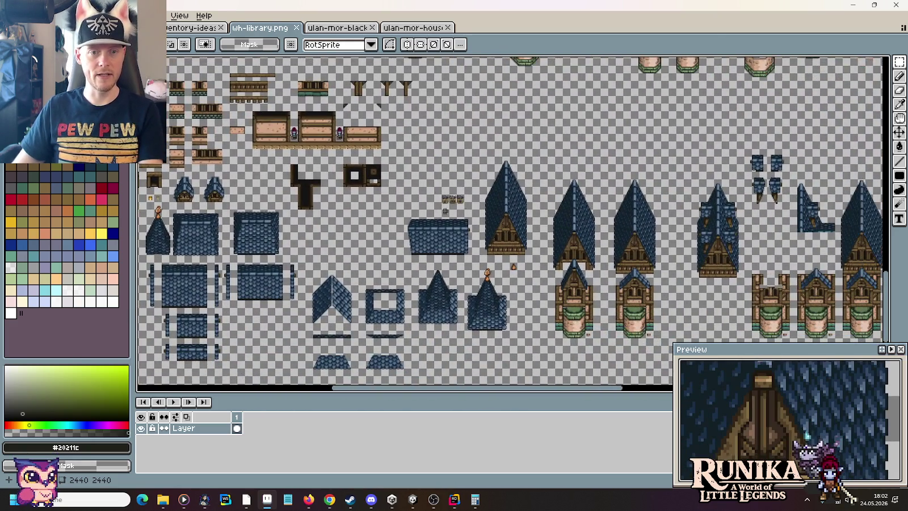
drag(403, 158, 427, 194)
scroll(450, 212, up, 5)
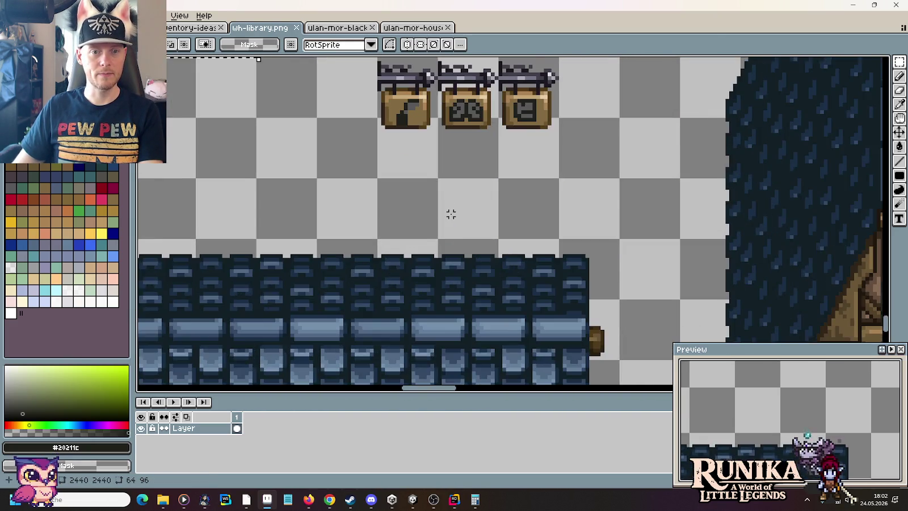
drag(501, 147, 518, 232)
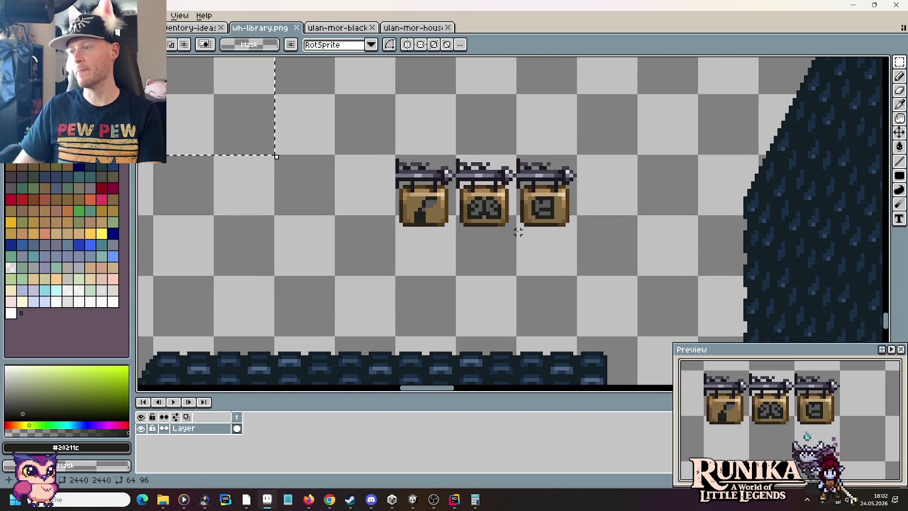
drag(579, 278, 393, 152)
scroll(445, 182, down, 5)
Step: Cut all four hanging signs out of the ulan-mor-houses image
click(412, 27)
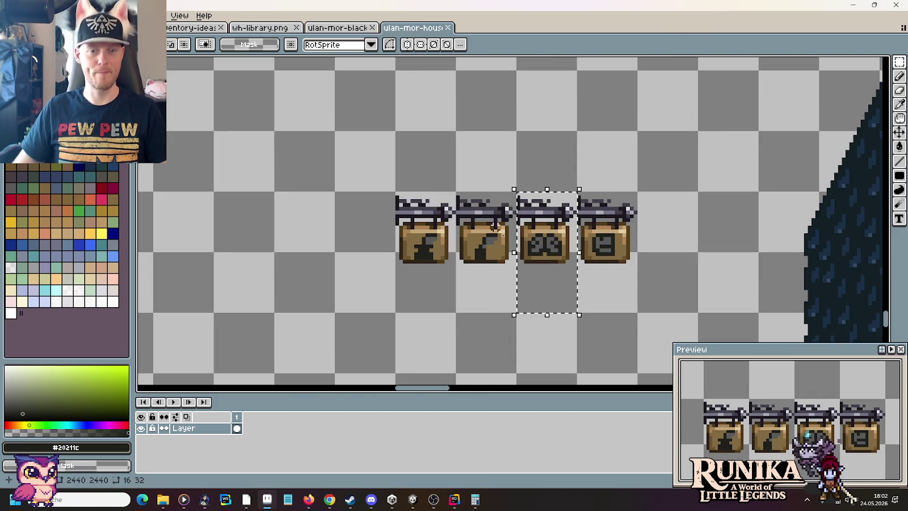
drag(700, 309, 379, 198)
key(ctrl+x)
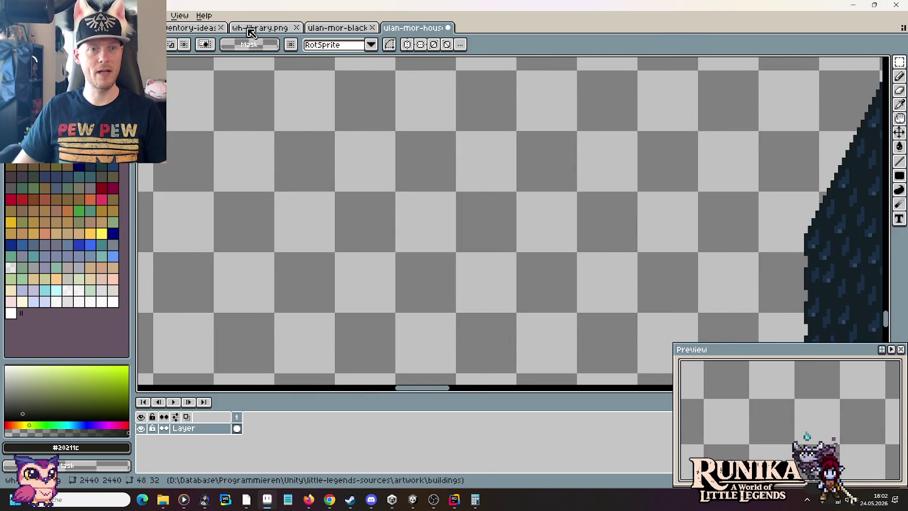
Step: Paste the four signs into wh-library.png to the right of the houses
click(256, 34)
scroll(436, 182, up, 2)
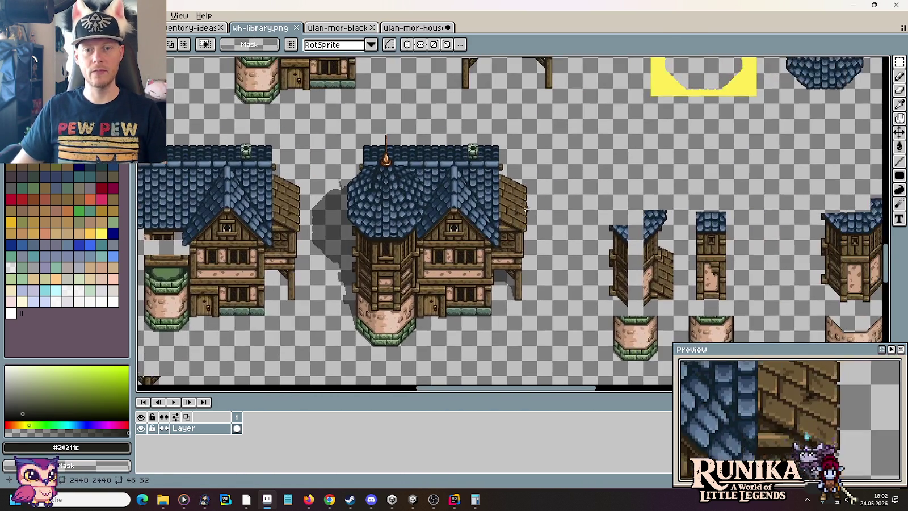
key(ctrl+v)
drag(267, 233, 604, 175)
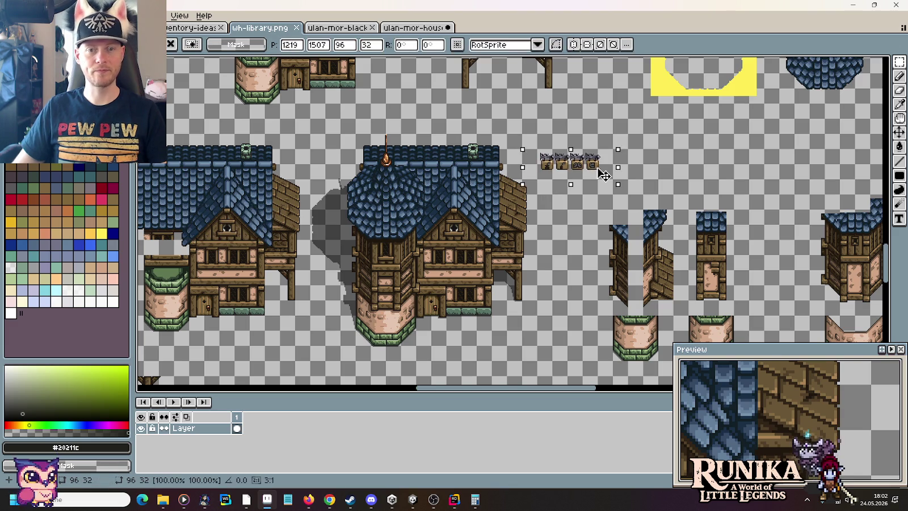
key(Return)
Step: Look over the rest of the sheet and select a block of roof tiles
scroll(604, 173, down, 2)
drag(509, 214, 526, 150)
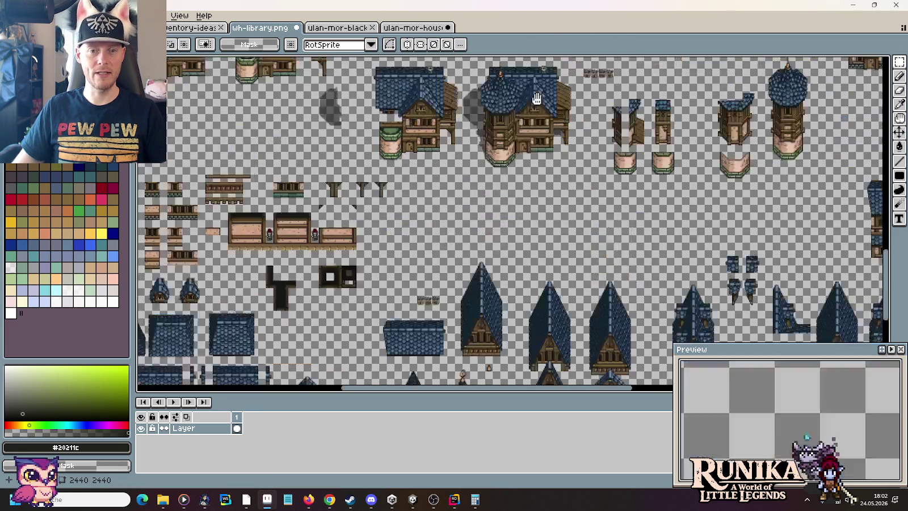
drag(526, 227, 469, 130)
scroll(511, 196, right, 1)
scroll(511, 196, up, 2)
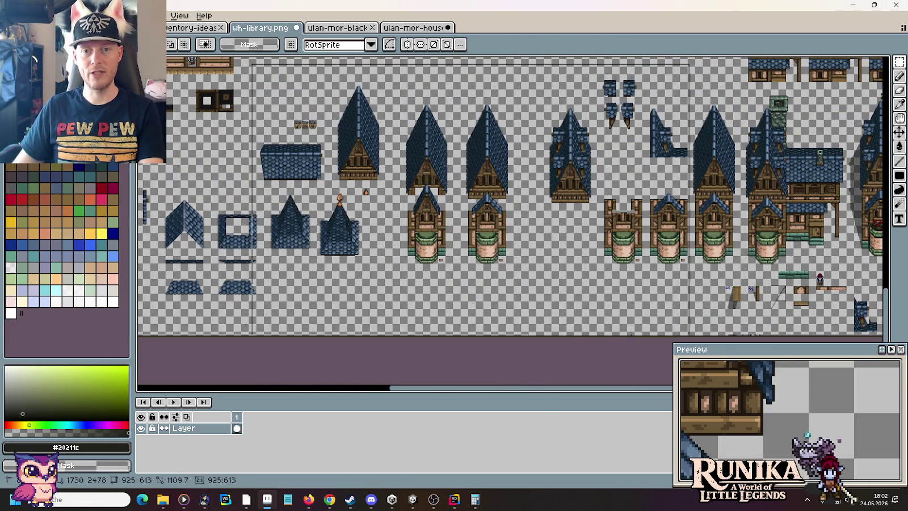
scroll(566, 229, left, 2)
scroll(565, 230, left, 3)
drag(555, 221, 431, 368)
Step: Duplicate the round-towered house further down the sheet
scroll(518, 270, up, 4)
scroll(518, 270, right, 2)
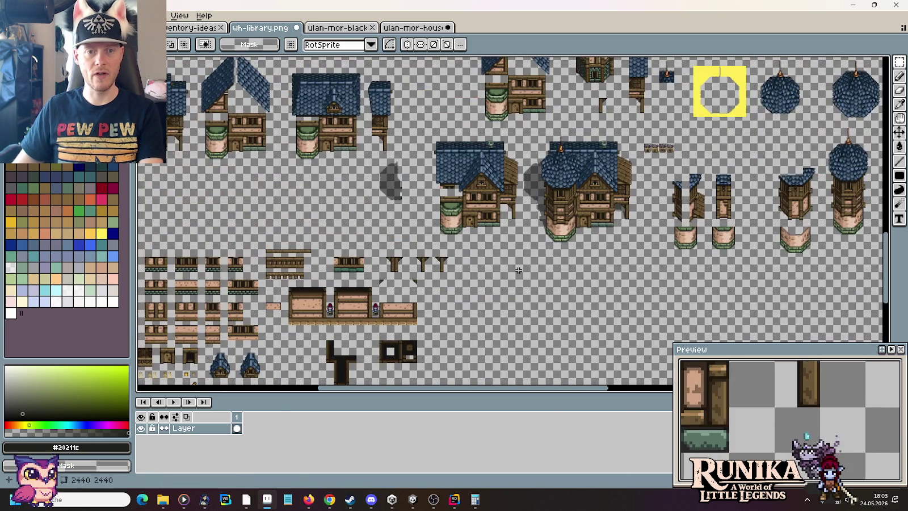
scroll(624, 194, up, 2)
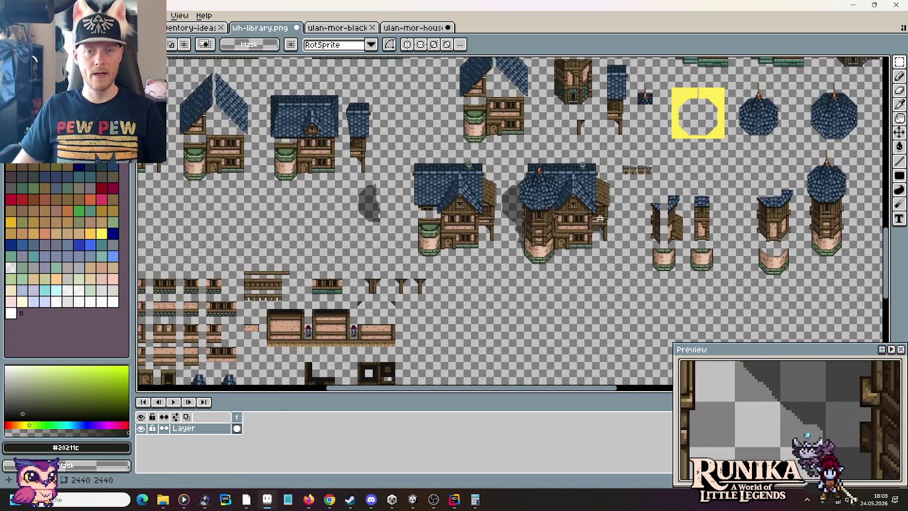
drag(624, 313, 415, 110)
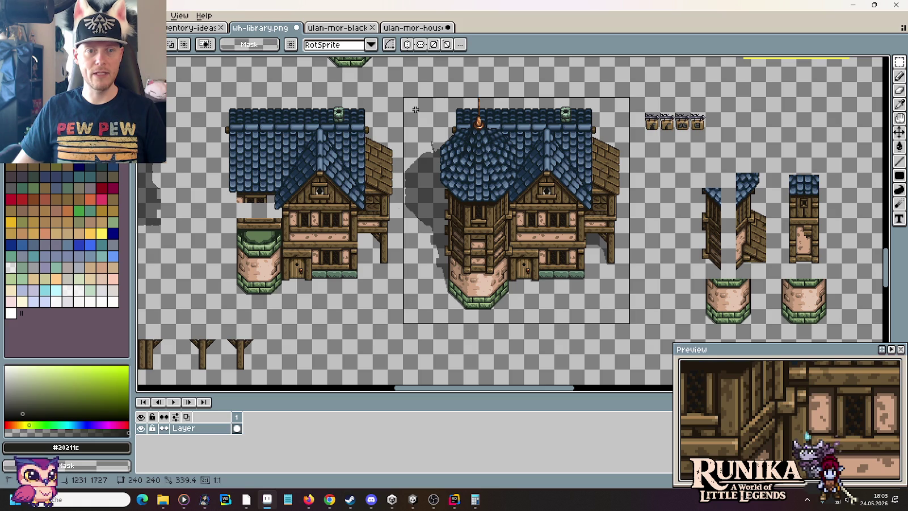
mouse_move(510, 184)
mouse_down()
mouse_move(417, 306)
mouse_move(407, 302)
mouse_up()
click(597, 151)
Step: Copy the third sign and paste it beside the duplicated house's side beam
scroll(649, 143, up, 5)
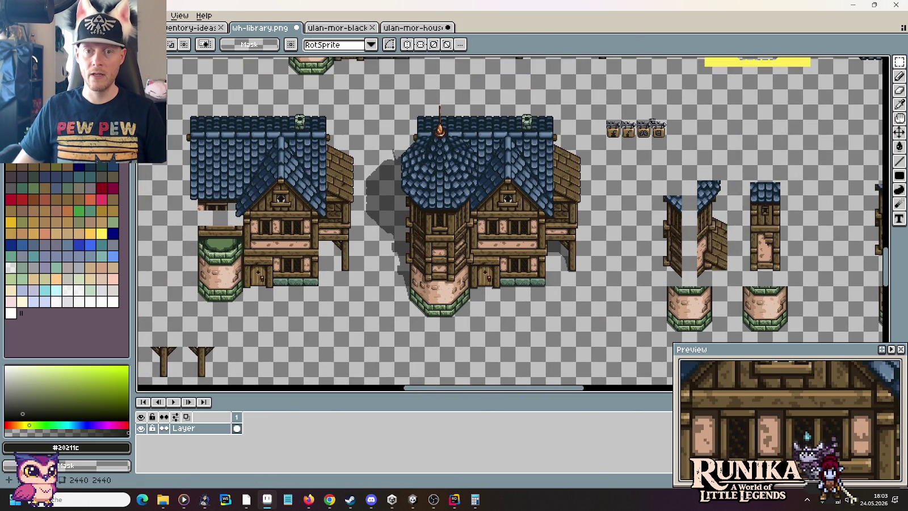
scroll(632, 125, up, 2)
drag(639, 110, 673, 175)
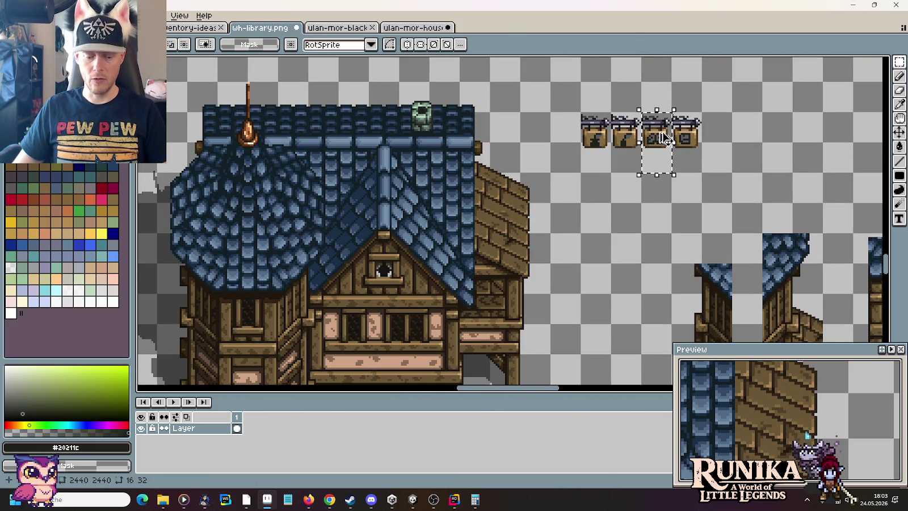
scroll(665, 139, down, 2)
scroll(652, 137, down, 1)
drag(652, 138, 555, 119)
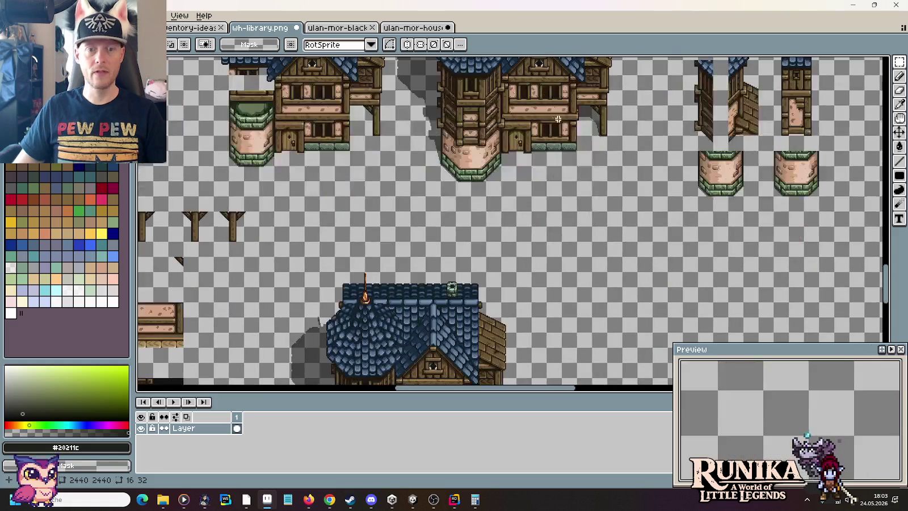
scroll(562, 109, up, 1)
scroll(504, 254, up, 1)
drag(504, 254, 574, 223)
scroll(583, 142, up, 1)
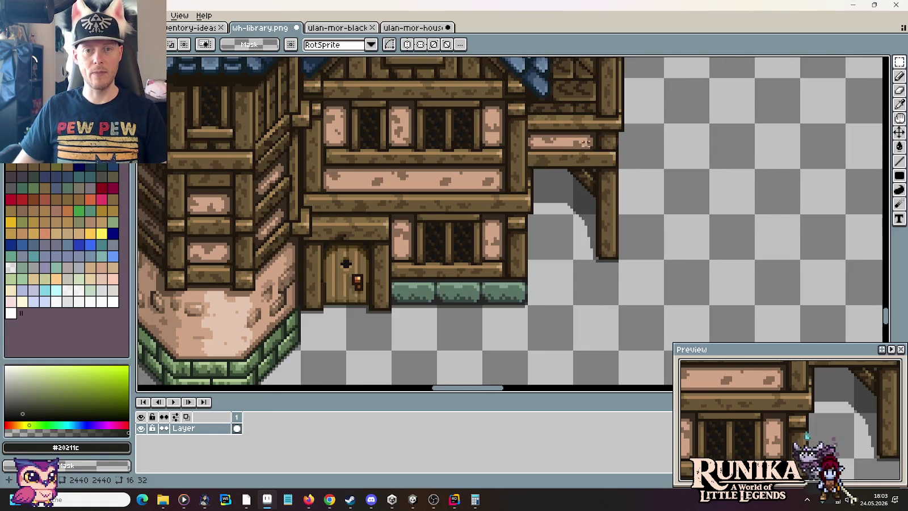
key(ctrl+v)
mouse_move(527, 204)
mouse_down()
mouse_move(668, 183)
mouse_move(559, 210)
mouse_move(560, 179)
mouse_up()
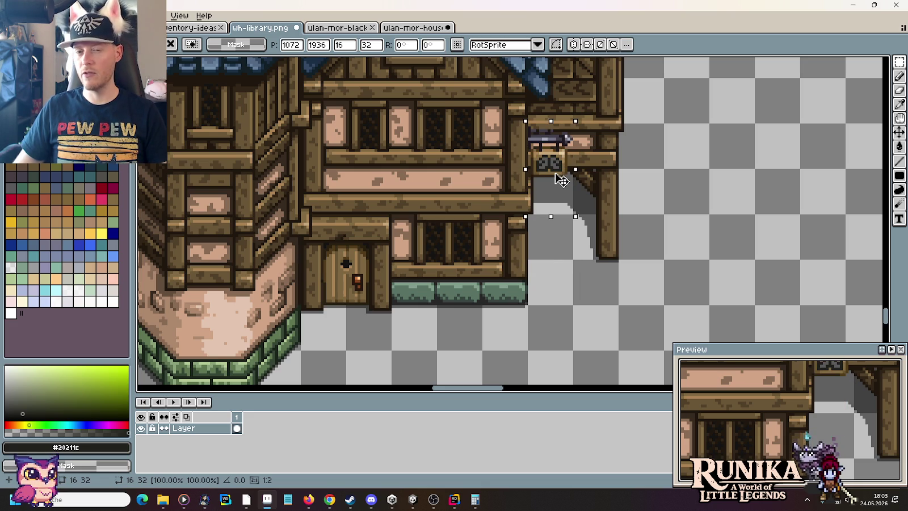
Step: Try the hanging sign on the building, tower wall and library wall, ending near the door
mouse_move(560, 179)
mouse_down()
mouse_move(343, 189)
mouse_move(340, 197)
mouse_move(342, 184)
mouse_move(649, 186)
mouse_up()
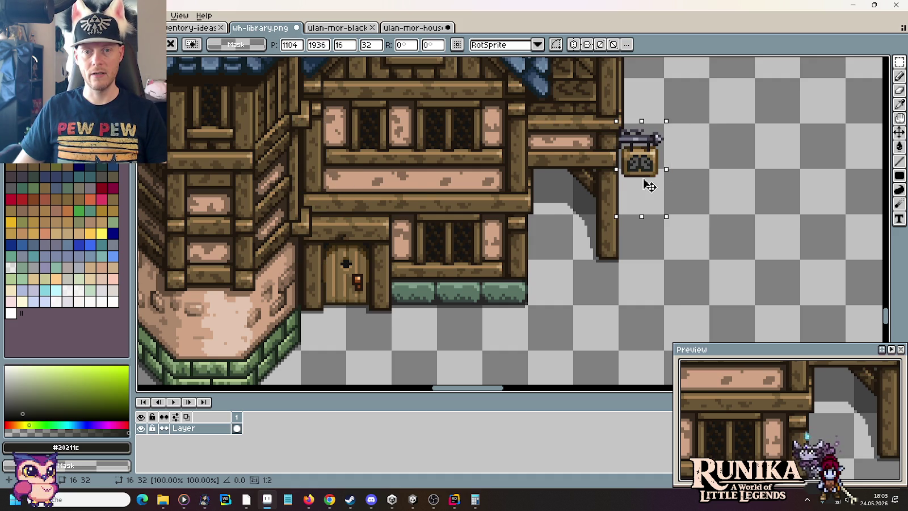
mouse_move(649, 187)
mouse_down()
mouse_move(338, 193)
mouse_move(657, 147)
mouse_up()
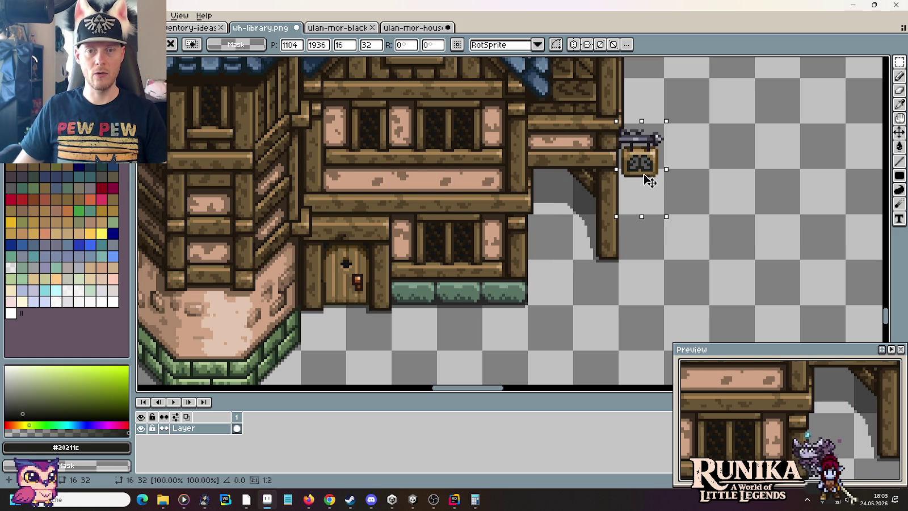
scroll(528, 169, down, 3)
scroll(529, 169, up, 2)
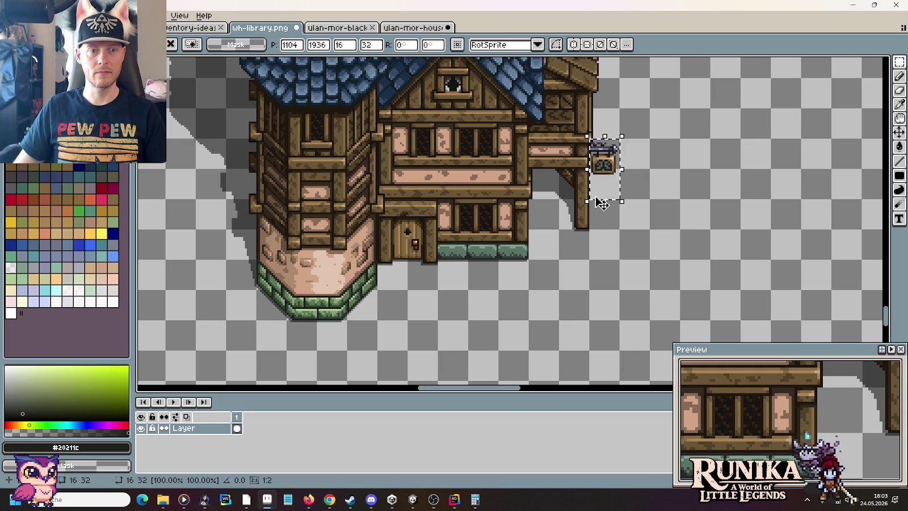
mouse_move(601, 200)
mouse_down()
mouse_move(380, 236)
mouse_move(442, 195)
mouse_move(616, 182)
mouse_up()
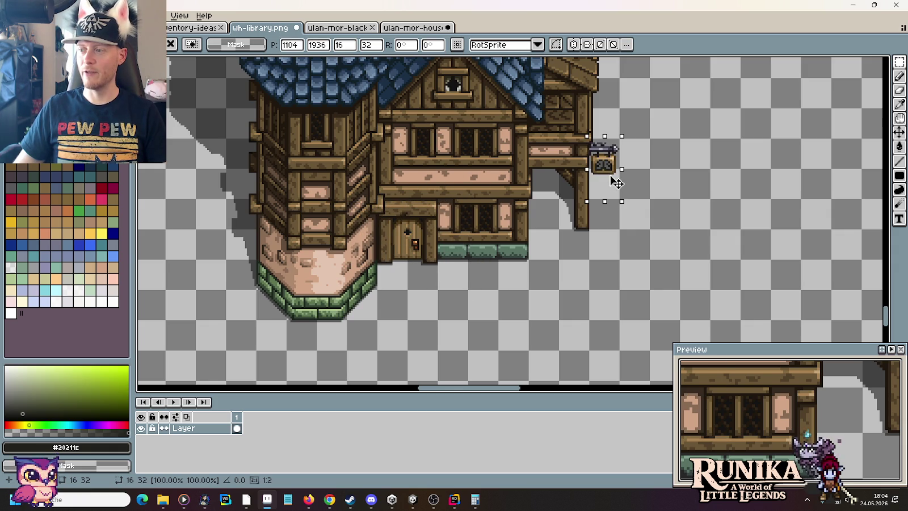
drag(615, 182, 402, 193)
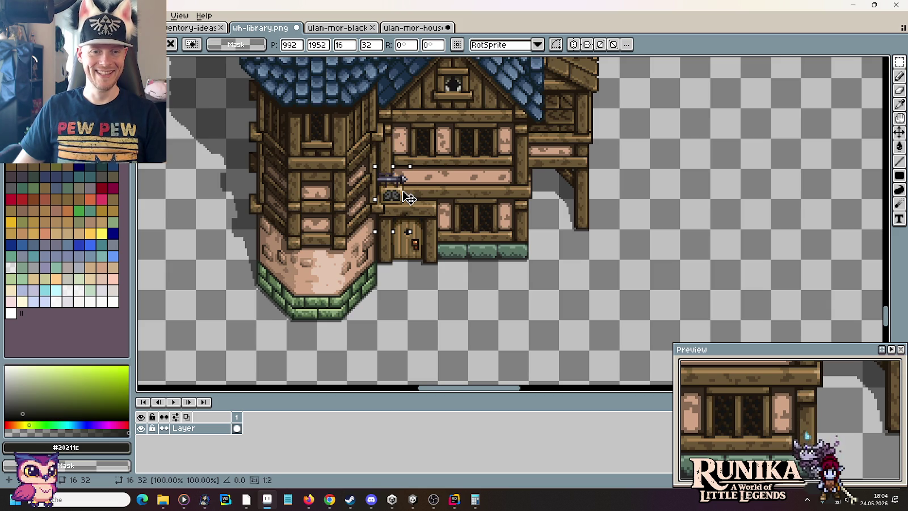
mouse_move(408, 199)
mouse_down()
mouse_move(574, 192)
mouse_move(602, 158)
mouse_move(399, 205)
mouse_move(543, 196)
mouse_move(556, 184)
mouse_move(560, 199)
mouse_up()
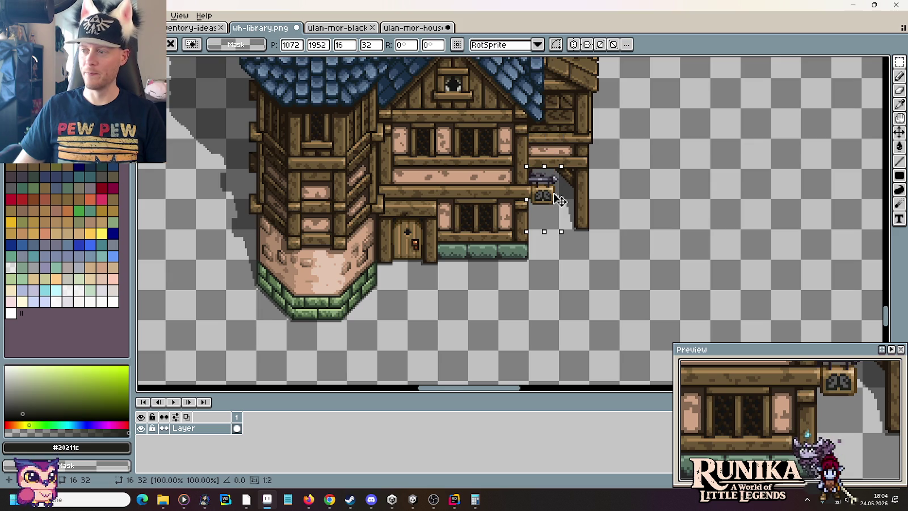
mouse_move(560, 200)
mouse_down()
mouse_move(389, 251)
mouse_move(399, 239)
mouse_move(378, 256)
mouse_up()
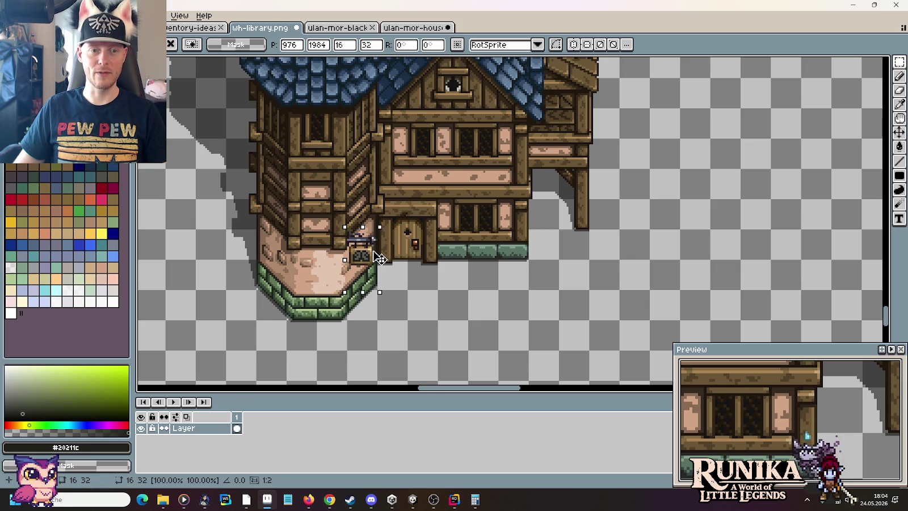
Step: Try the hanging sign at the tower's edge and green wall base, then drop it
mouse_move(383, 257)
mouse_down()
mouse_move(613, 189)
mouse_move(612, 176)
mouse_move(454, 219)
mouse_move(374, 259)
mouse_up()
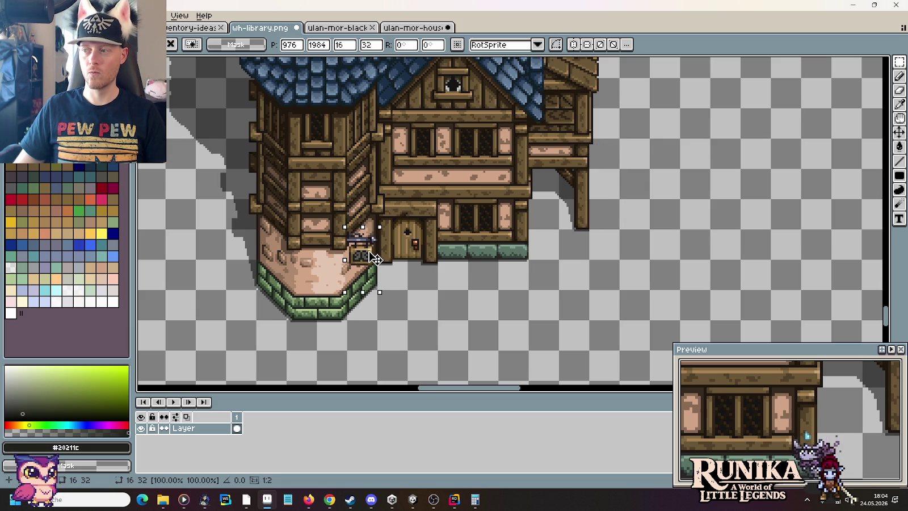
mouse_move(375, 258)
mouse_down()
mouse_move(423, 259)
mouse_move(373, 261)
mouse_up()
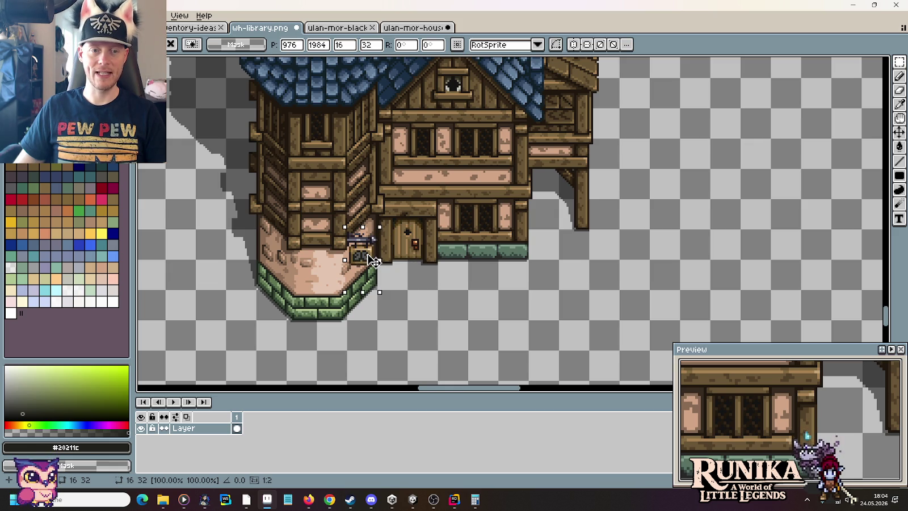
mouse_move(383, 260)
mouse_down()
mouse_move(499, 267)
mouse_move(379, 262)
mouse_up()
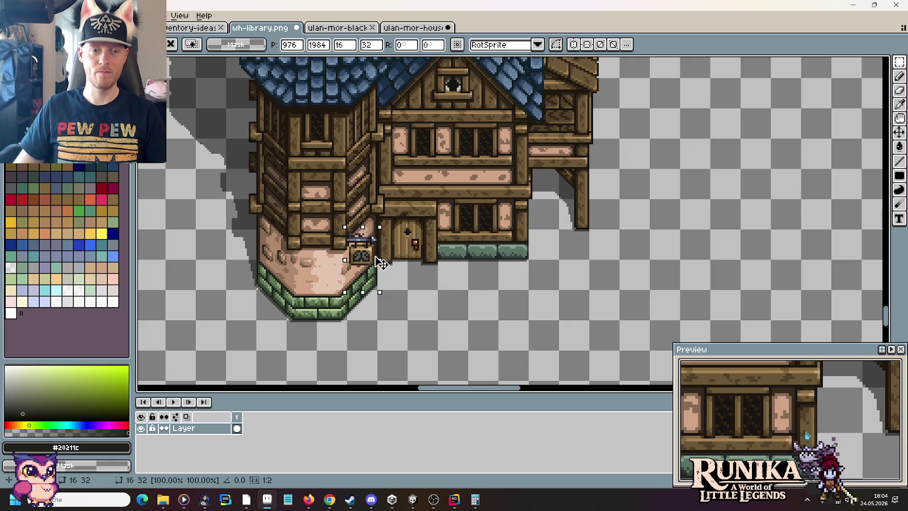
key(Return)
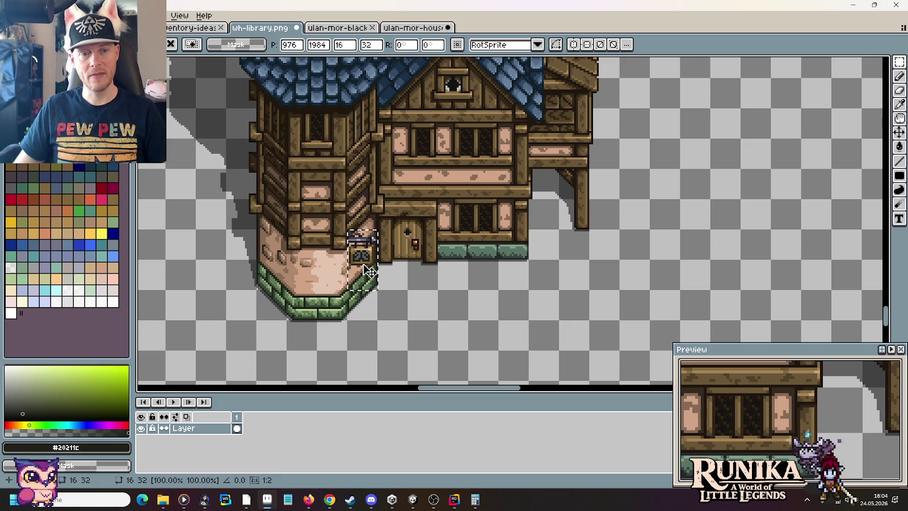
Step: Move the hanging sign off the house wall into empty canvas
mouse_move(368, 268)
mouse_down()
mouse_move(458, 197)
mouse_move(461, 238)
mouse_up()
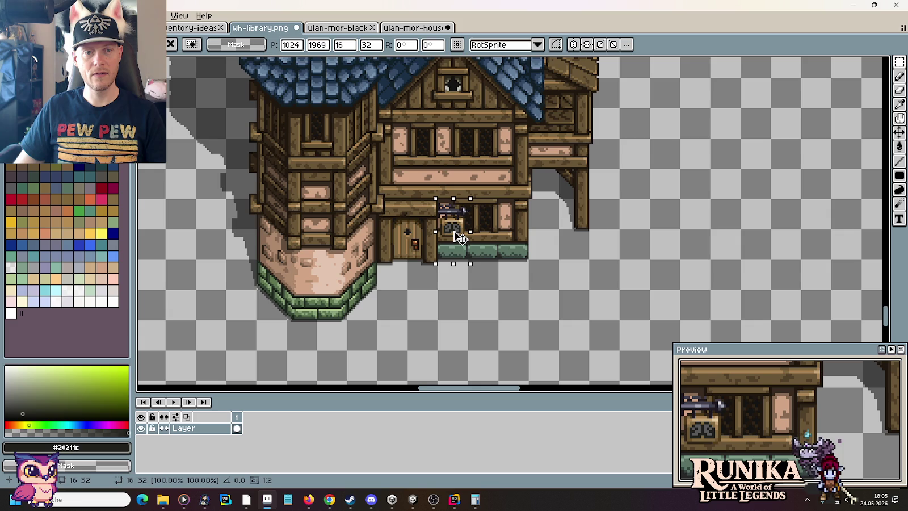
drag(460, 238, 550, 237)
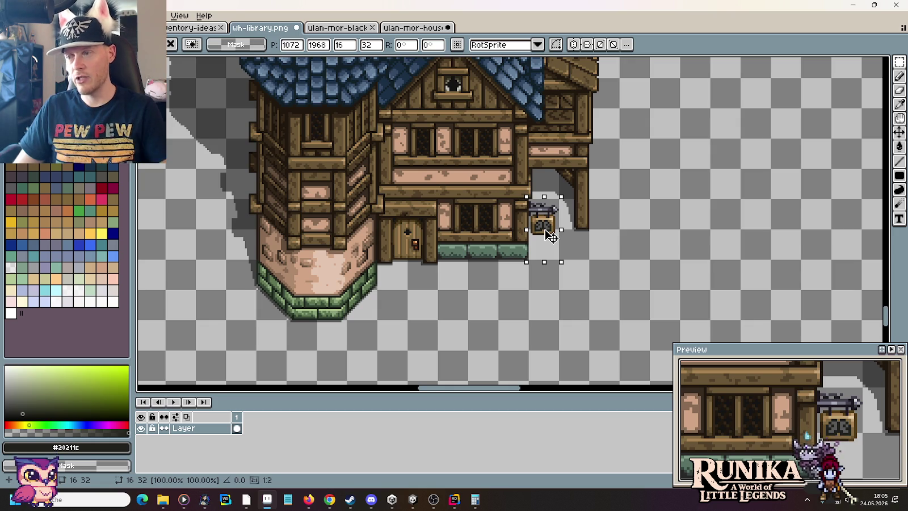
drag(550, 236, 679, 191)
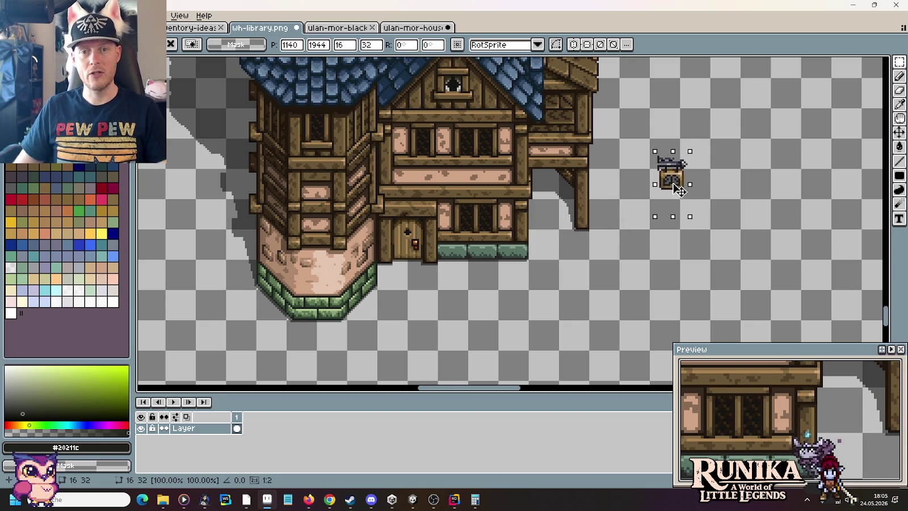
key(ctrl+d)
Step: Copy the signboard to the right of itself and bring up the Open dialog
scroll(675, 160, up, 2)
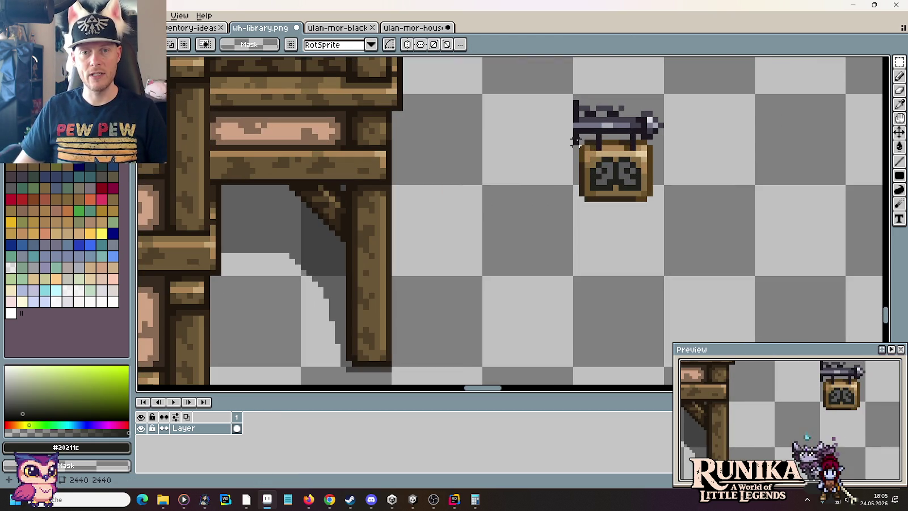
mouse_move(576, 135)
mouse_down()
mouse_move(655, 224)
mouse_move(769, 247)
mouse_up()
key(ctrl+d)
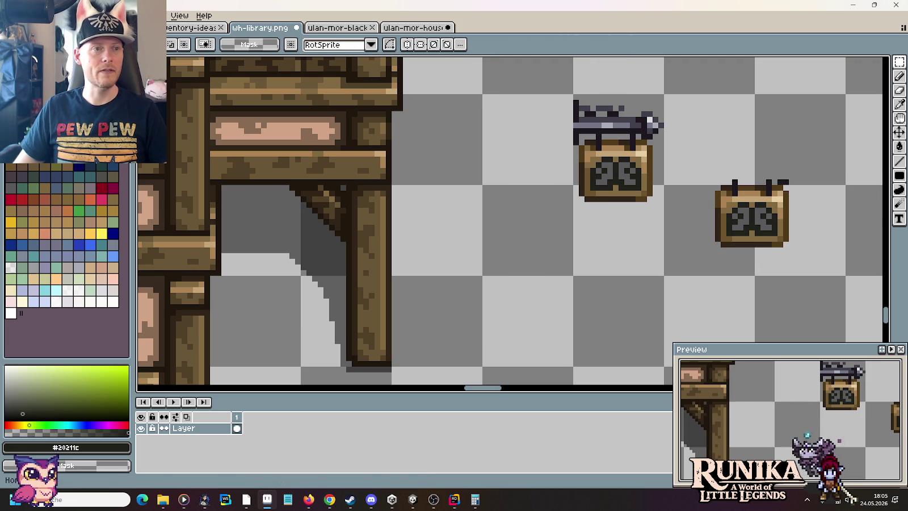
key(ctrl+o)
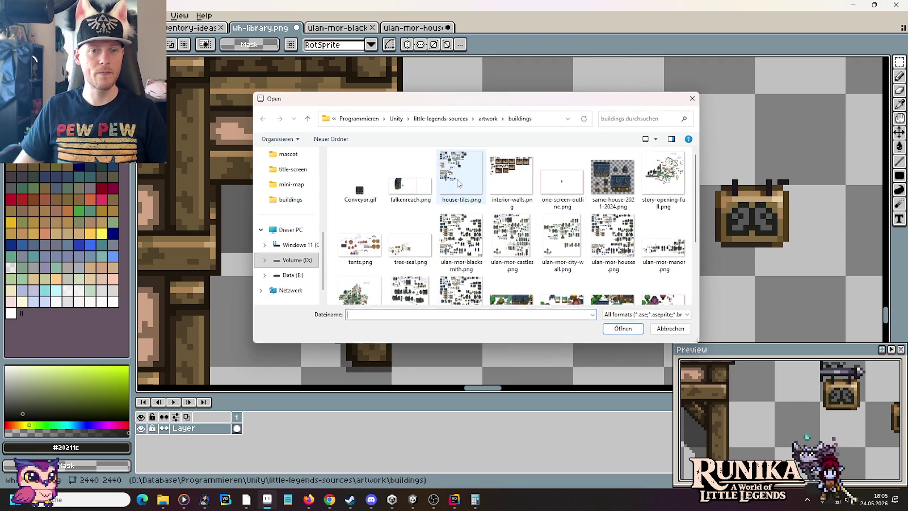
Step: Open the wh-adventurers-guild.png sheet from the Open dialog
scroll(518, 172, down, 1)
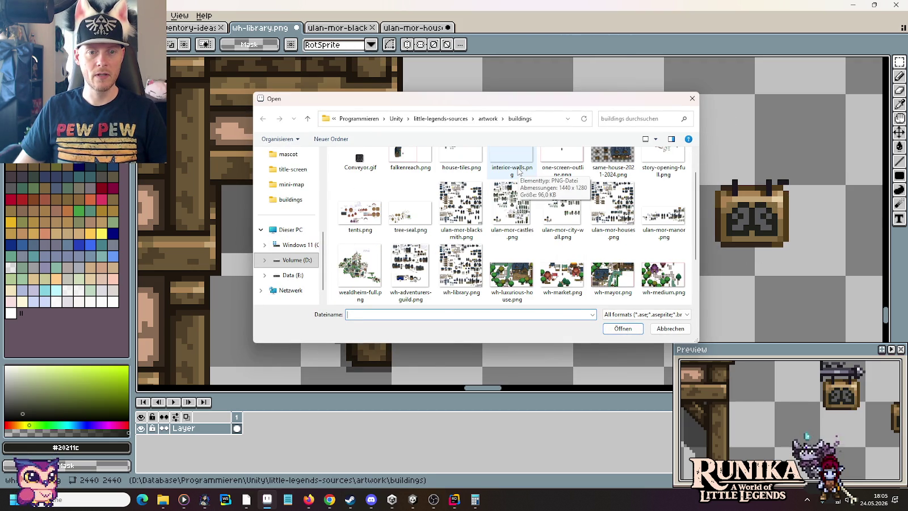
double_click(407, 257)
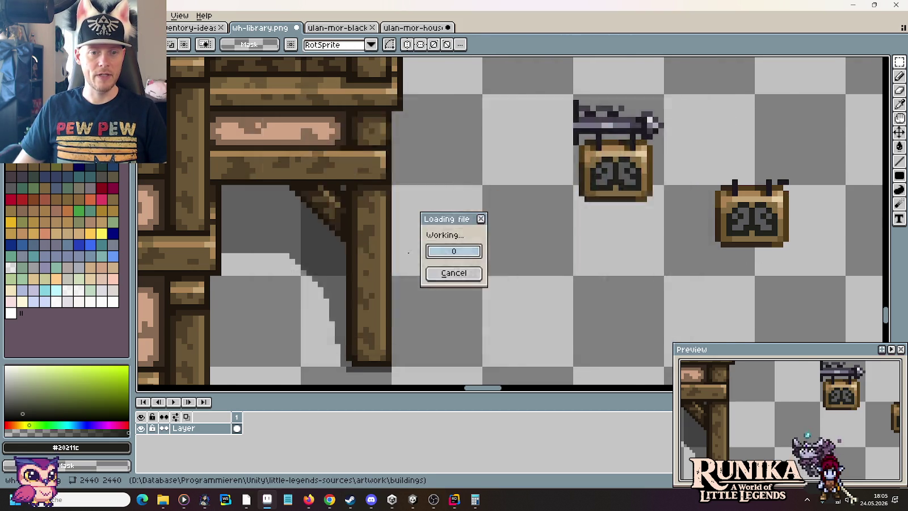
scroll(530, 211, up, 1)
scroll(530, 211, down, 2)
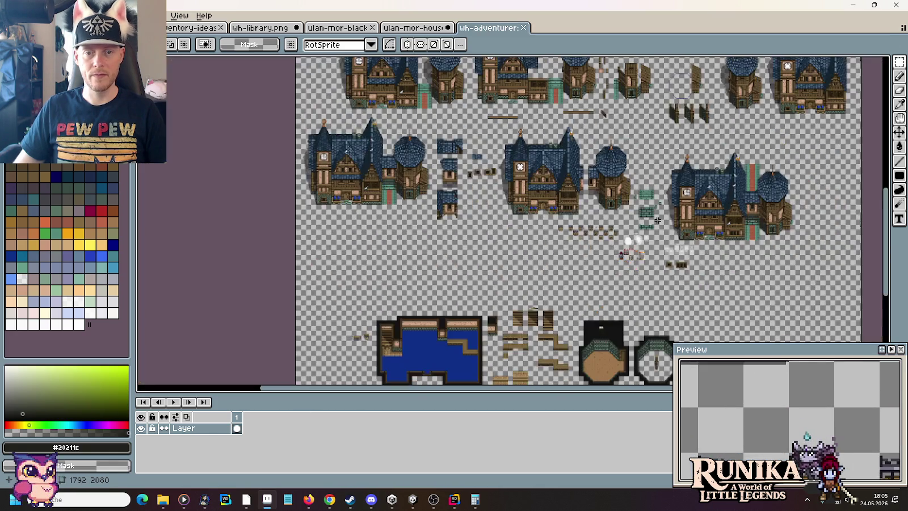
scroll(432, 238, up, 2)
scroll(438, 147, down, 2)
scroll(170, 71, up, 2)
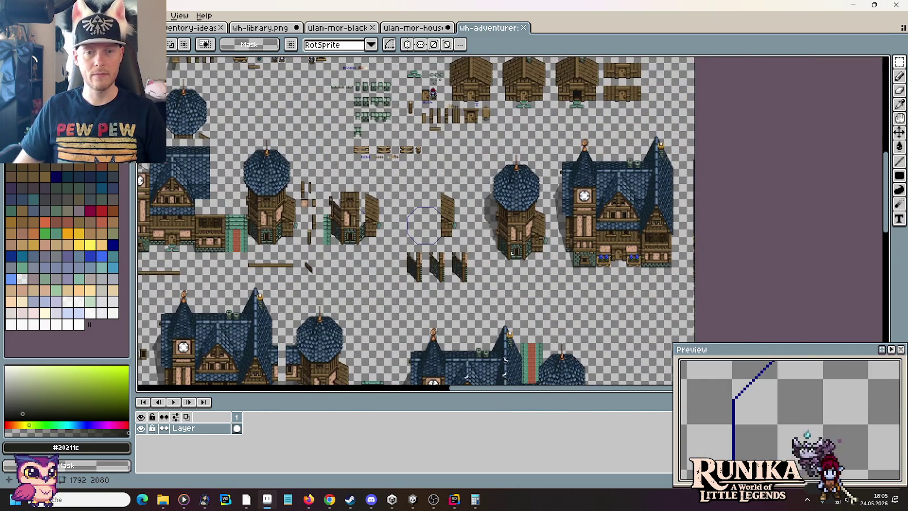
scroll(531, 239, down, 3)
Step: Open AdventurersGuild.png from the buildings images folder via File Explorer
key(alt+Tab)
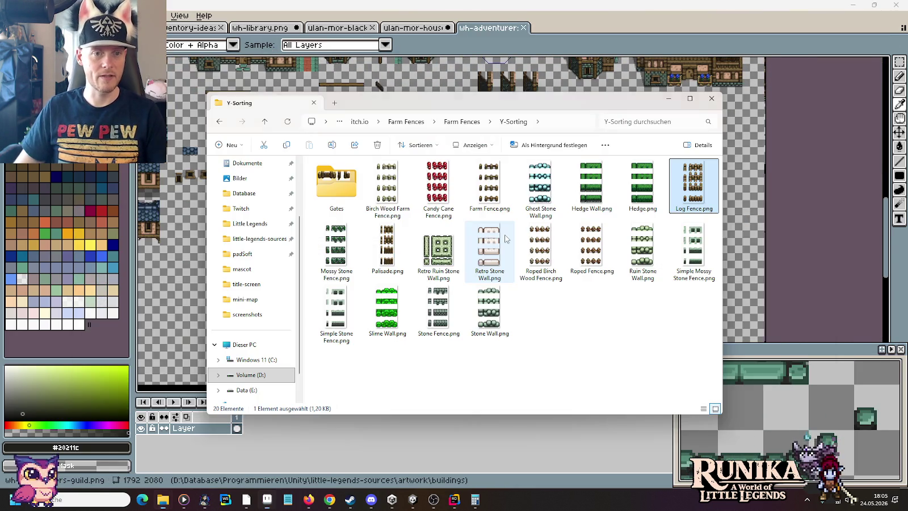
key(alt+Up)
key(alt+Up)
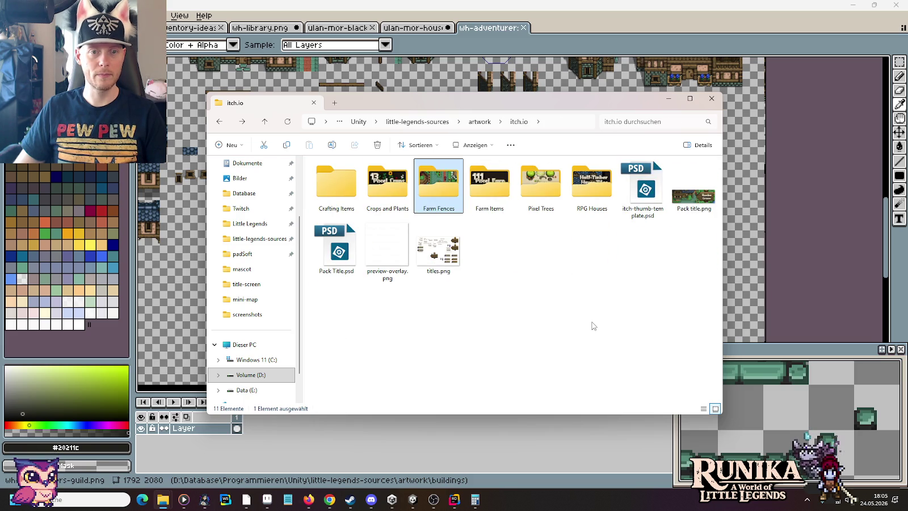
key(alt+Up)
key(alt+Up)
key(alt+Left)
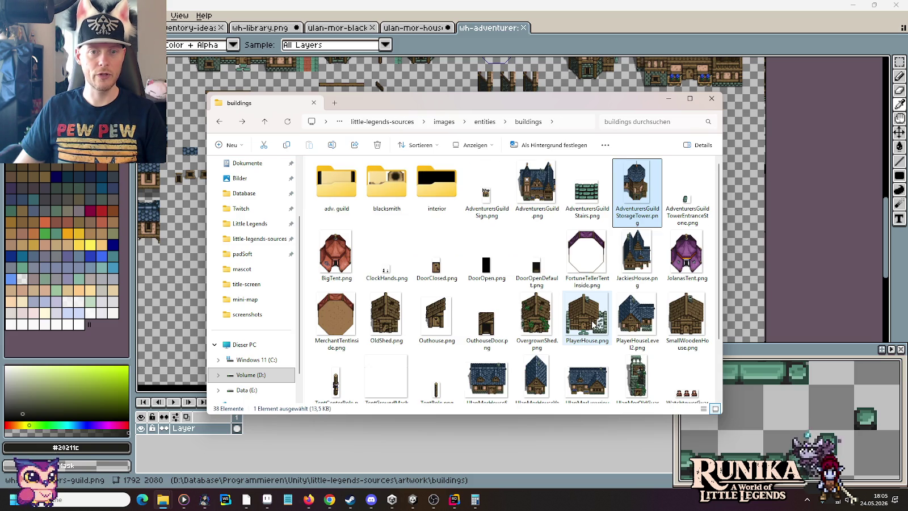
key(Return)
scroll(576, 73, up, 5)
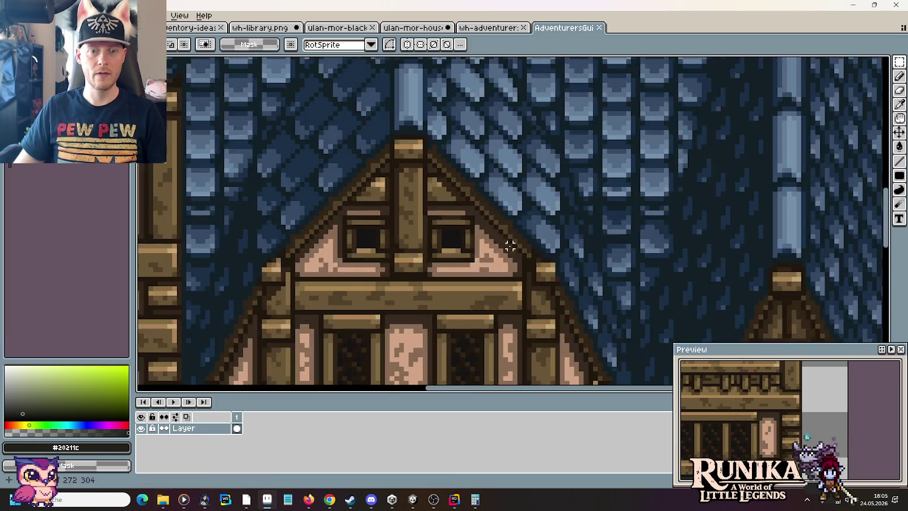
Step: After viewing the guild's sword sign, return to wh-library.png and select the copied signboard
scroll(441, 308, up, 2)
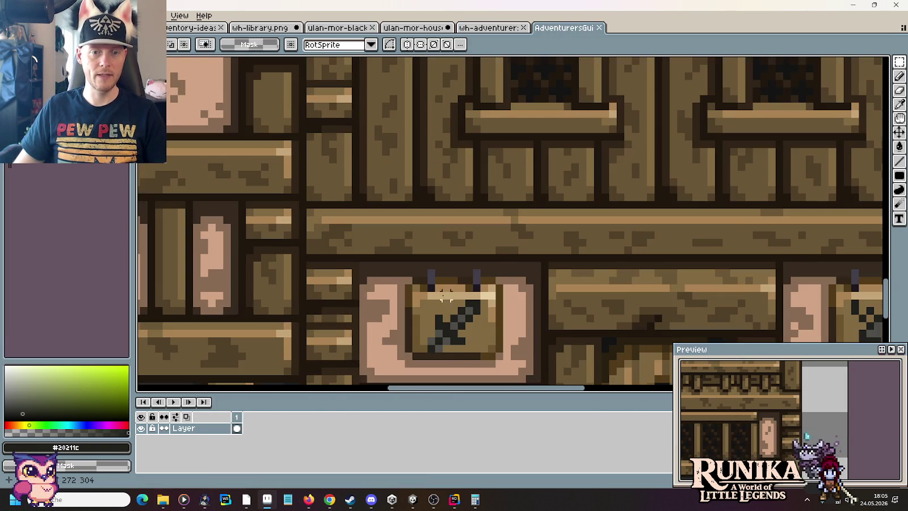
scroll(442, 274, up, 2)
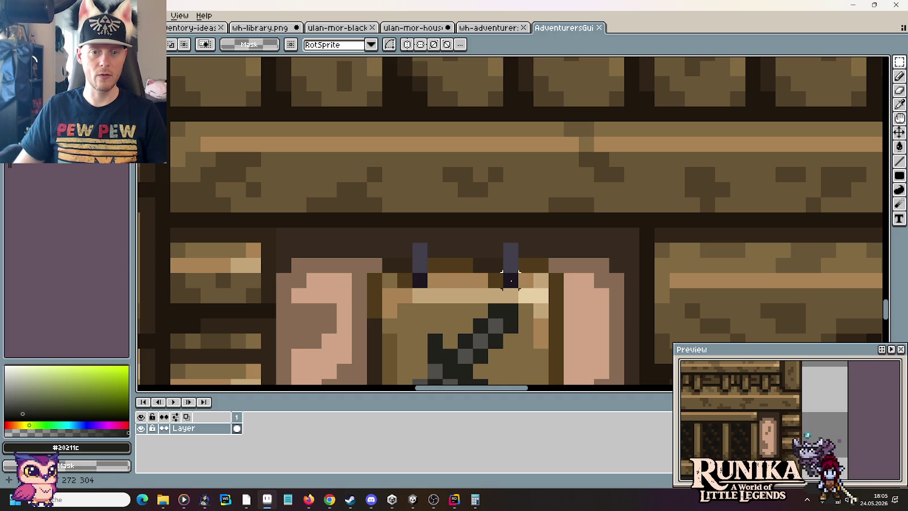
click(244, 30)
scroll(699, 261, up, 1)
scroll(681, 250, up, 1)
scroll(640, 224, up, 2)
scroll(638, 224, up, 2)
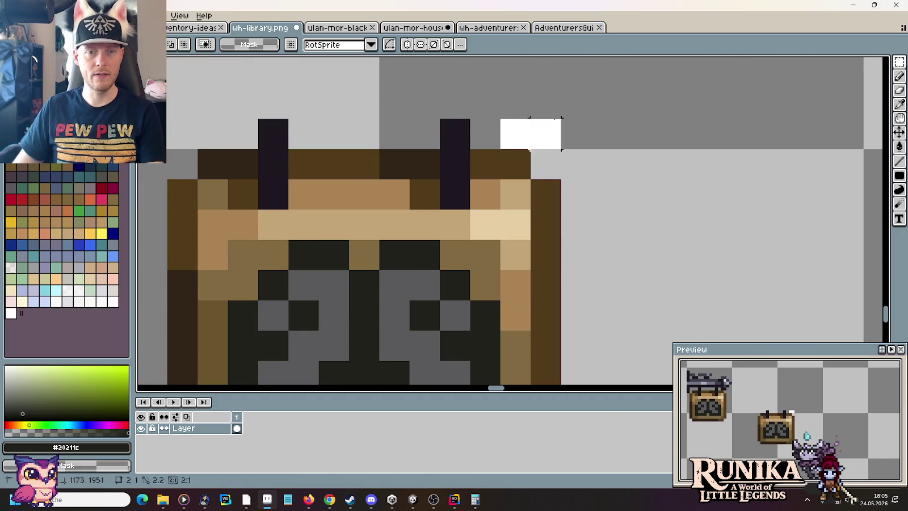
scroll(601, 136, down, 1)
scroll(600, 143, down, 3)
drag(515, 122, 655, 251)
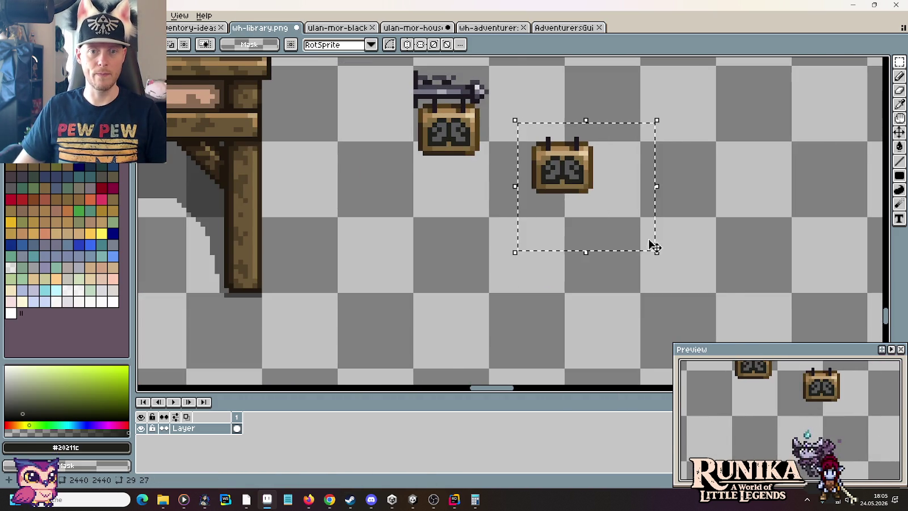
Step: Try the signboard copy on the tower base, the building wall, then back on the tower
scroll(647, 233, down, 1)
scroll(635, 217, down, 1)
mouse_move(641, 215)
mouse_down()
mouse_move(755, 194)
mouse_move(229, 309)
mouse_move(508, 344)
mouse_move(523, 315)
mouse_move(523, 345)
mouse_move(523, 316)
mouse_up()
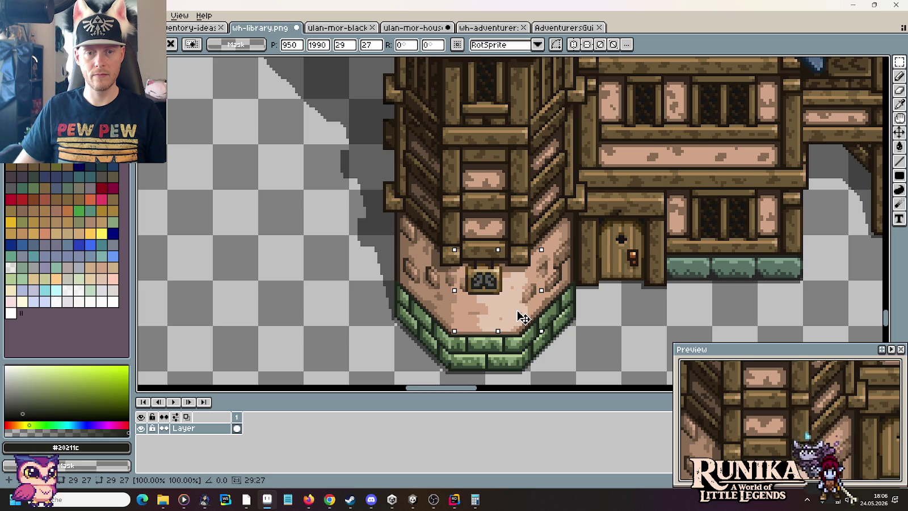
scroll(544, 284, down, 1)
scroll(559, 255, down, 1)
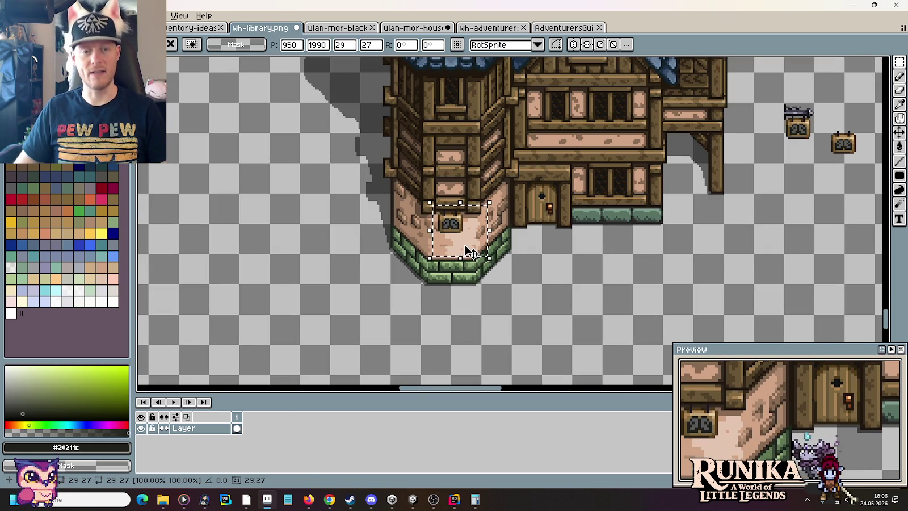
mouse_move(468, 251)
mouse_down()
mouse_move(576, 171)
mouse_move(632, 167)
mouse_move(551, 186)
mouse_move(560, 187)
mouse_up()
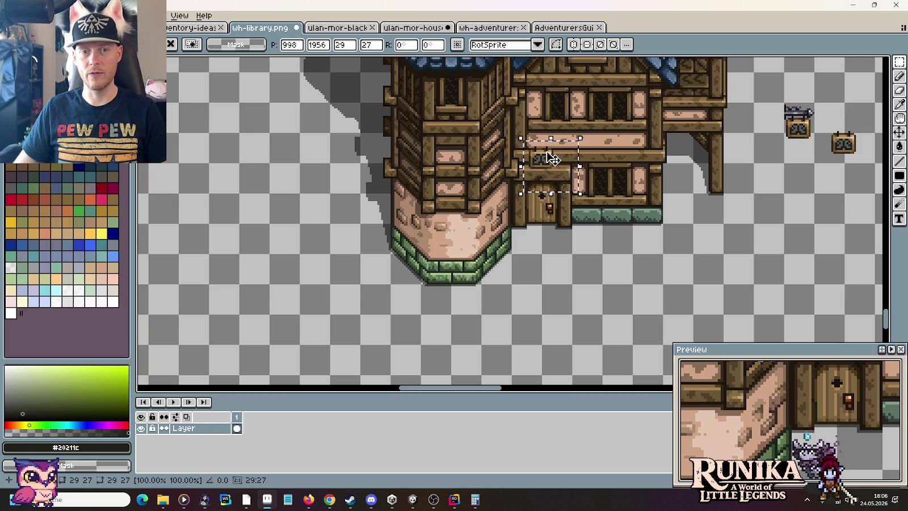
mouse_move(548, 172)
mouse_down()
mouse_move(462, 211)
mouse_move(460, 258)
mouse_move(457, 237)
mouse_up()
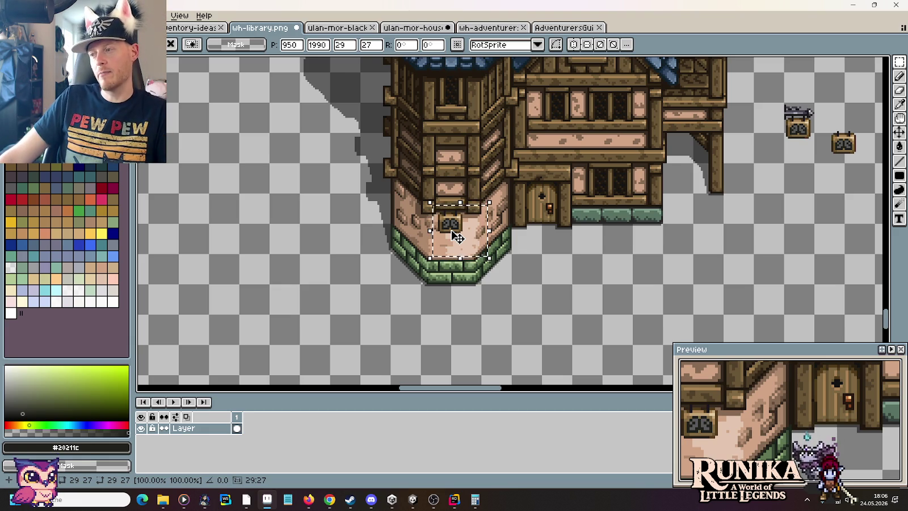
Step: Try the sign copy right of the building and left of the door, commit, then undo
drag(457, 237, 665, 201)
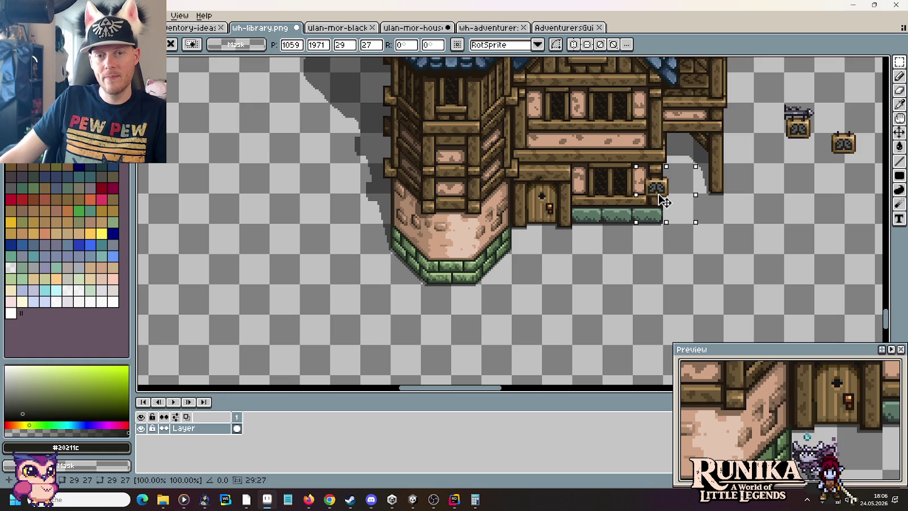
drag(661, 198, 520, 205)
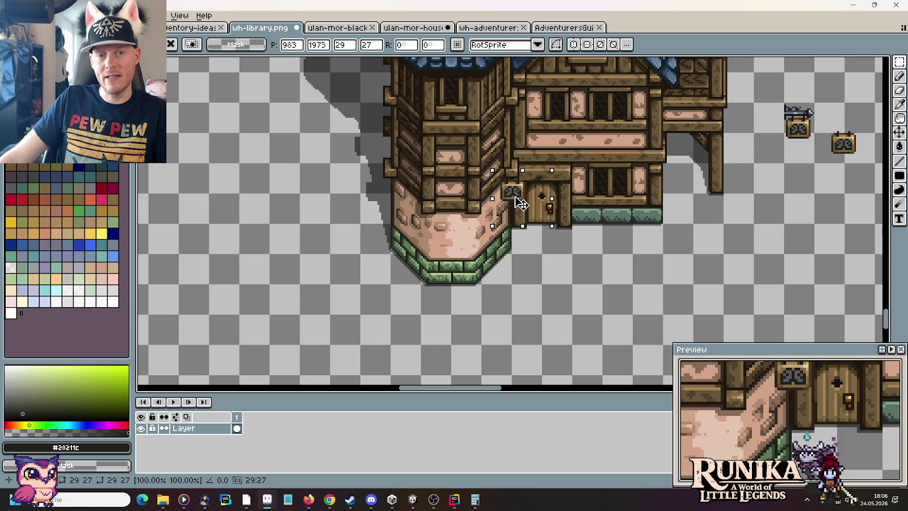
drag(512, 193, 480, 234)
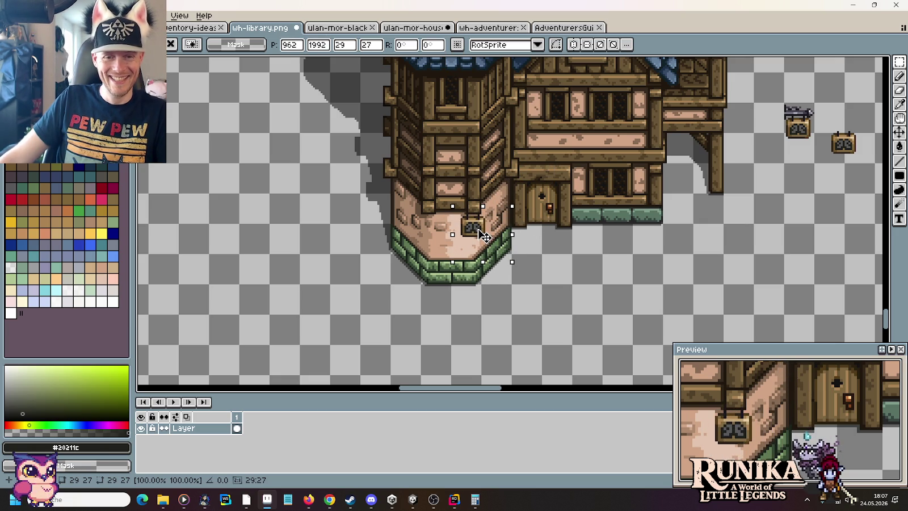
drag(482, 235, 622, 178)
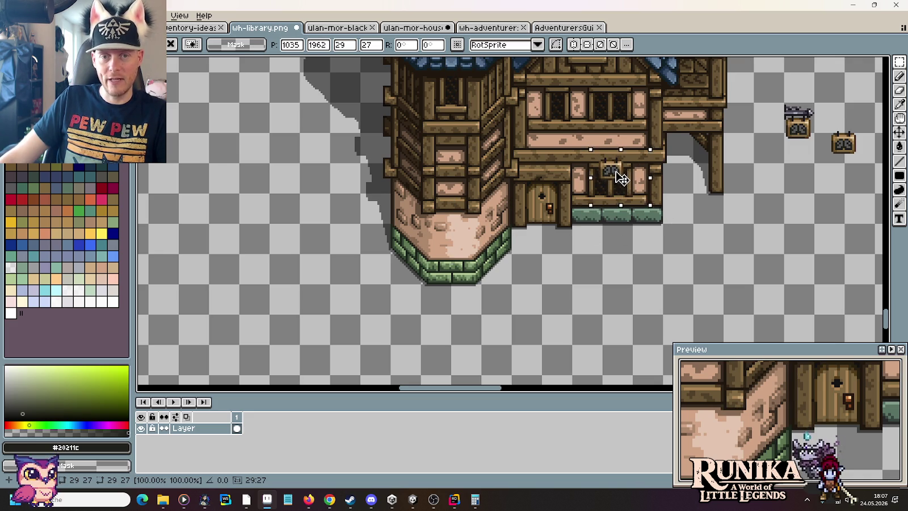
key(ctrl+d)
key(ctrl+z)
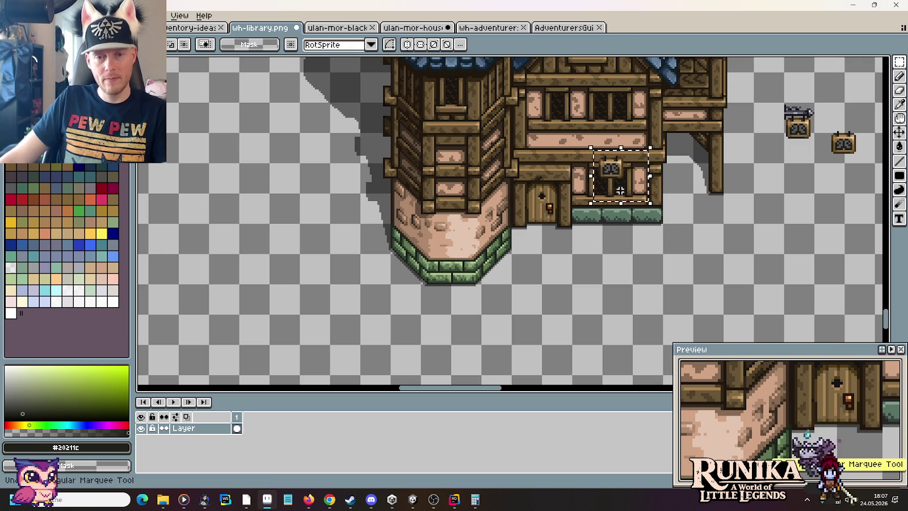
Step: Undo again and place the sign copy on the building window
key(ctrl+z)
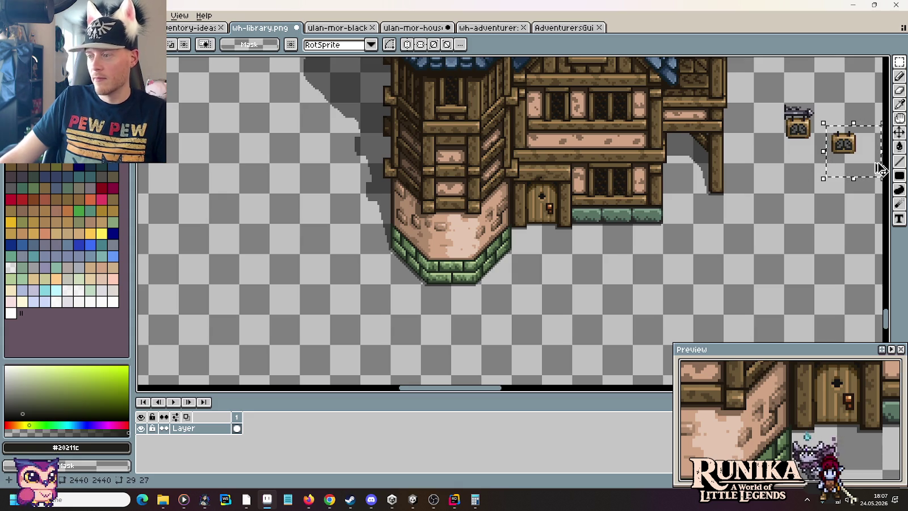
drag(860, 173, 710, 160)
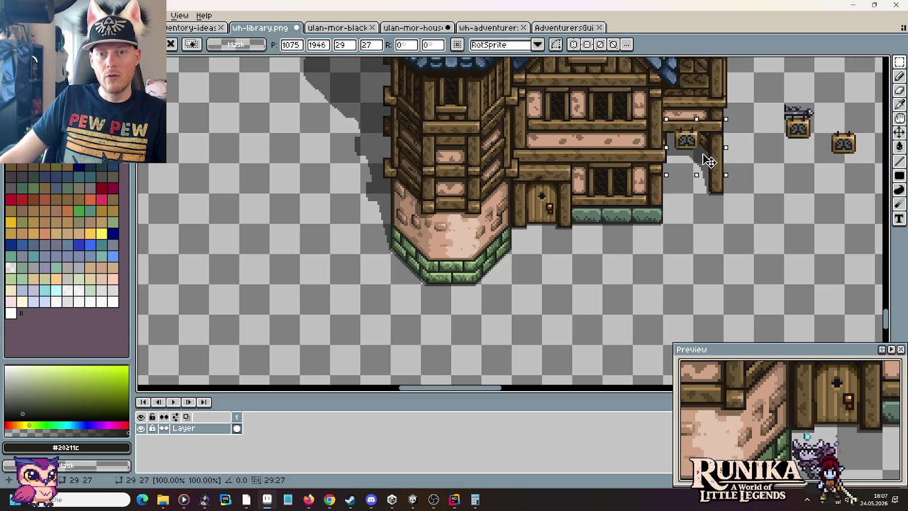
mouse_move(709, 161)
mouse_down()
mouse_move(762, 163)
mouse_move(756, 153)
mouse_move(711, 161)
mouse_up()
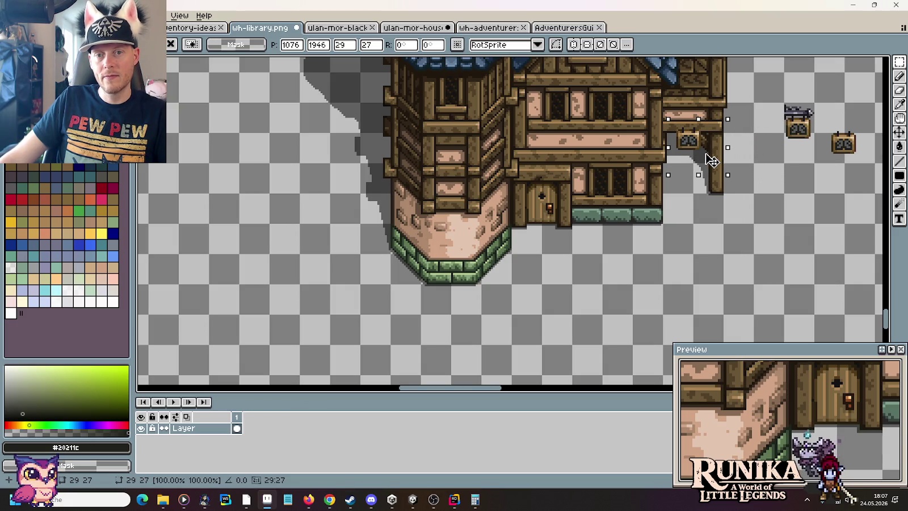
drag(711, 161, 613, 151)
key(Return)
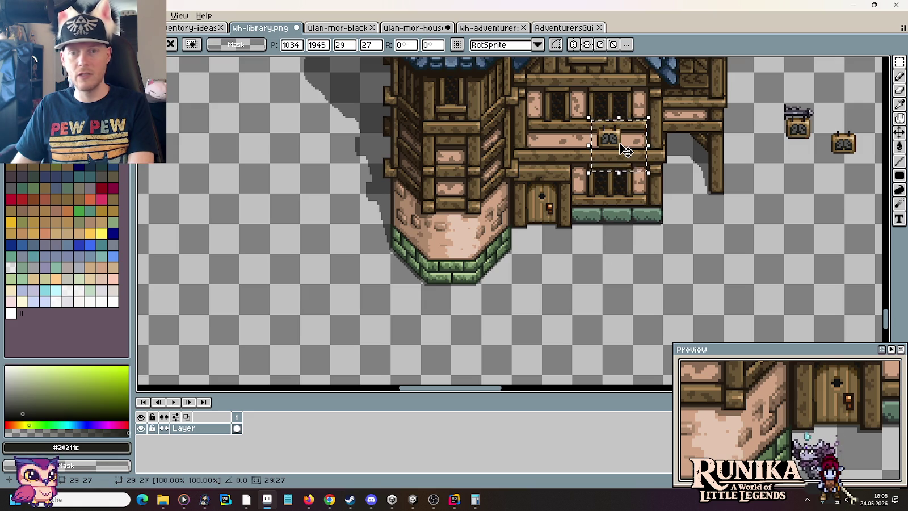
Step: Move the sign copy onto the library door, then pick up a copy of the bracketed sign
drag(625, 148, 710, 284)
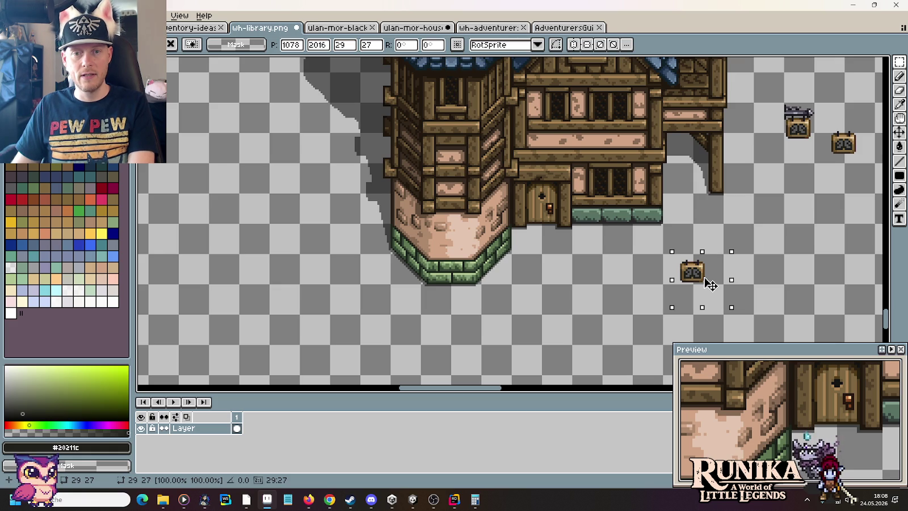
mouse_move(711, 285)
mouse_down()
mouse_move(639, 274)
mouse_move(786, 222)
mouse_move(636, 293)
mouse_move(595, 299)
mouse_up()
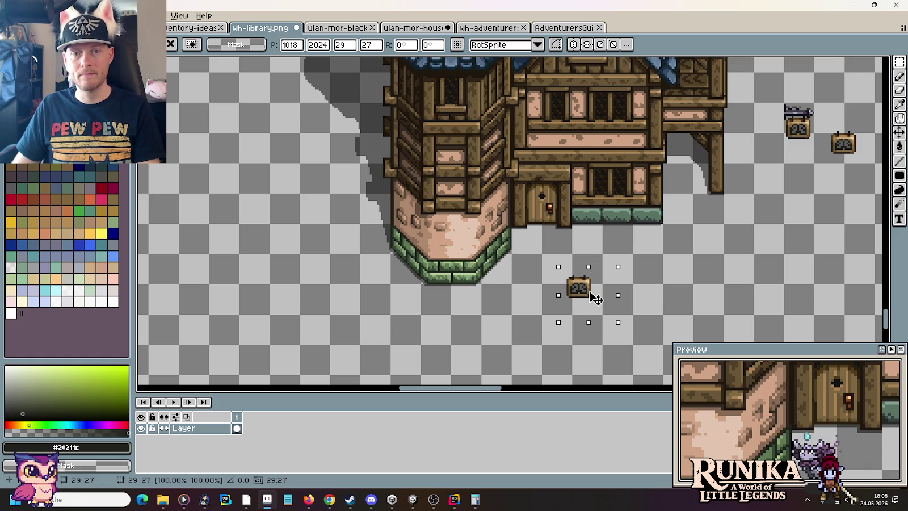
drag(593, 296, 559, 194)
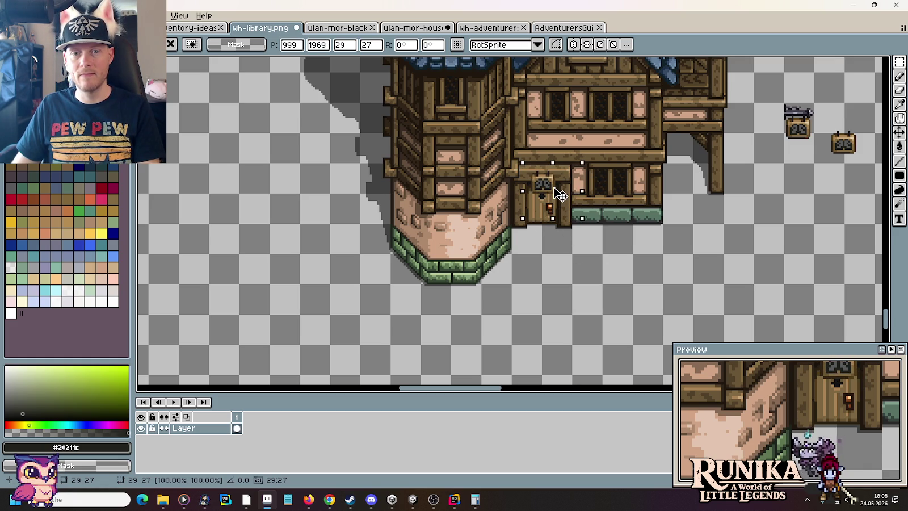
key(Return)
mouse_move(783, 101)
mouse_down()
mouse_move(816, 165)
mouse_move(732, 163)
mouse_up()
click(806, 147)
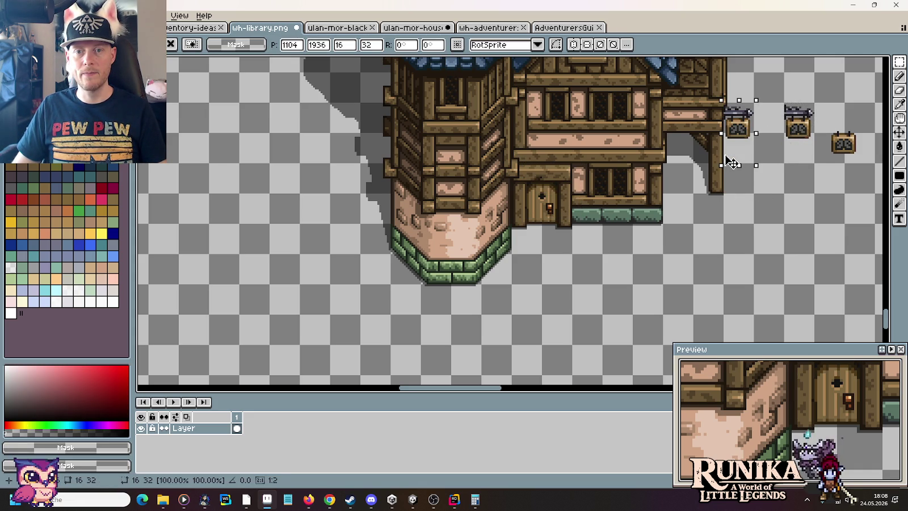
Step: Hang the bracketed sign copy under the timber wing's overhang, raised one pixel
drag(732, 163, 681, 194)
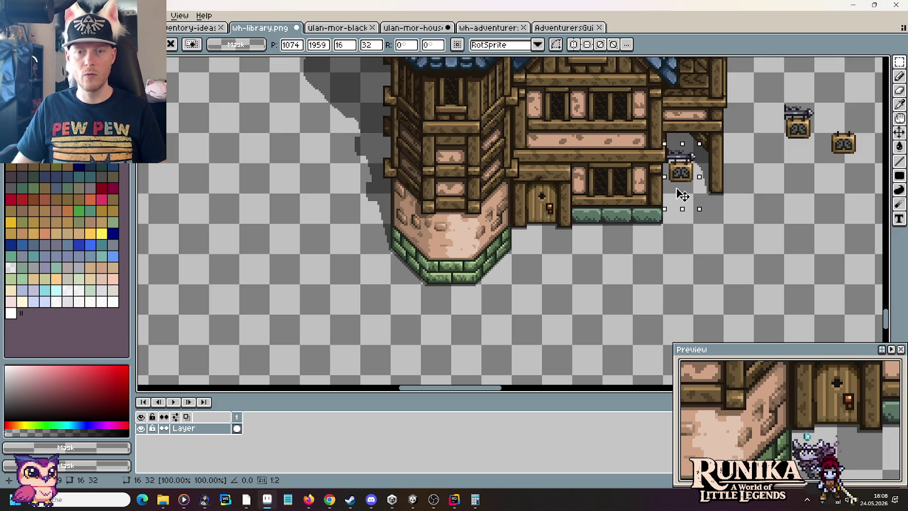
drag(683, 195, 682, 193)
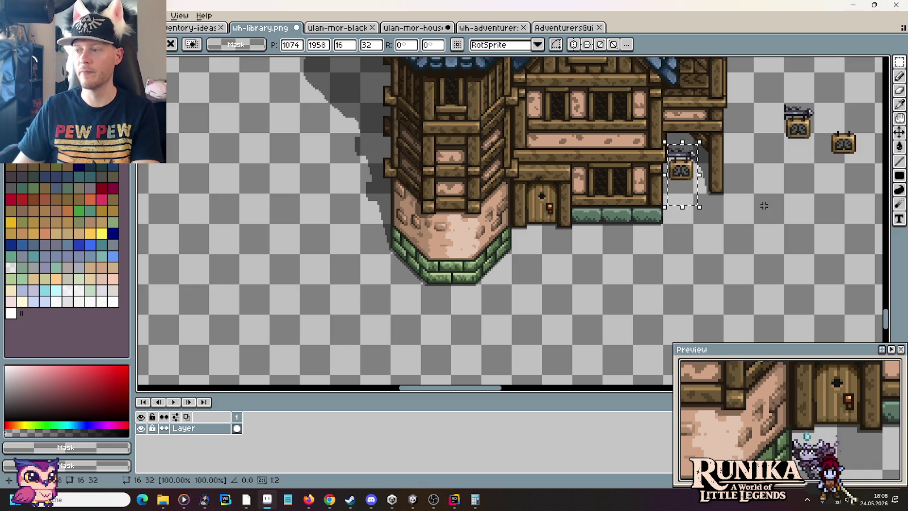
key(ctrl+d)
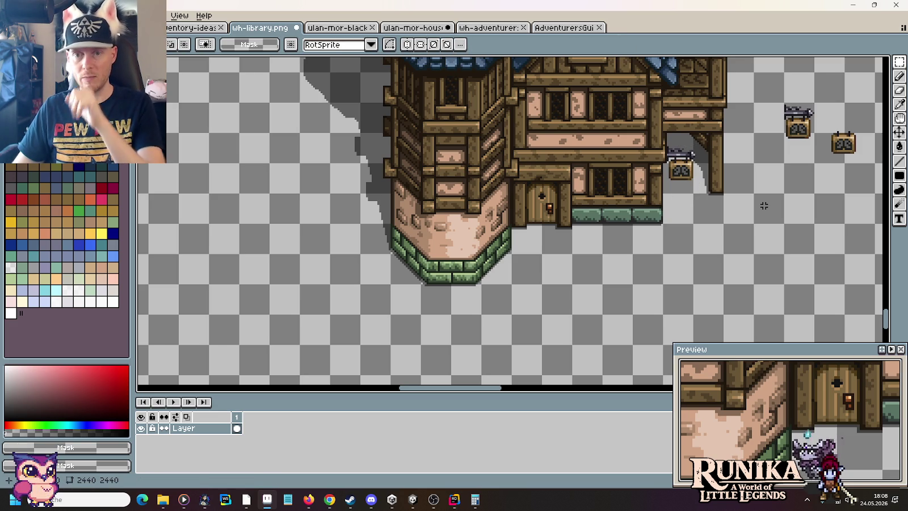
scroll(736, 165, up, 1)
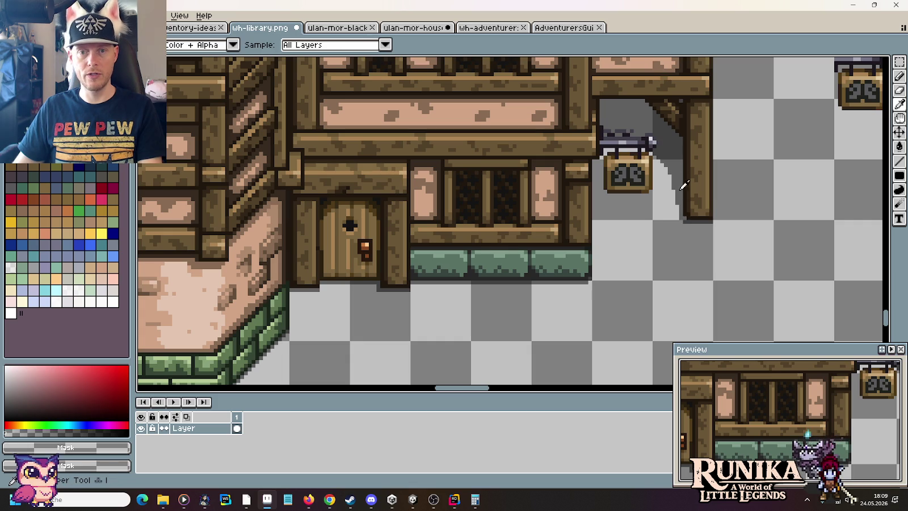
Step: Pick black, test a post line below the sign, undo it, and return to the Pencil
alt+click(680, 168)
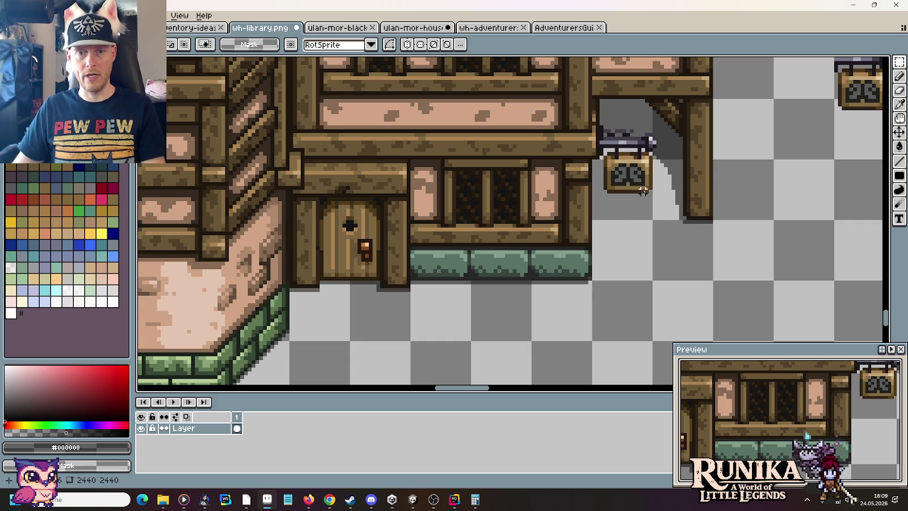
drag(649, 191, 650, 274)
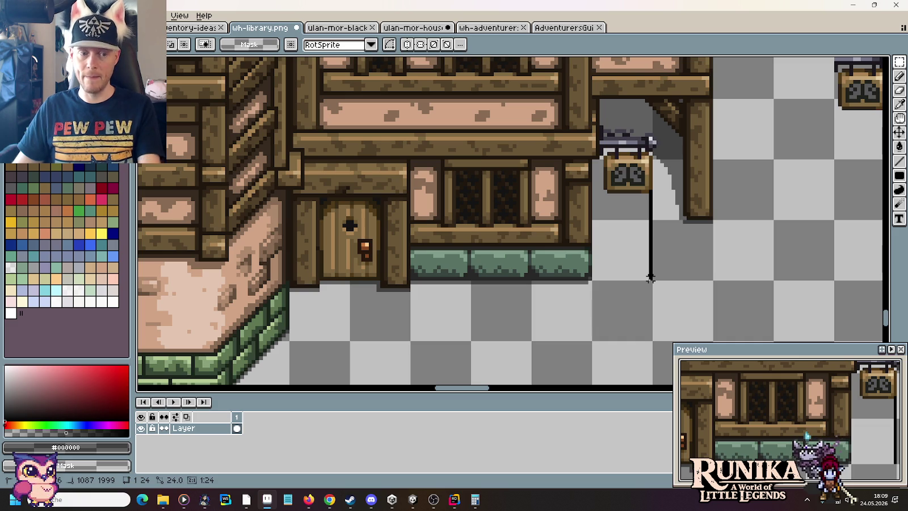
key(ctrl+z)
key(ctrl+z)
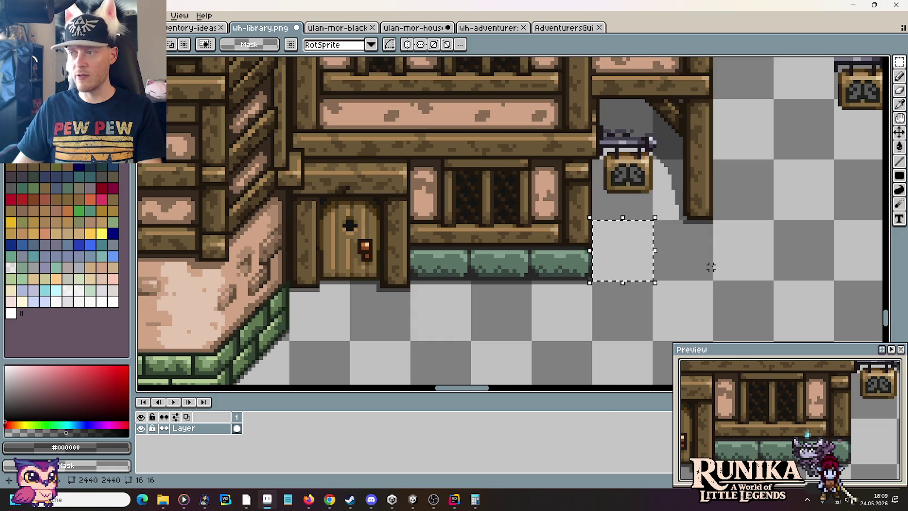
key(ctrl+d)
scroll(673, 219, up, 2)
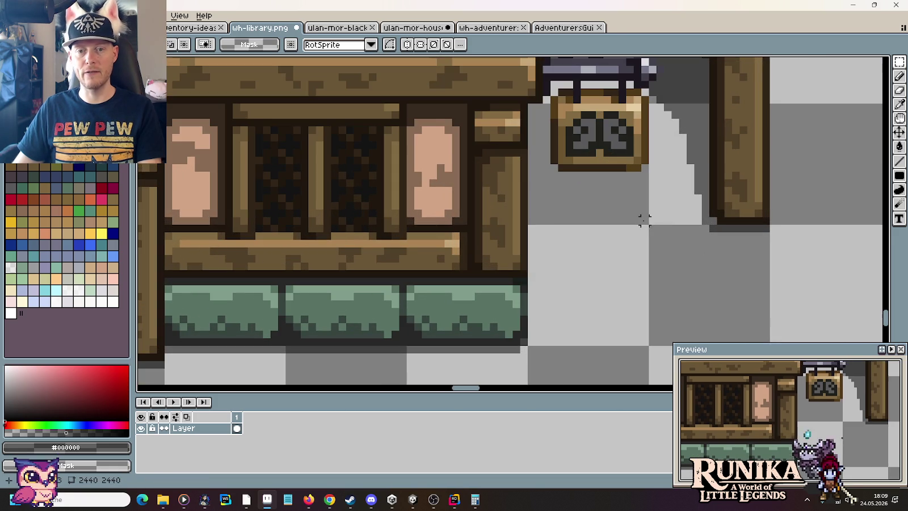
key(b)
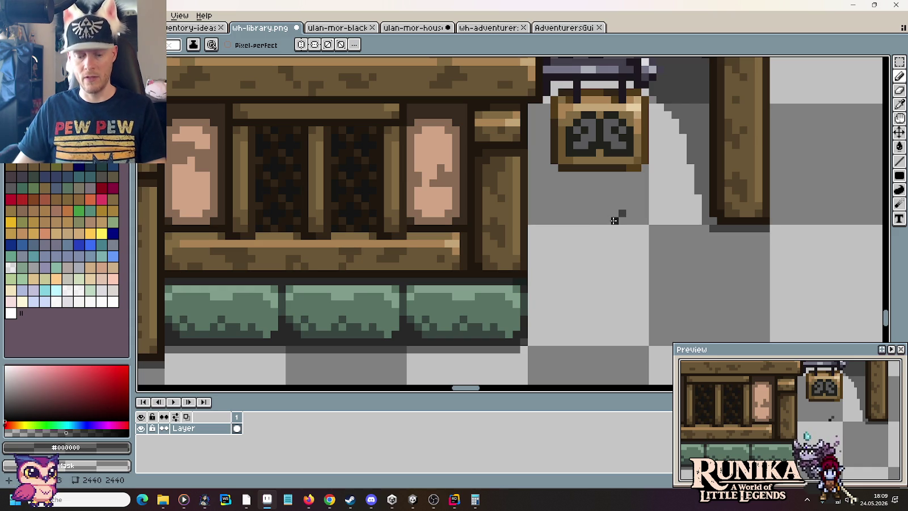
Step: Shift the new board's bottom bar down-left and draw a grey line under the board
key(m)
mouse_move(548, 162)
mouse_down()
mouse_move(652, 181)
mouse_move(630, 210)
mouse_up()
click(644, 258)
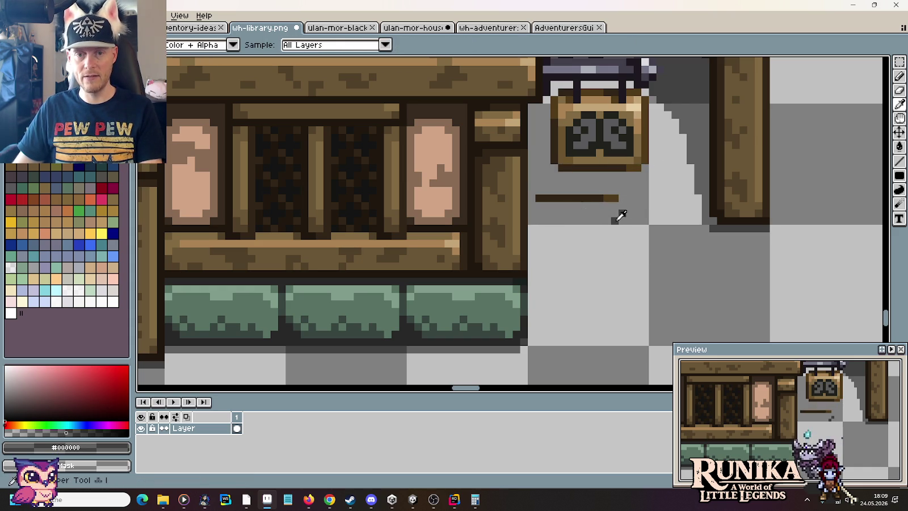
key(b)
shift+click(543, 220)
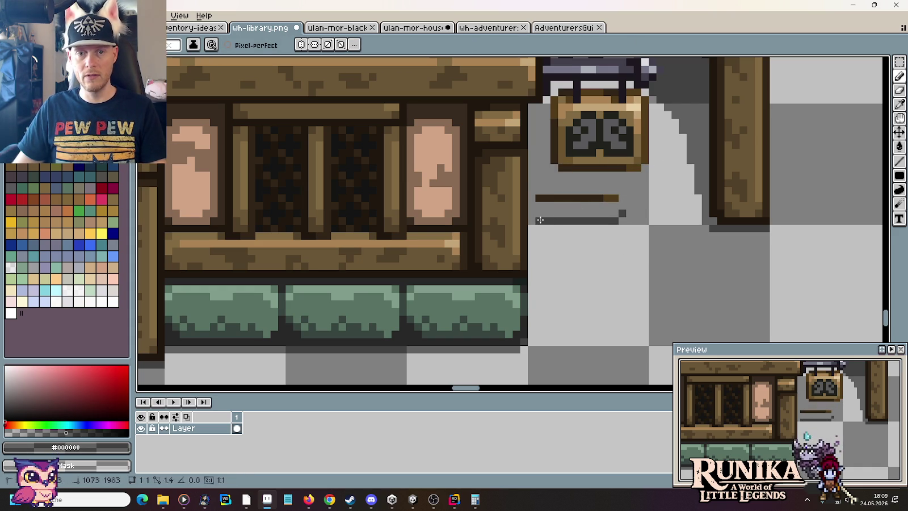
Step: Draw the board's dark right edge and dark grey top edge, covering the brown line with wall colour
key(m)
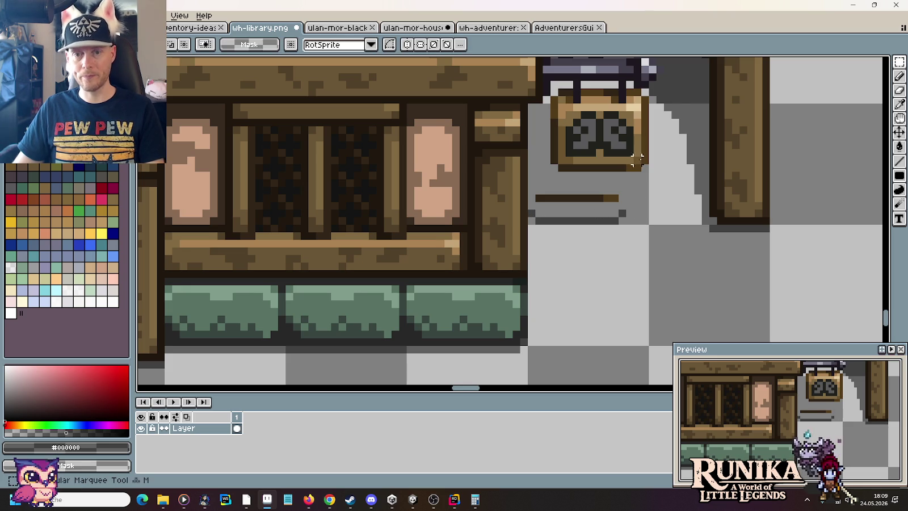
mouse_move(655, 164)
mouse_down()
mouse_move(634, 113)
mouse_move(642, 104)
mouse_up()
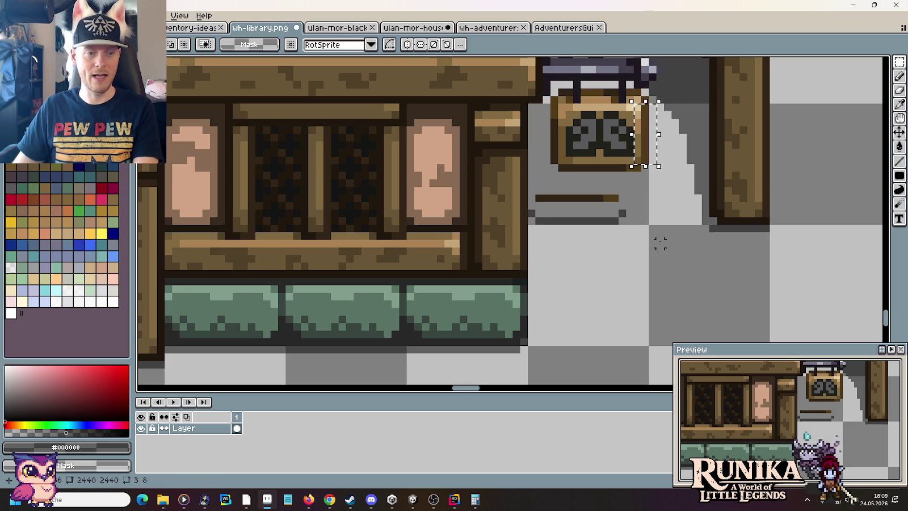
key(ctrl+d)
key(b)
click(621, 206)
drag(622, 197, 622, 188)
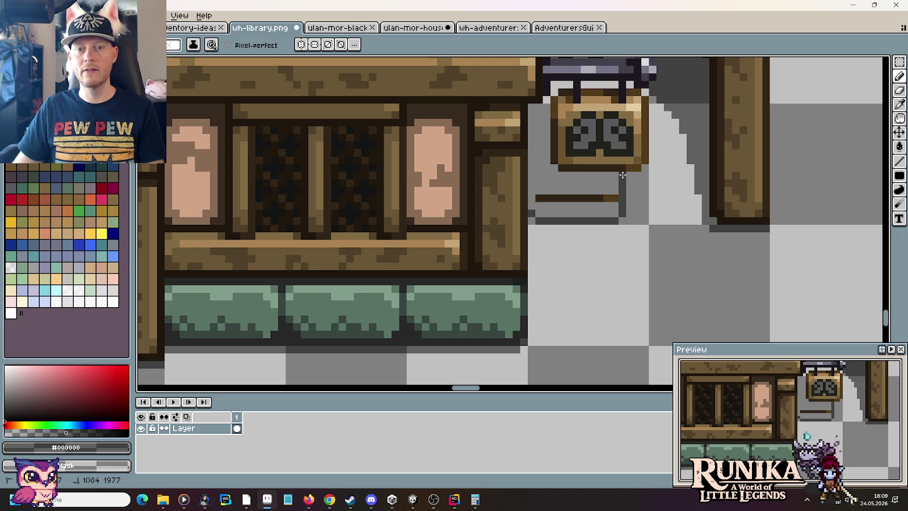
drag(618, 197, 539, 198)
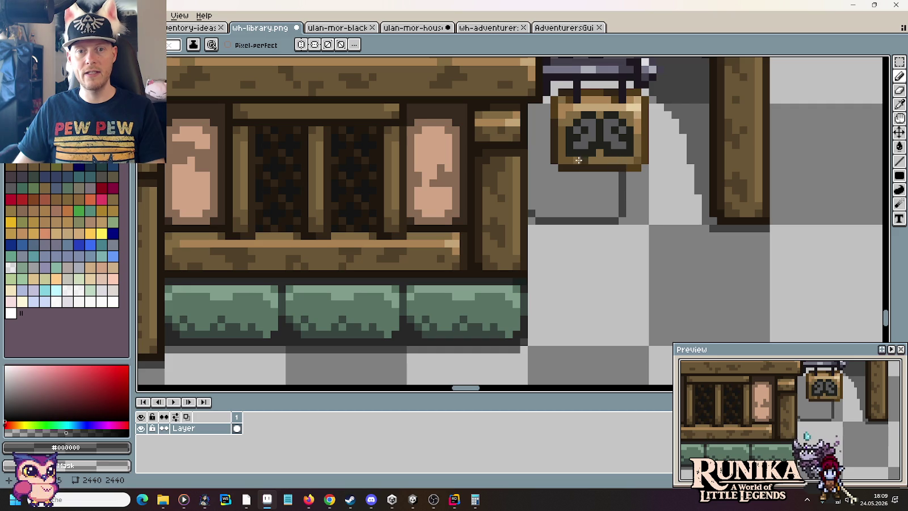
drag(545, 160, 536, 159)
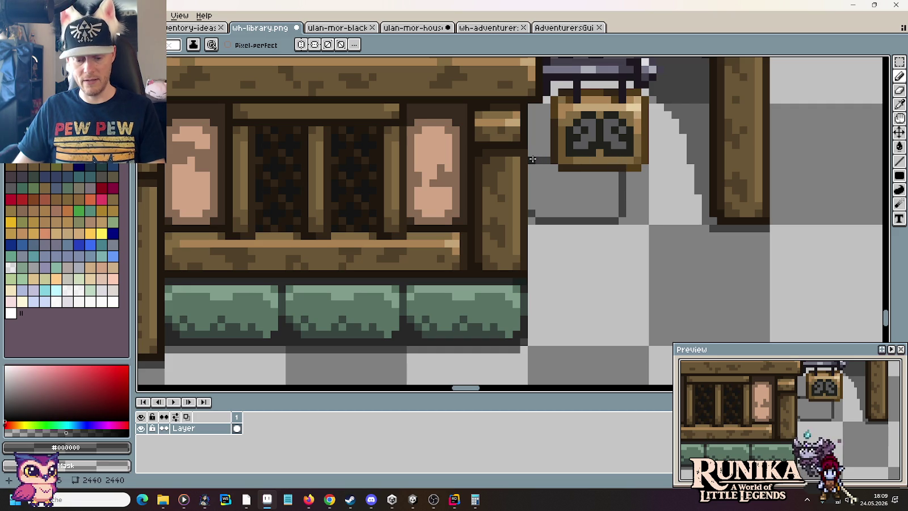
Step: Fill the signboard dark grey and inspect the result
key(g)
click(542, 176)
key(b)
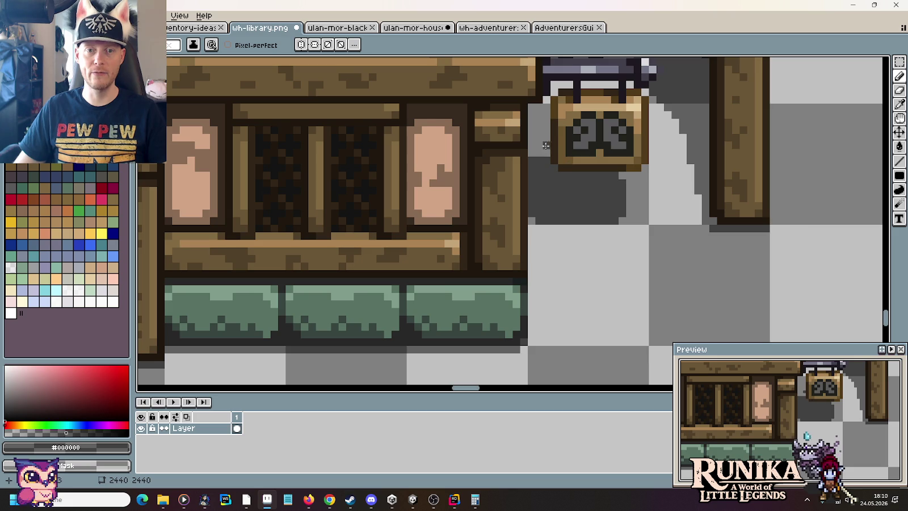
scroll(538, 127, up, 3)
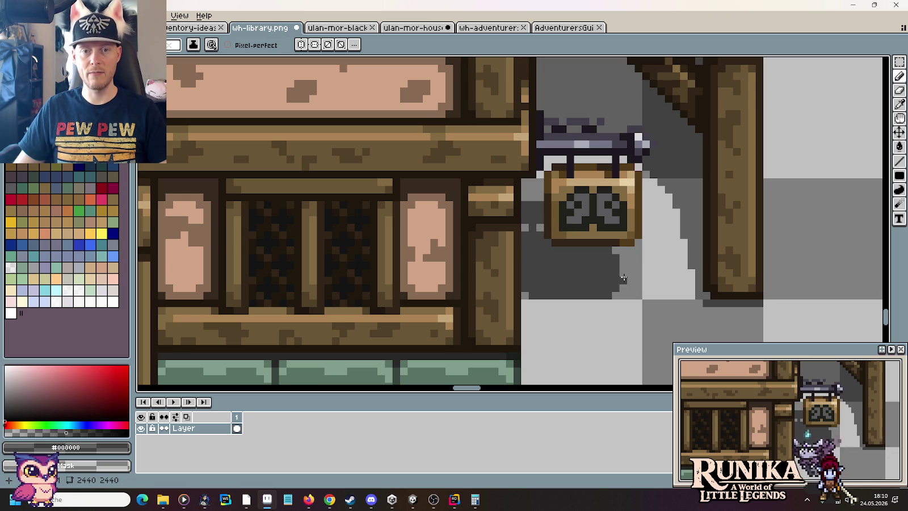
scroll(653, 287, down, 1)
scroll(652, 284, down, 1)
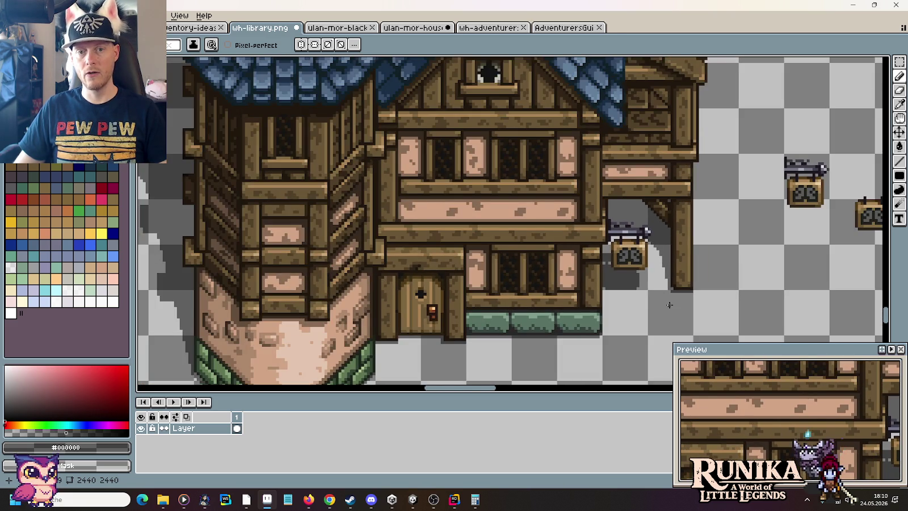
scroll(647, 290, up, 1)
scroll(568, 190, up, 1)
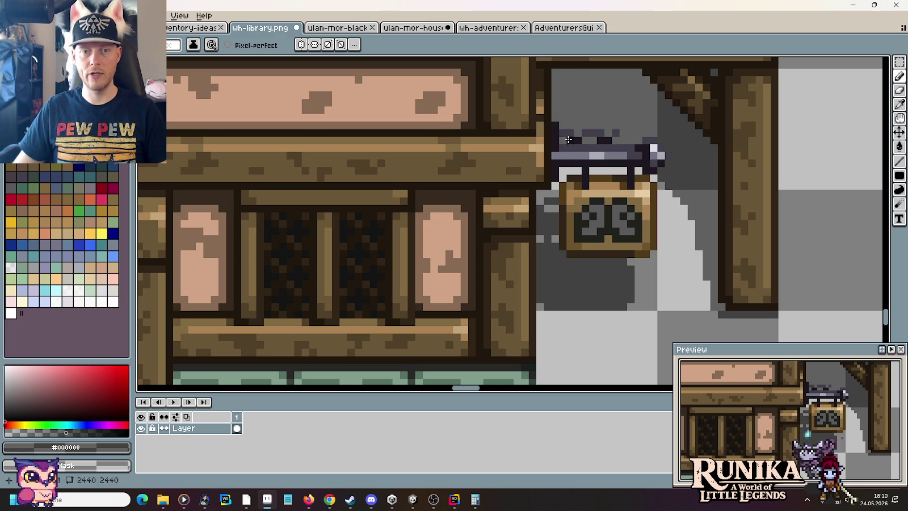
scroll(549, 230, down, 1)
scroll(583, 277, down, 1)
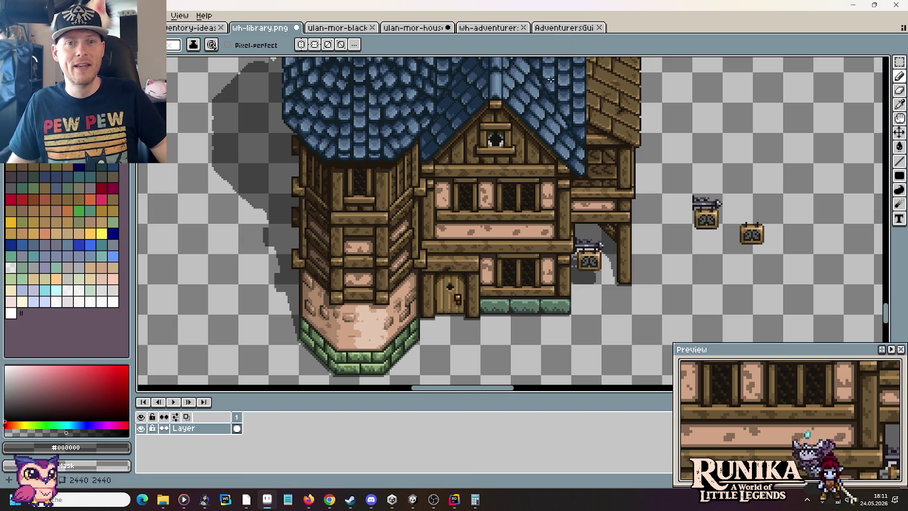
Step: Look over the AdventurersGui house sheet, then pan across the wh-adventurer building tileset
key(m)
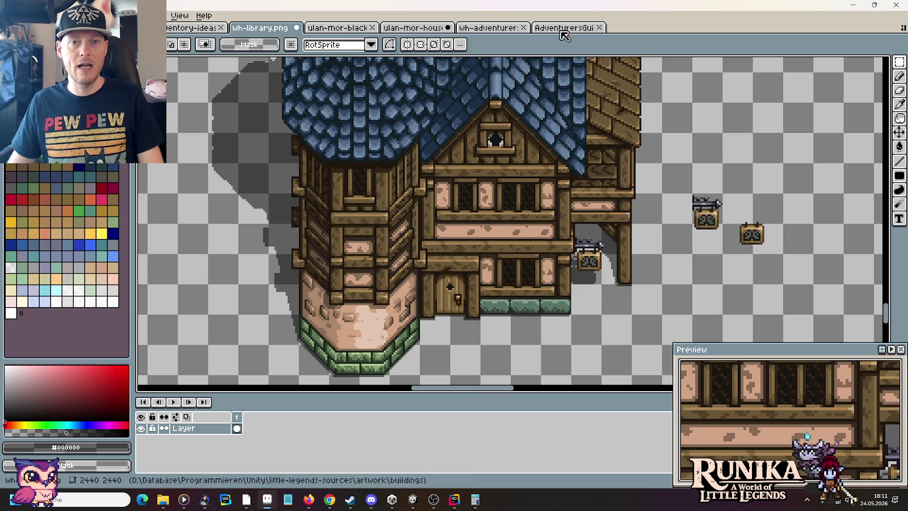
click(562, 28)
scroll(525, 221, down, 3)
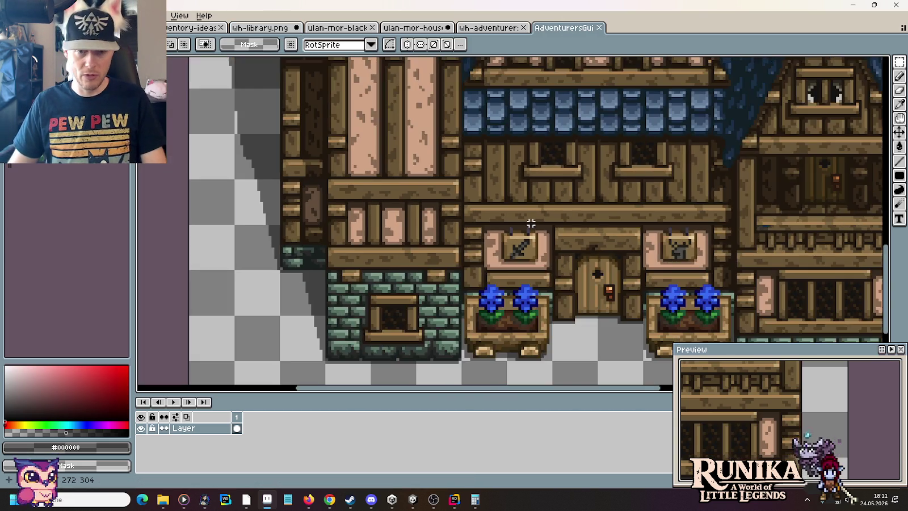
scroll(532, 224, down, 1)
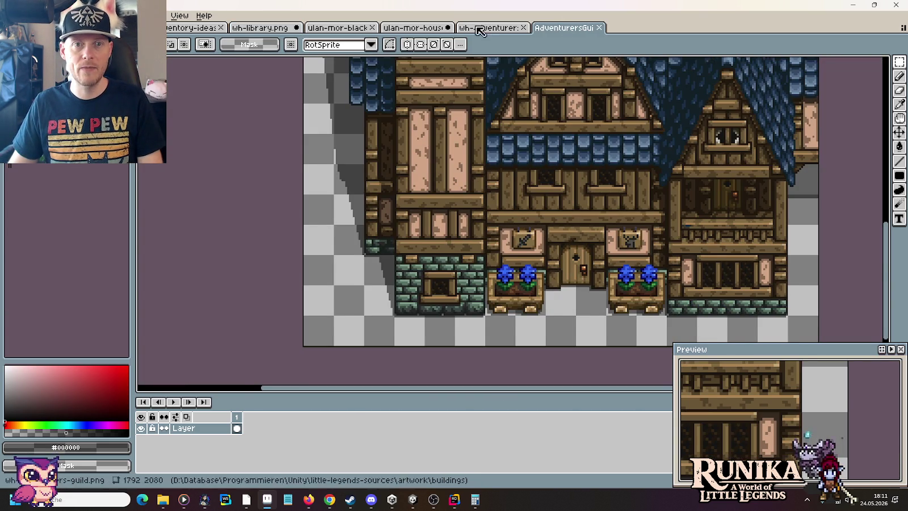
click(488, 27)
drag(390, 140, 456, 231)
drag(427, 202, 550, 273)
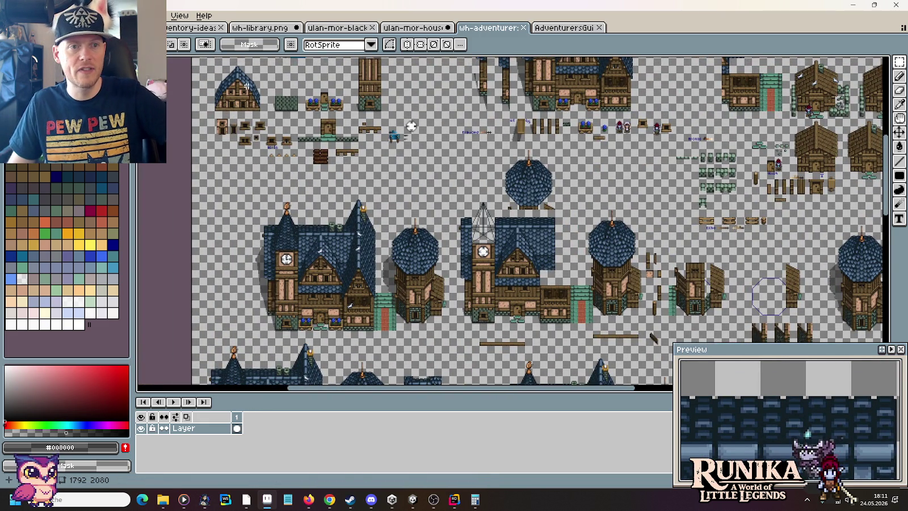
Step: Browse the houses near the yellow tile on the other house sheet, ending on wh-adventurer
click(414, 27)
scroll(381, 241, down, 3)
scroll(596, 120, up, 1)
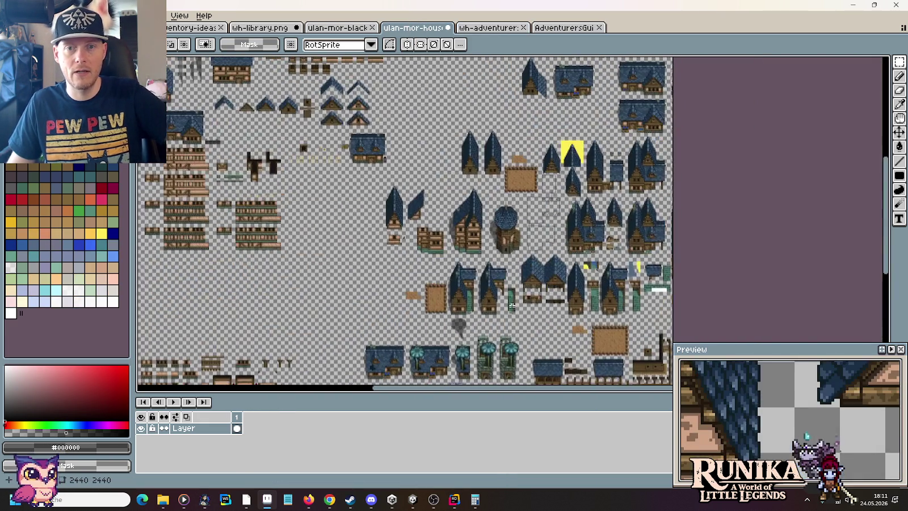
scroll(547, 305, up, 1)
scroll(547, 305, up, 1)
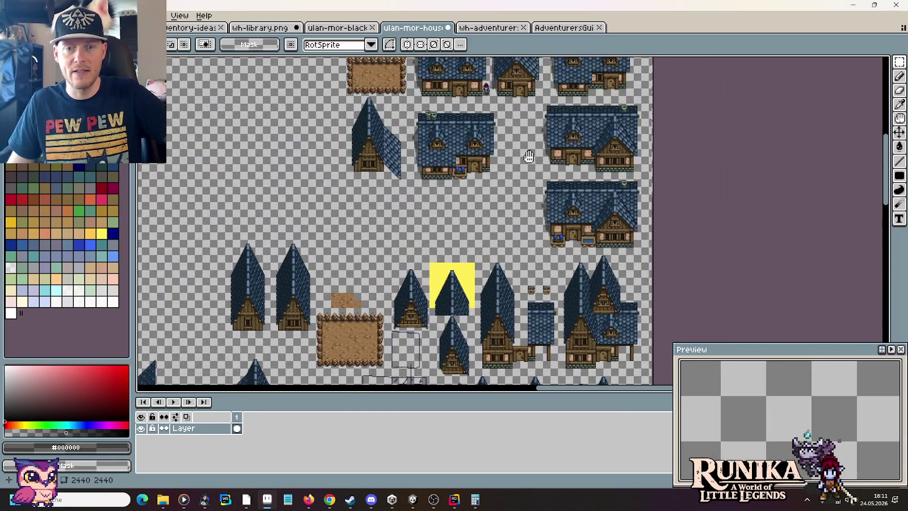
drag(529, 156, 540, 208)
scroll(468, 240, up, 3)
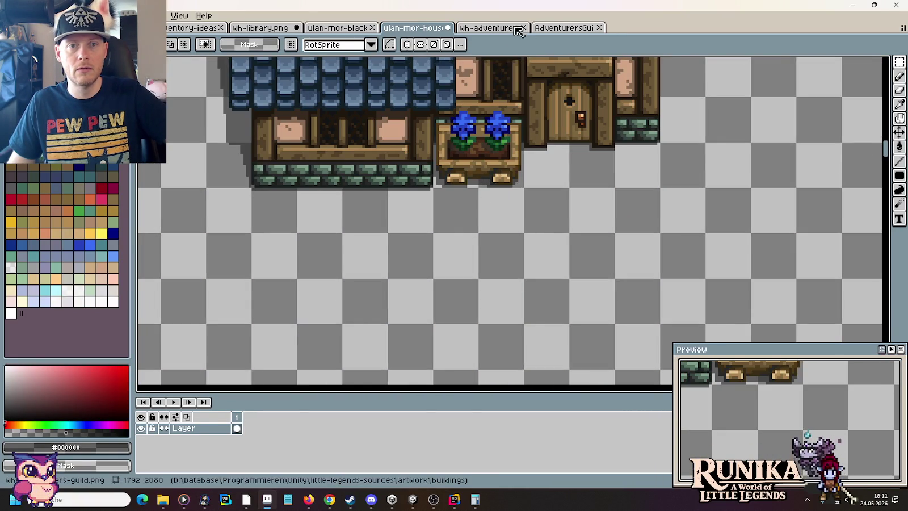
click(564, 27)
click(487, 28)
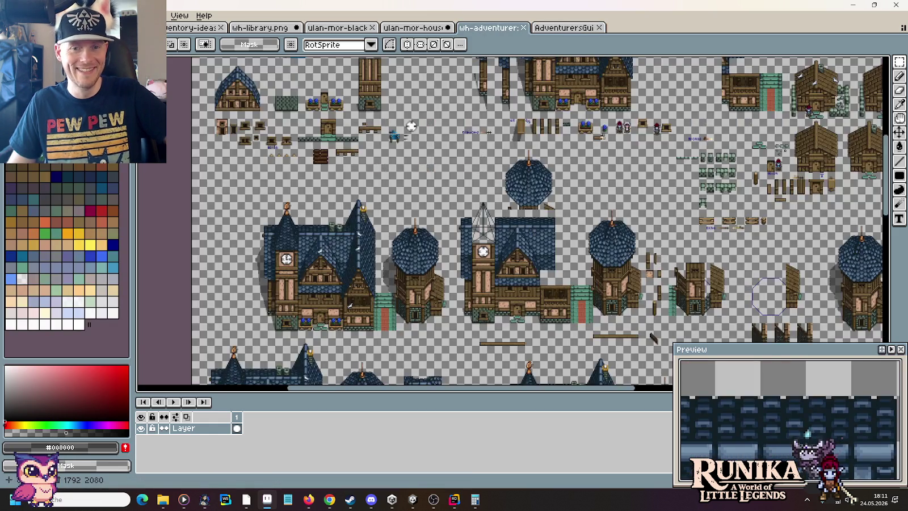
Step: Pan the wh-adventurer tileset to show the door and plank pieces
scroll(453, 137, up, 5)
drag(412, 142, 449, 164)
scroll(448, 165, up, 4)
scroll(405, 153, up, 3)
key(i)
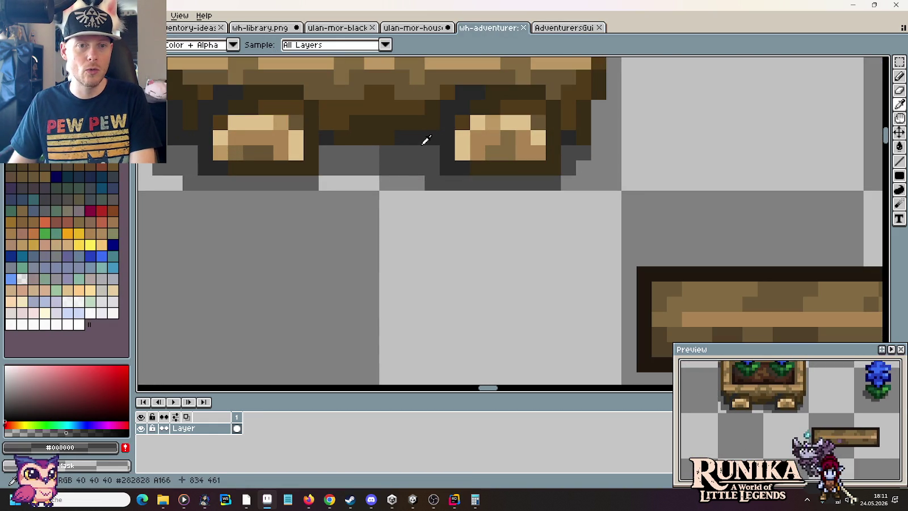
scroll(427, 139, down, 3)
drag(426, 140, 631, 304)
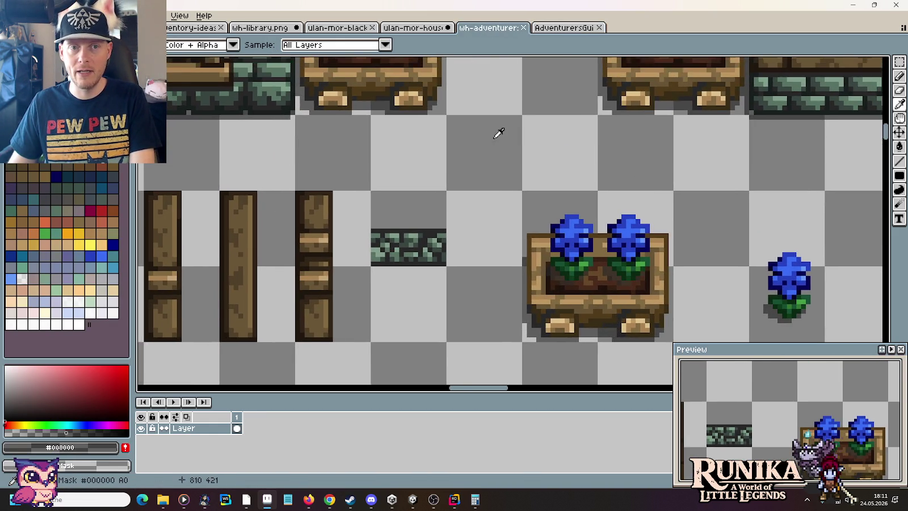
drag(497, 134, 574, 275)
scroll(680, 244, down, 2)
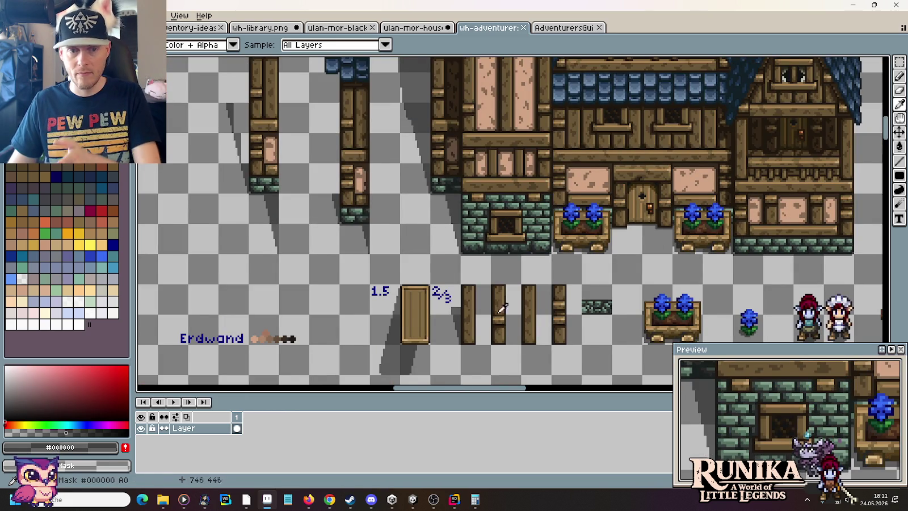
drag(548, 296, 700, 181)
scroll(577, 198, up, 2)
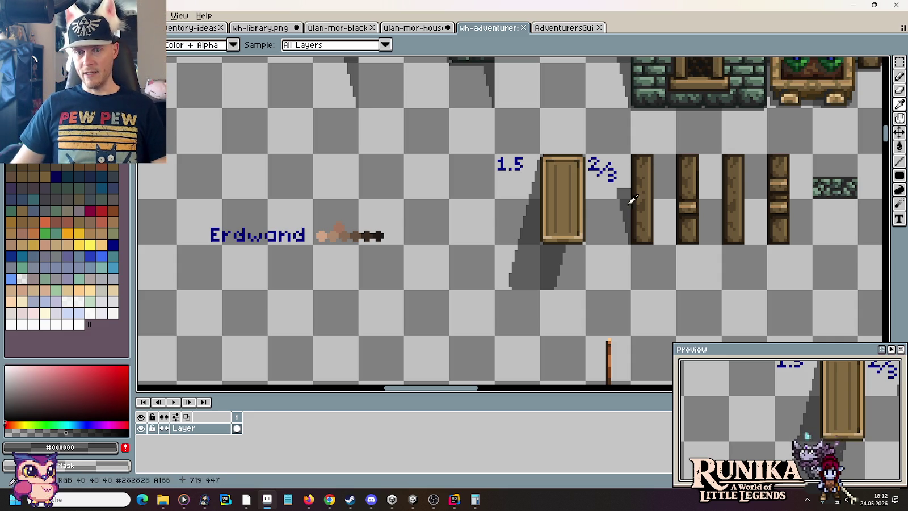
Step: Frame the left flower box beside the door on the AdventurersGui sheet, then return to the tileset
click(563, 28)
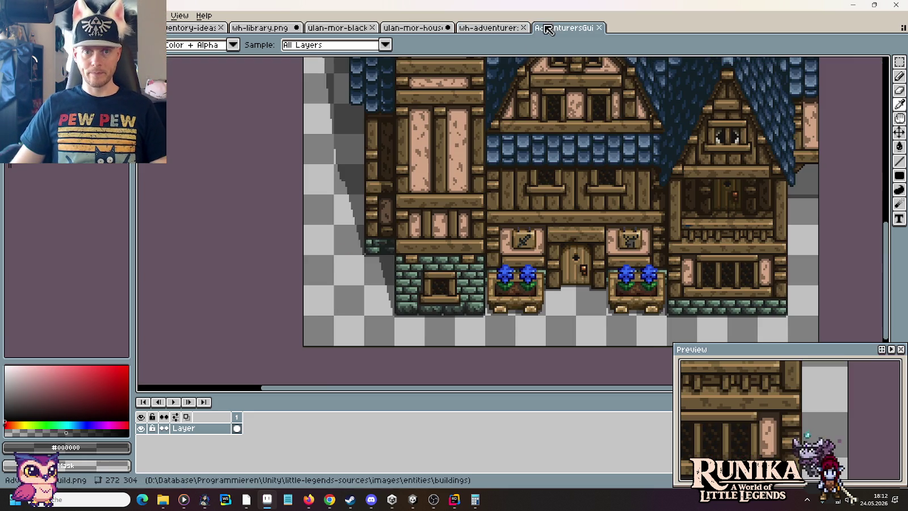
scroll(652, 307, up, 3)
scroll(652, 307, up, 2)
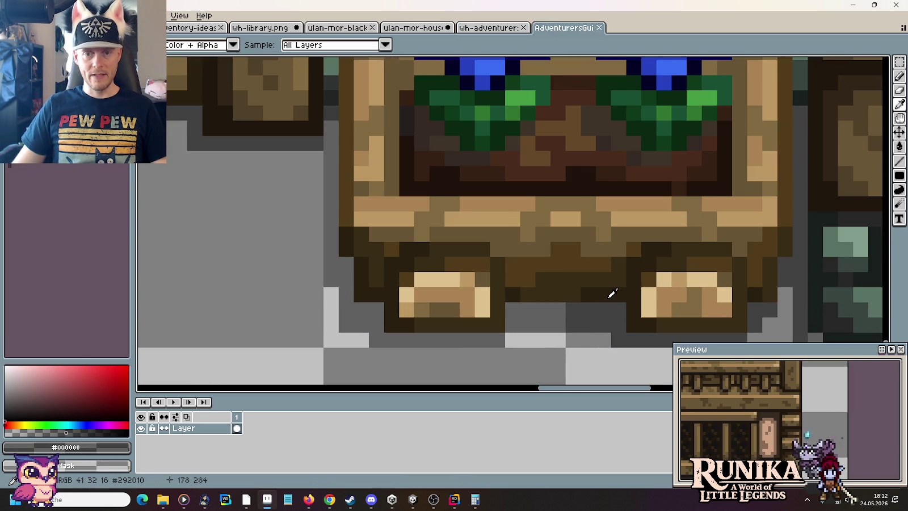
scroll(610, 298, down, 3)
mouse_move(437, 314)
mouse_down()
mouse_move(591, 324)
mouse_move(401, 182)
mouse_up()
key(m)
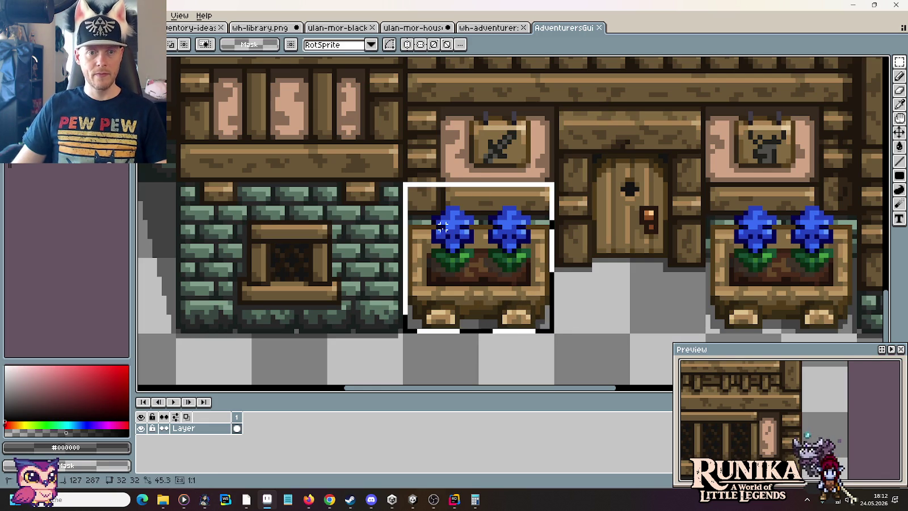
click(493, 28)
drag(513, 143, 594, 285)
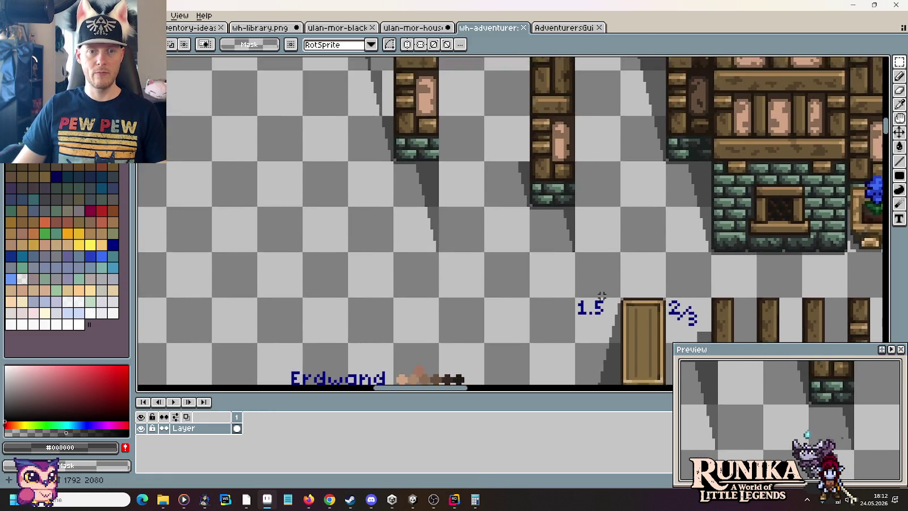
Step: Paste the copied flower box and place it below the first box
scroll(594, 285, down, 3)
scroll(511, 275, up, 3)
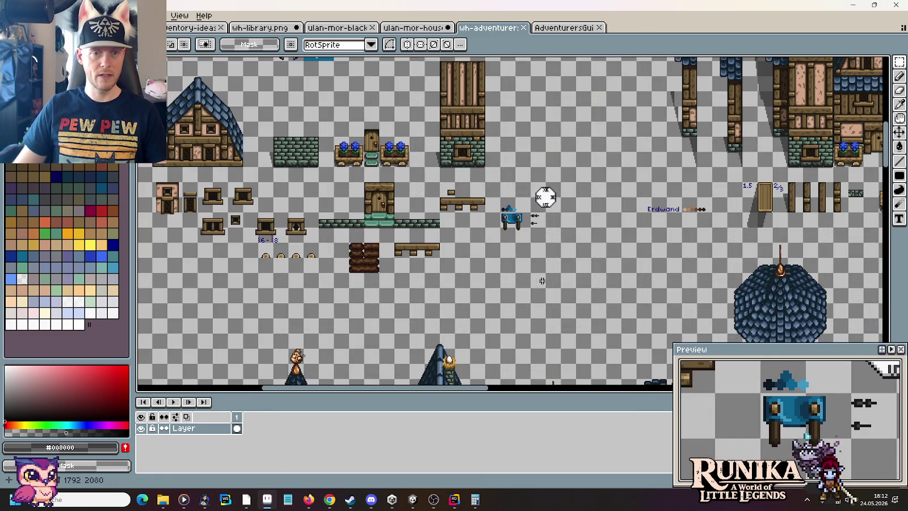
scroll(523, 280, right, 2)
scroll(556, 256, right, 5)
scroll(589, 223, up, 2)
key(ctrl+v)
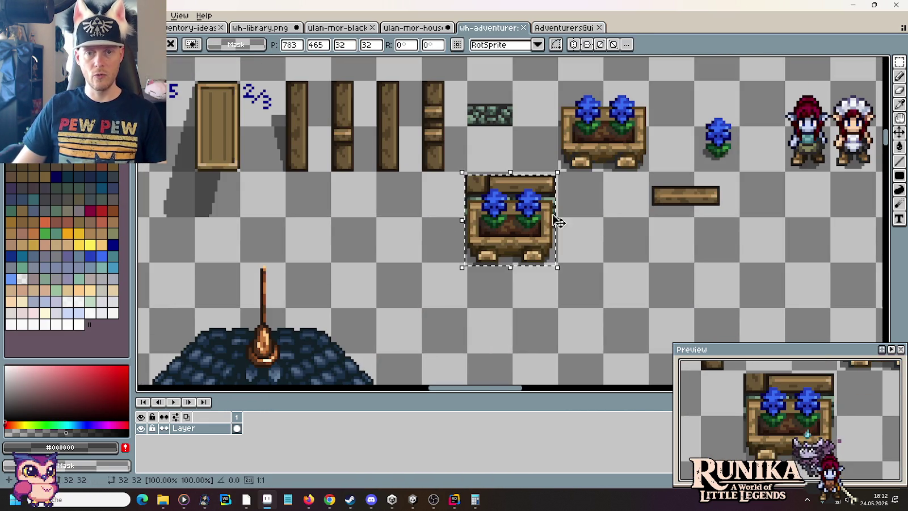
drag(514, 212, 612, 213)
key(Return)
Step: Erase the pasted box's right-edge strip, brown column, upper brown row and left pixel rows
scroll(634, 189, up, 3)
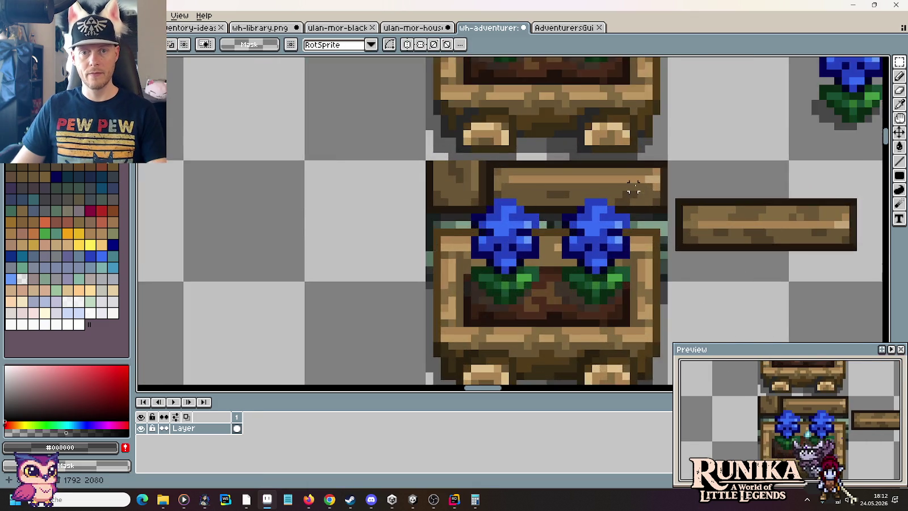
scroll(634, 189, up, 1)
scroll(634, 188, up, 1)
drag(628, 274, 673, 187)
key(Delete)
key(ctrl+d)
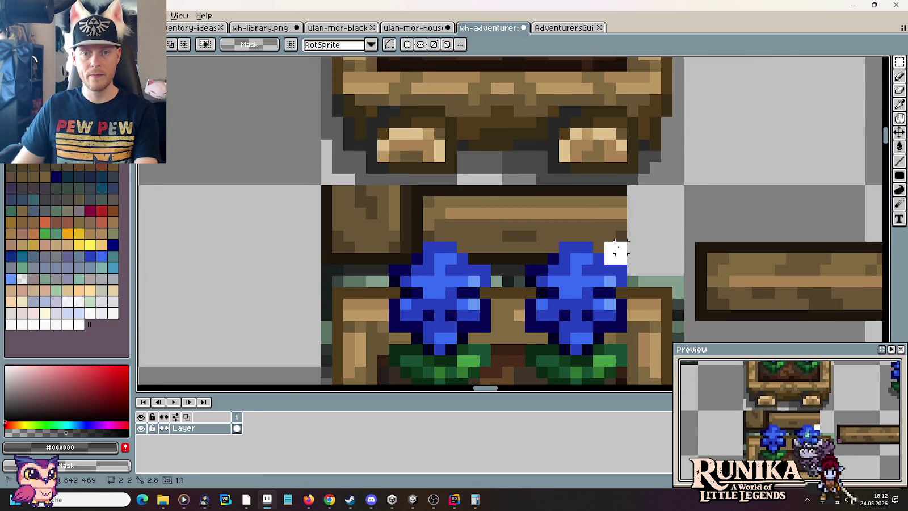
mouse_move(627, 254)
mouse_down()
mouse_move(593, 185)
mouse_move(321, 244)
mouse_up()
key(Delete)
key(ctrl+d)
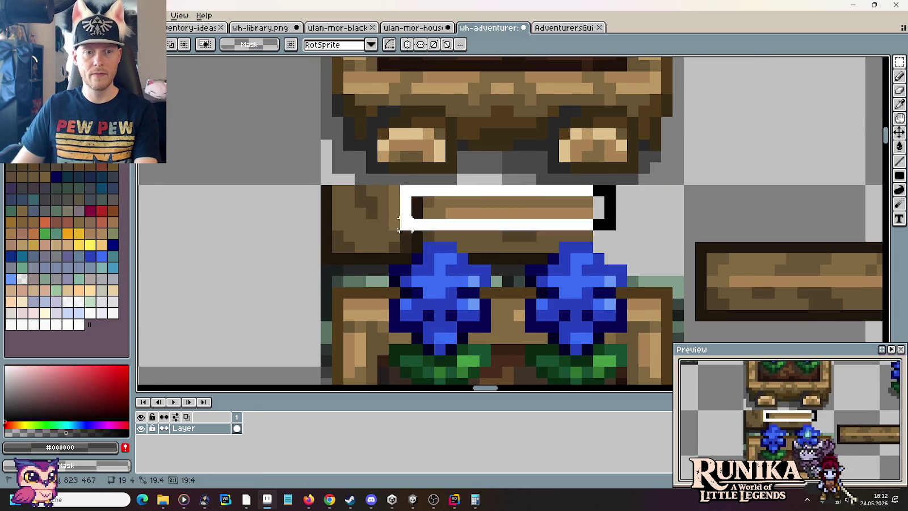
key(Delete)
key(ctrl+d)
drag(405, 258, 321, 242)
key(Delete)
key(ctrl+d)
Step: Delete the leftover dark square, the dark row above the flowers and pixels between them
scroll(422, 227, up, 3)
key(Delete)
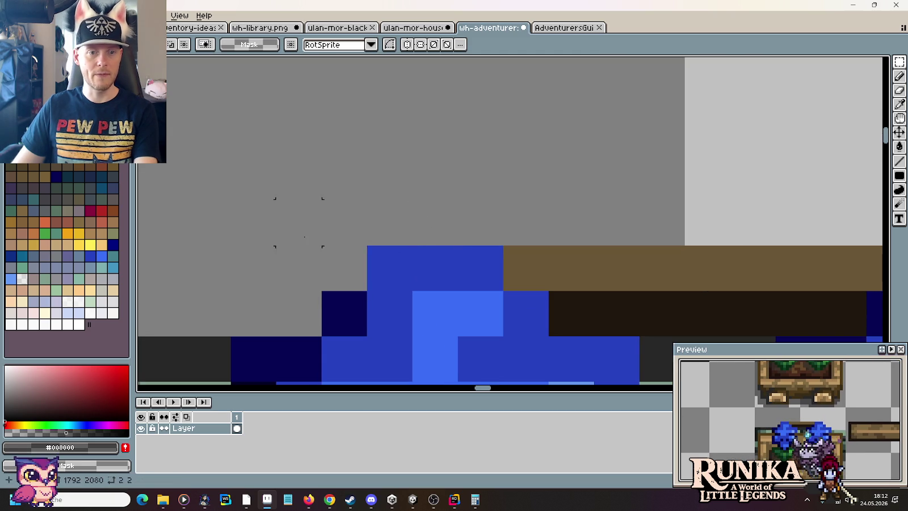
scroll(397, 272, down, 2)
scroll(462, 259, down, 2)
drag(440, 264, 575, 234)
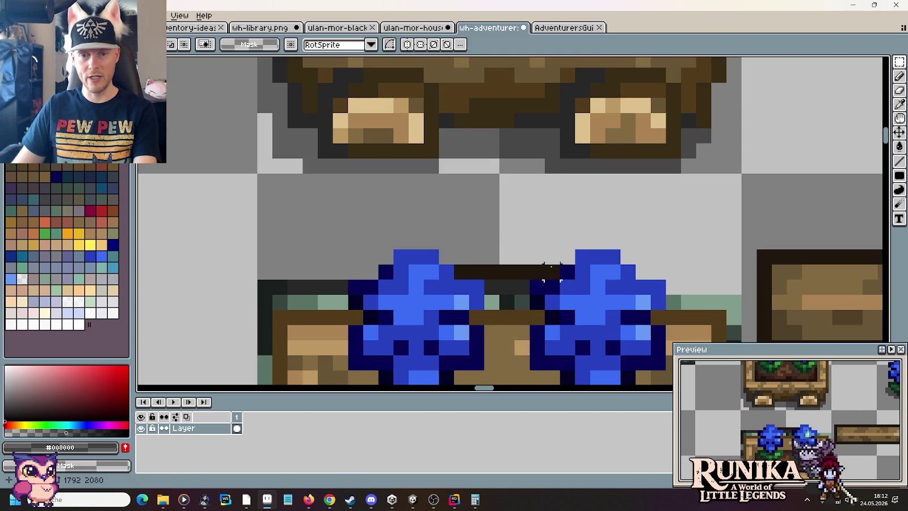
drag(561, 281, 457, 252)
key(Delete)
key(ctrl+d)
drag(485, 281, 529, 309)
key(Delete)
key(ctrl+d)
Step: Erase the dark row above the left pot and inspect the pot's right side
scroll(507, 263, left, 5)
scroll(507, 263, down, 1)
drag(570, 259, 447, 194)
key(Delete)
key(ctrl+d)
mouse_move(424, 294)
mouse_down()
mouse_move(463, 167)
mouse_move(437, 229)
mouse_up()
scroll(450, 253, up, 2)
scroll(455, 253, down, 3)
scroll(487, 304, down, 3)
scroll(494, 238, up, 2)
scroll(499, 187, up, 1)
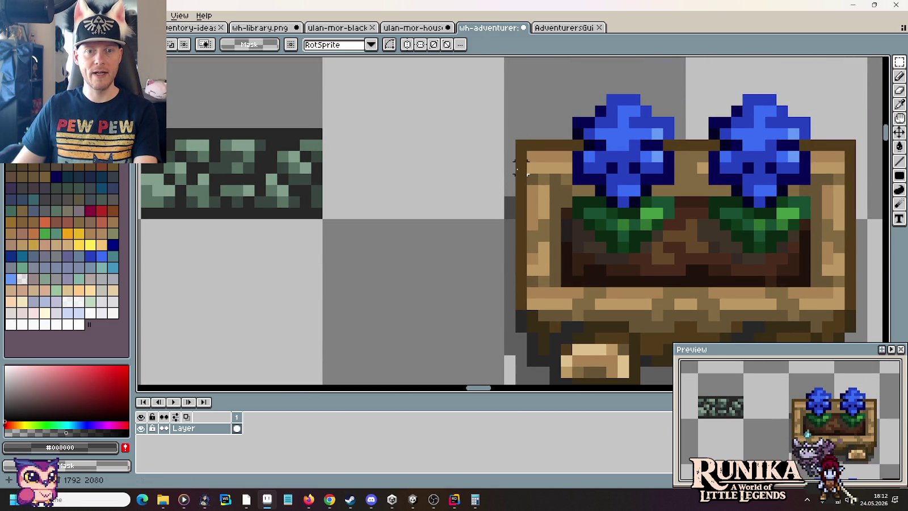
scroll(475, 281, up, 1)
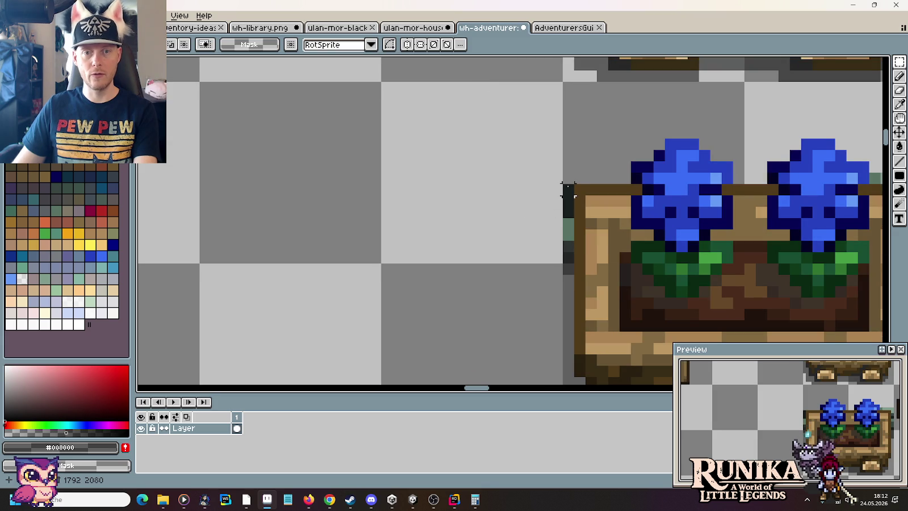
scroll(522, 210, down, 2)
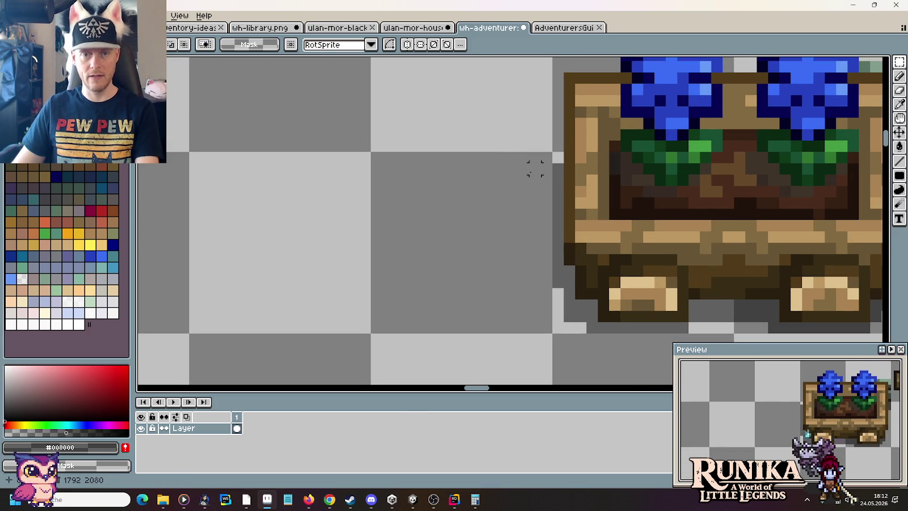
Step: Cycle through the rectangle, eyedropper and pencil tools, framing both flower boxes and the plank
key(u)
key(i)
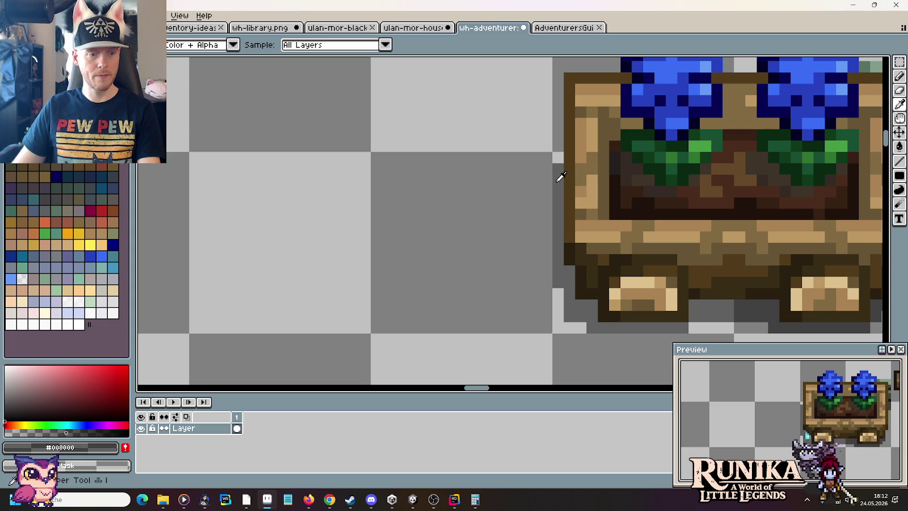
key(b)
scroll(514, 146, down, 4)
drag(510, 148, 457, 226)
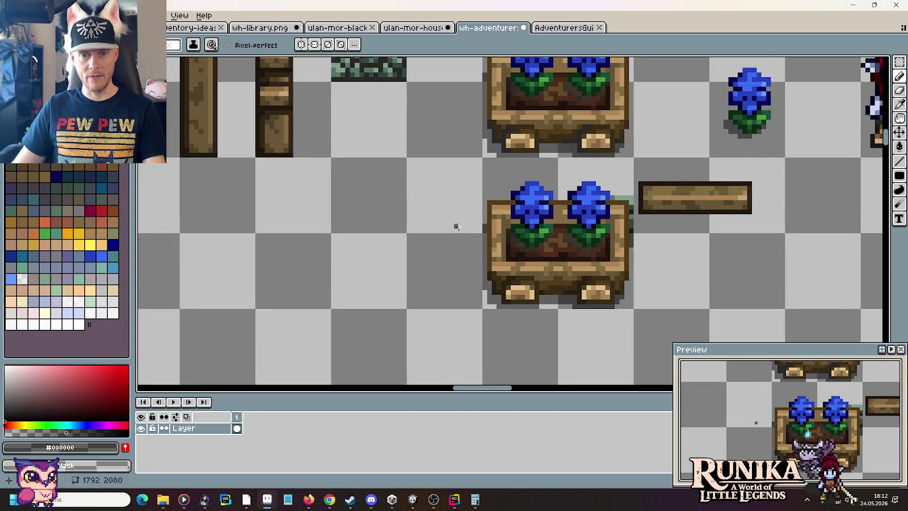
Step: Erase the dark column right of the flower box and centre the view on the planter soil
key(m)
scroll(629, 232, up, 1)
scroll(620, 261, up, 3)
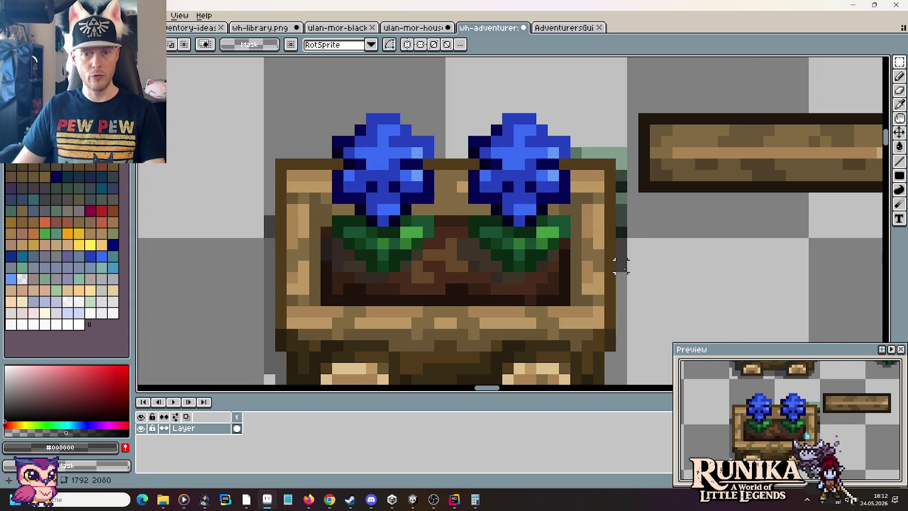
drag(627, 284, 616, 152)
key(Delete)
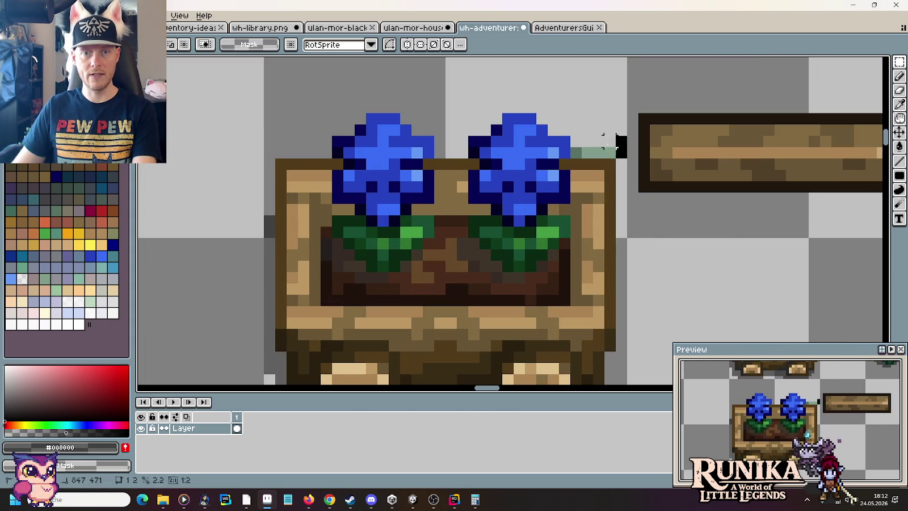
scroll(622, 243, down, 3)
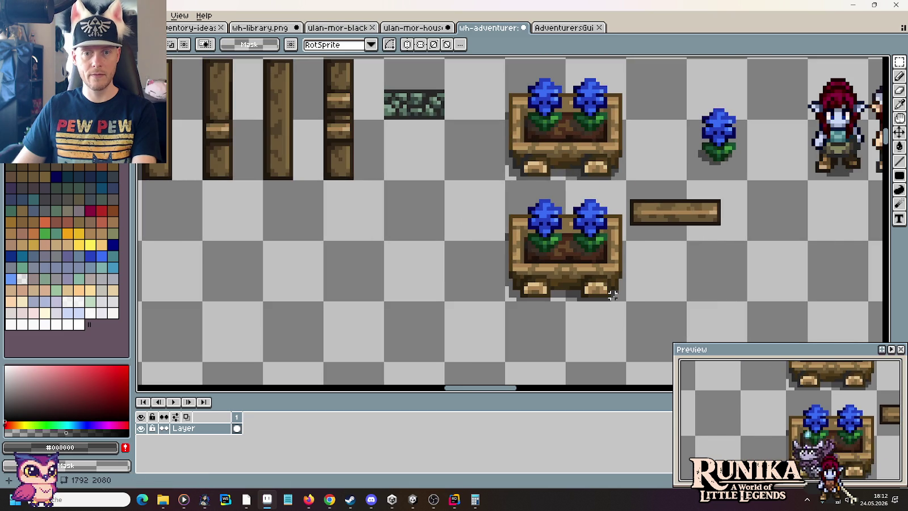
scroll(613, 295, up, 1)
scroll(611, 278, up, 2)
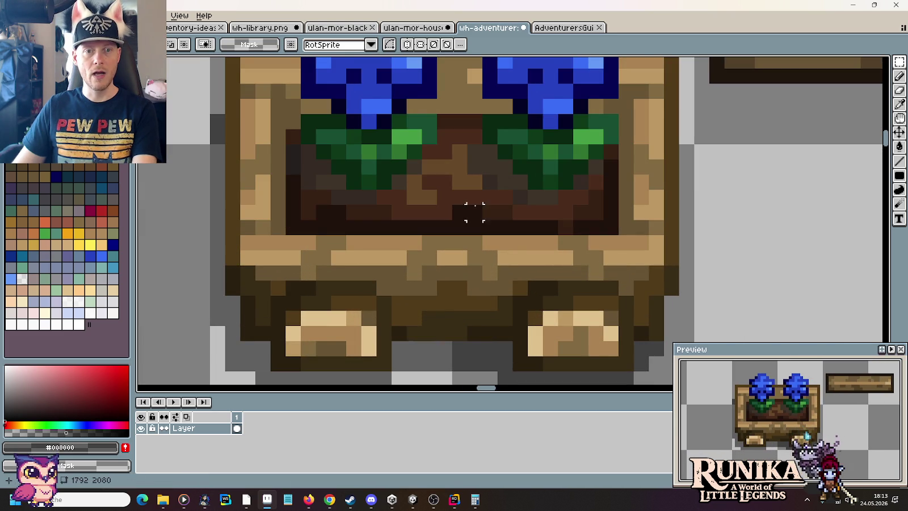
drag(474, 212, 520, 269)
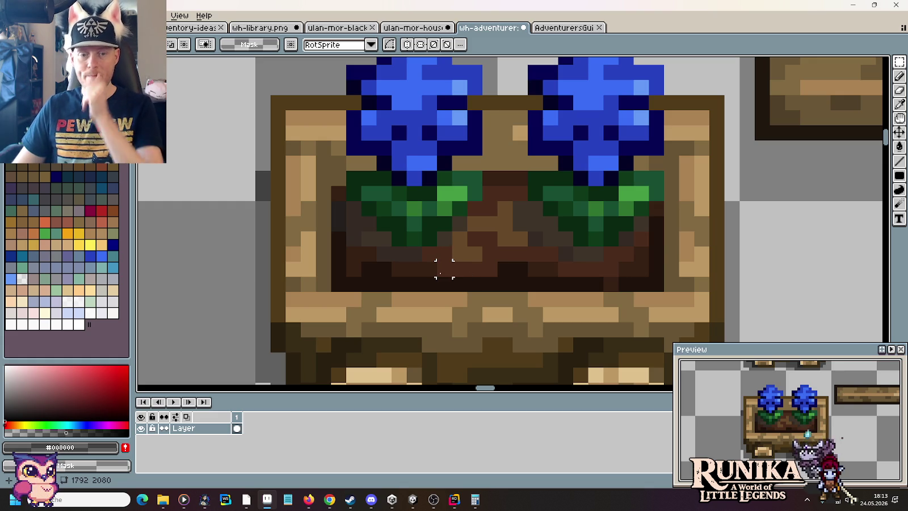
drag(420, 257, 489, 253)
Step: Sample soil browns #67492a, #4b2c1c and #362014 and paint a dark run of soil pixels
scroll(489, 253, up, 2)
alt+click(528, 229)
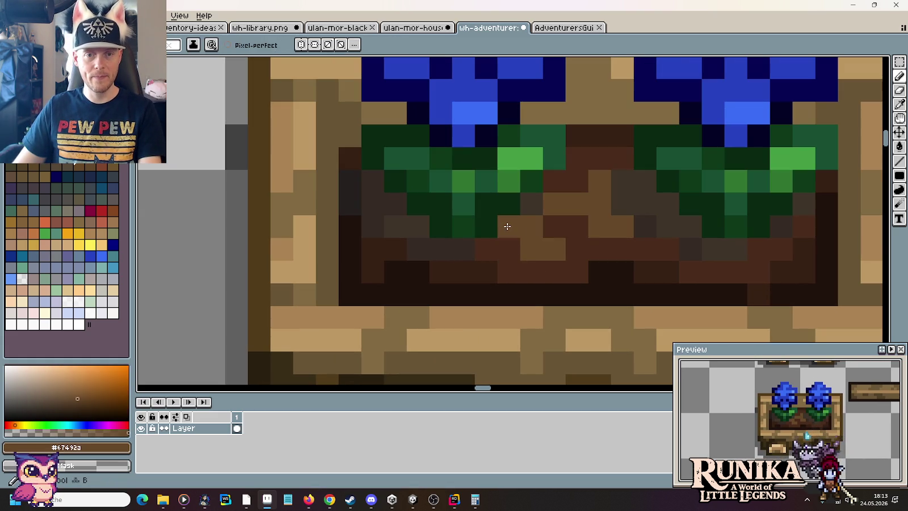
alt+click(253, 230)
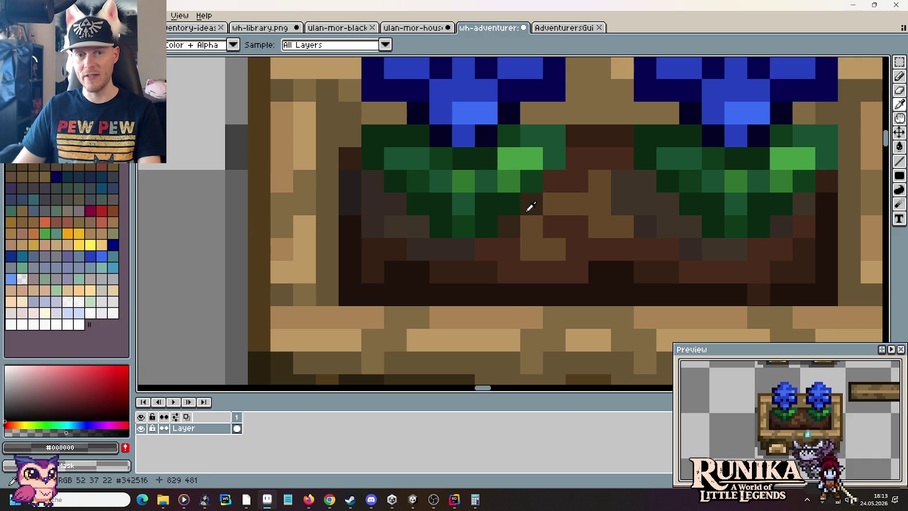
click(480, 251)
click(485, 264)
mouse_move(454, 244)
mouse_down()
mouse_move(420, 250)
mouse_move(464, 245)
mouse_up()
alt+click(241, 211)
click(462, 248)
Step: Darken a small soil patch and a column using #4b2c1c and #362014
alt+click(482, 246)
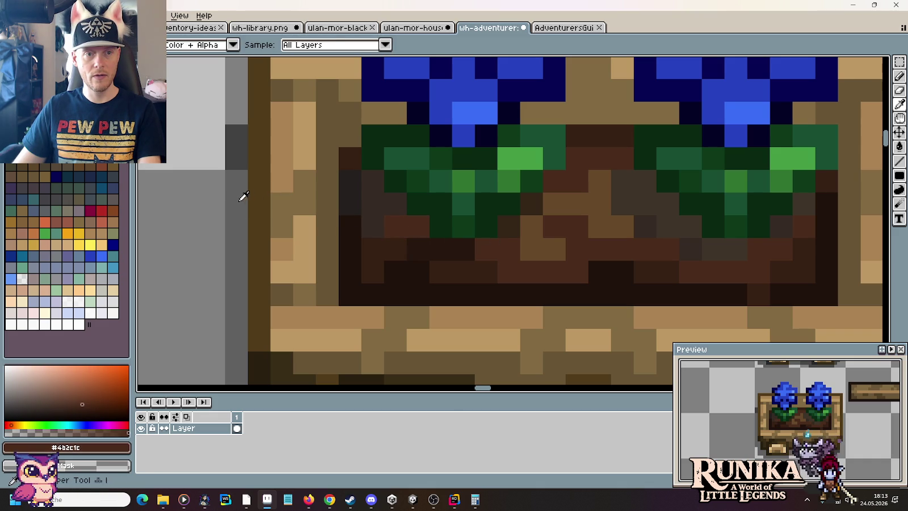
alt+click(244, 195)
drag(398, 227, 419, 249)
key(alt)
alt+click(377, 230)
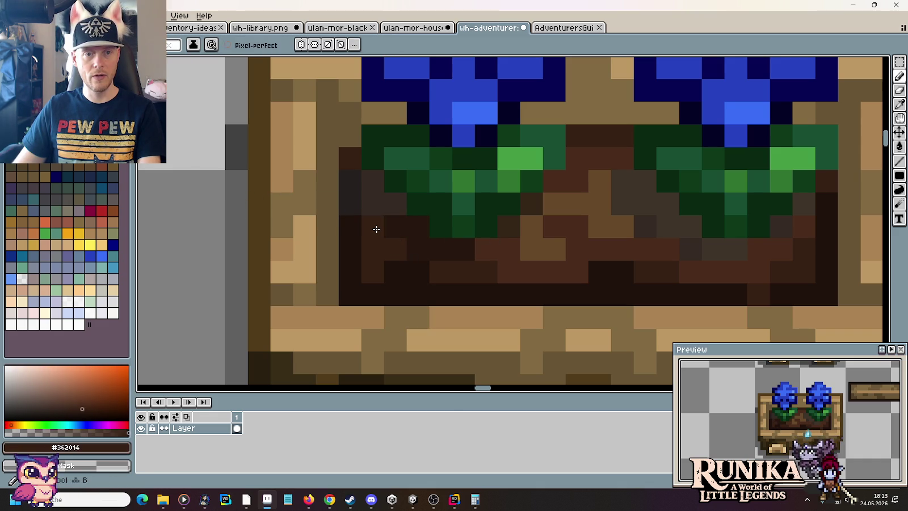
alt+click(252, 167)
drag(373, 227, 373, 187)
Step: Darken soil pixels on the left with the darkest brown #21130c
click(396, 205)
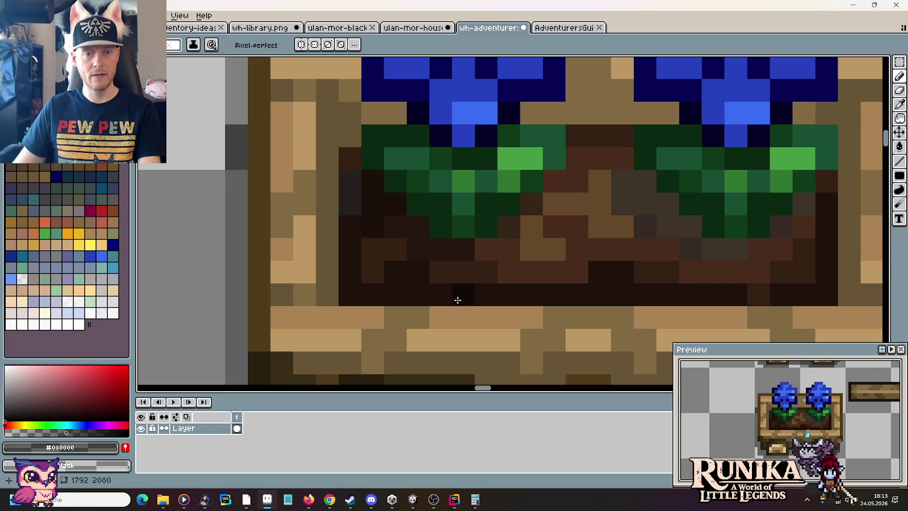
alt+click(359, 214)
click(350, 183)
alt+click(258, 158)
drag(349, 205, 345, 186)
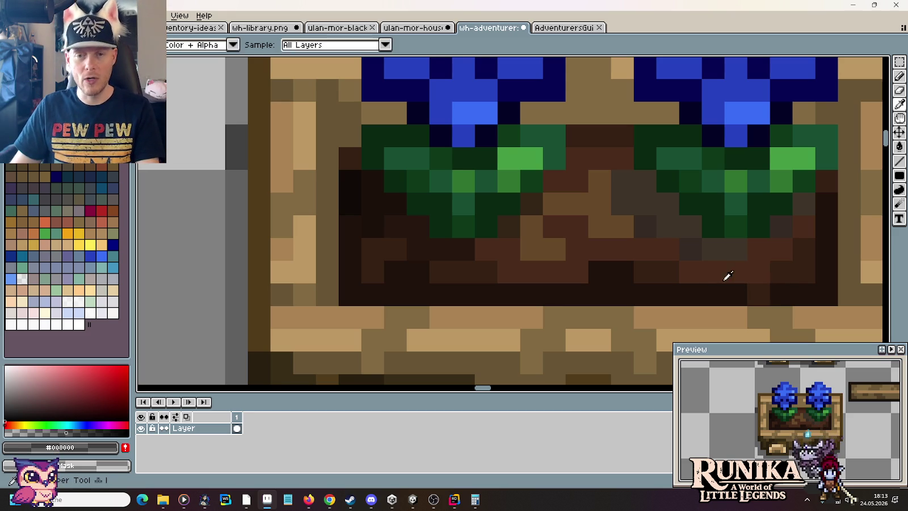
Step: Paint a dark soil pixel, then several soil pixels in mid brown #67492a
alt+click(675, 272)
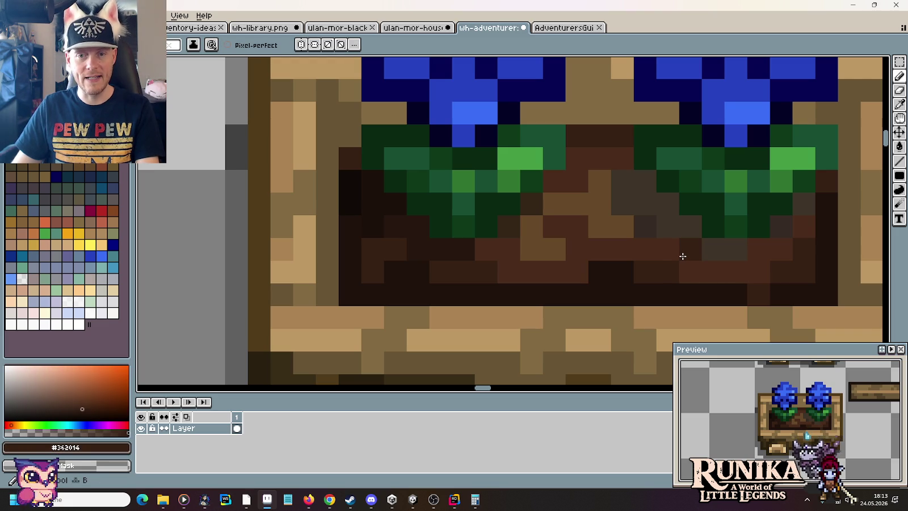
alt+click(649, 250)
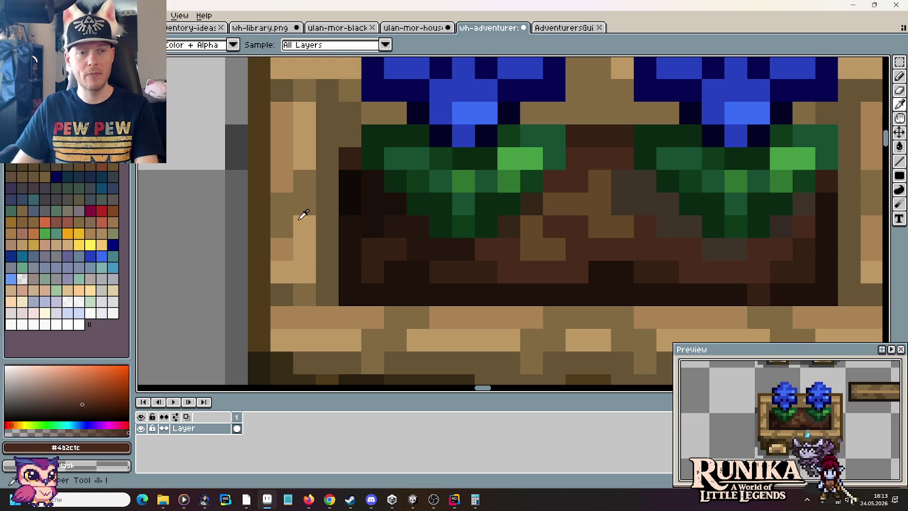
alt+click(248, 136)
click(693, 249)
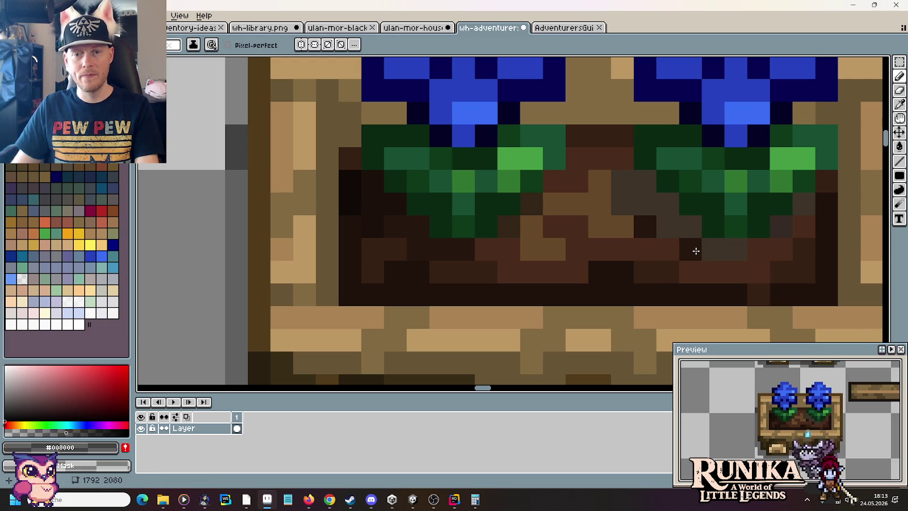
alt+click(628, 223)
click(658, 203)
mouse_move(656, 203)
mouse_down()
mouse_move(626, 182)
mouse_move(667, 217)
mouse_up()
alt+click(249, 152)
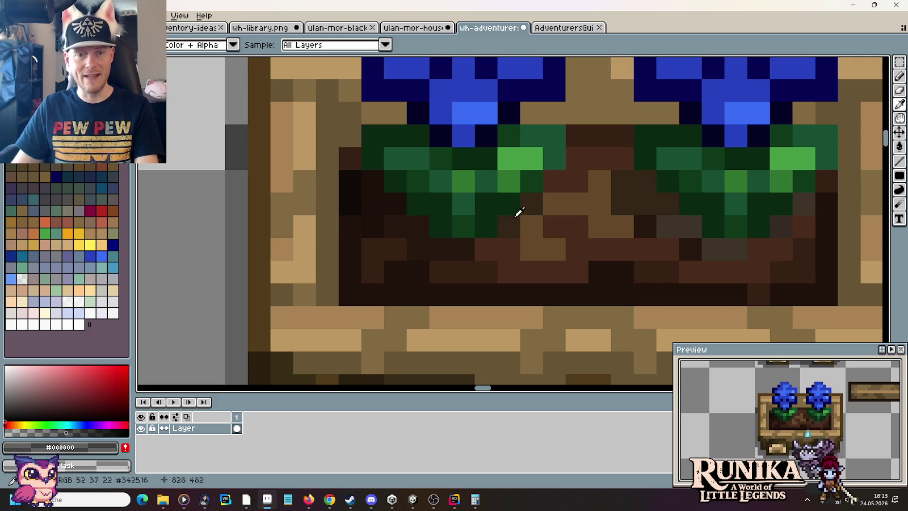
Step: Add more mid-brown soil pixels and a dark stroke along the lower soil
alt+click(618, 217)
click(675, 229)
click(711, 248)
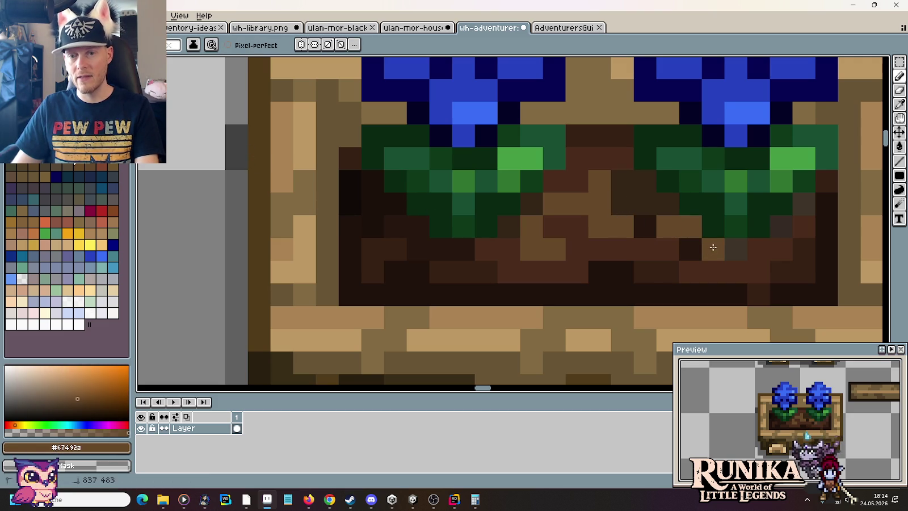
click(736, 248)
alt+click(352, 172)
click(676, 228)
mouse_move(676, 228)
mouse_down()
mouse_move(727, 248)
mouse_move(683, 249)
mouse_up()
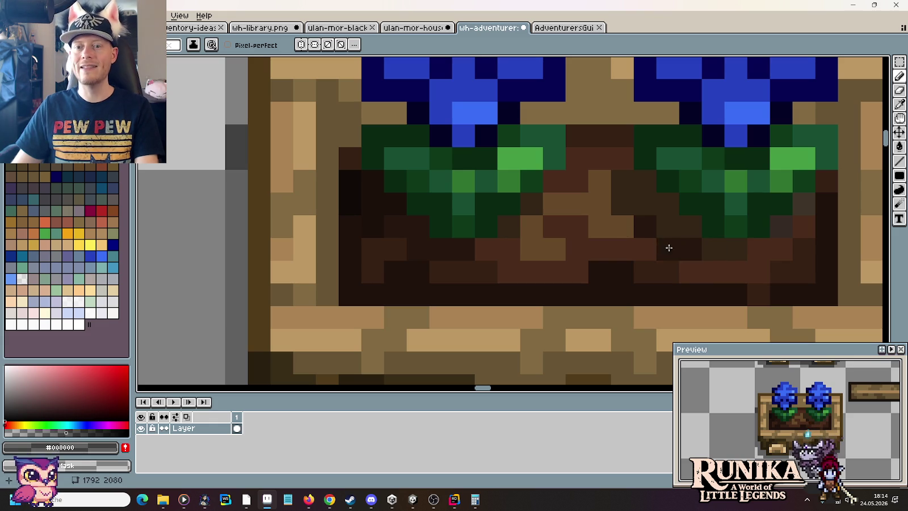
Step: Shade the right-side soil brown and darker, then touch up the planter's left edge with #4b2c1c
alt+click(610, 222)
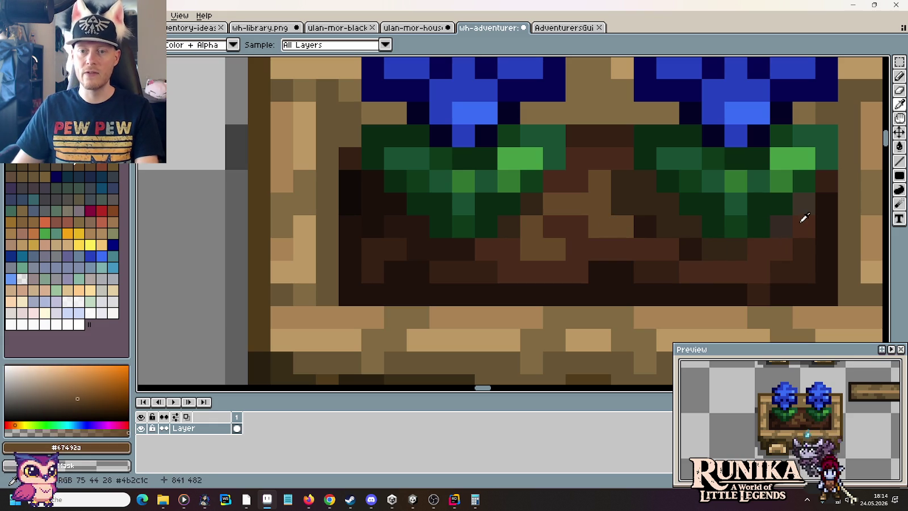
click(802, 201)
alt+click(248, 186)
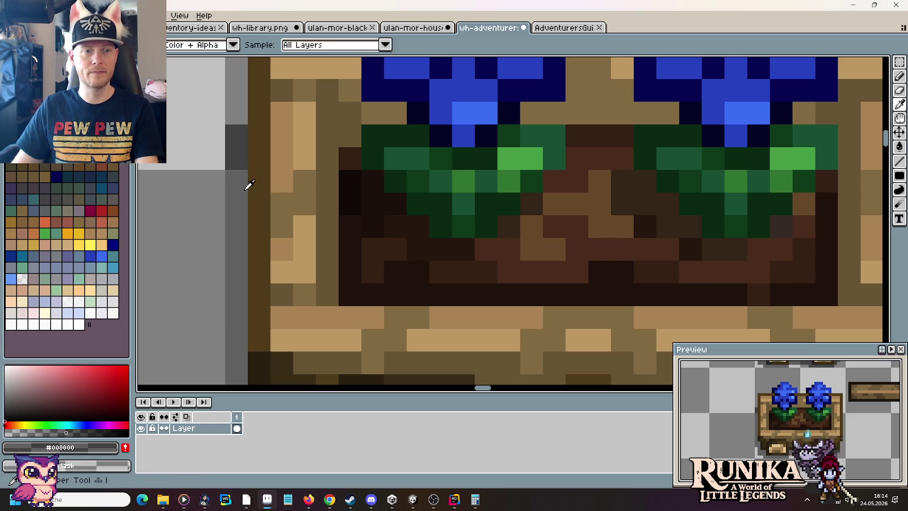
drag(781, 203, 800, 202)
alt+click(790, 213)
click(331, 197)
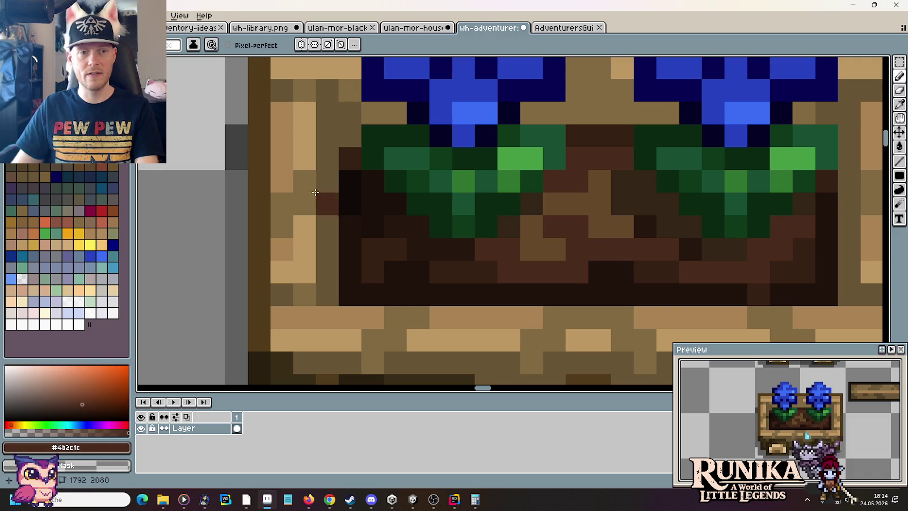
alt+click(239, 197)
Step: Save the planter sheet
scroll(767, 230, down, 2)
scroll(762, 241, down, 6)
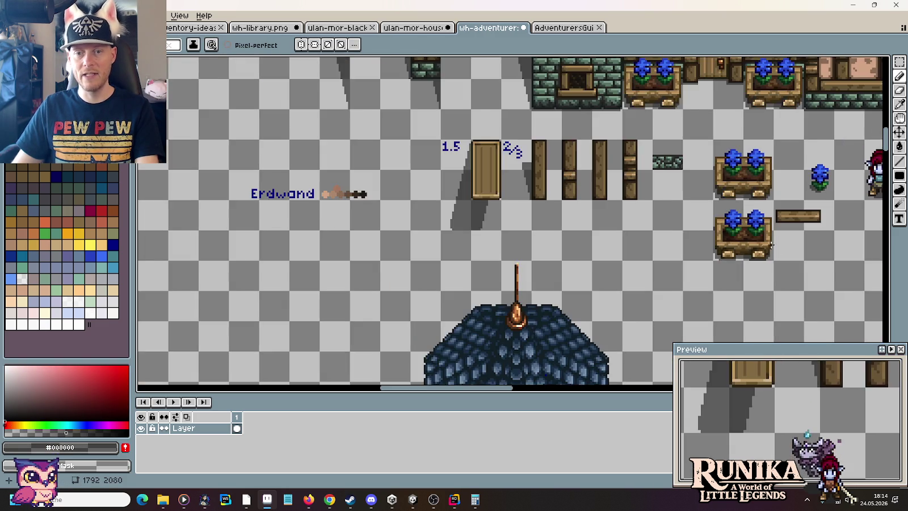
scroll(762, 241, up, 1)
scroll(784, 248, up, 1)
scroll(784, 219, up, 2)
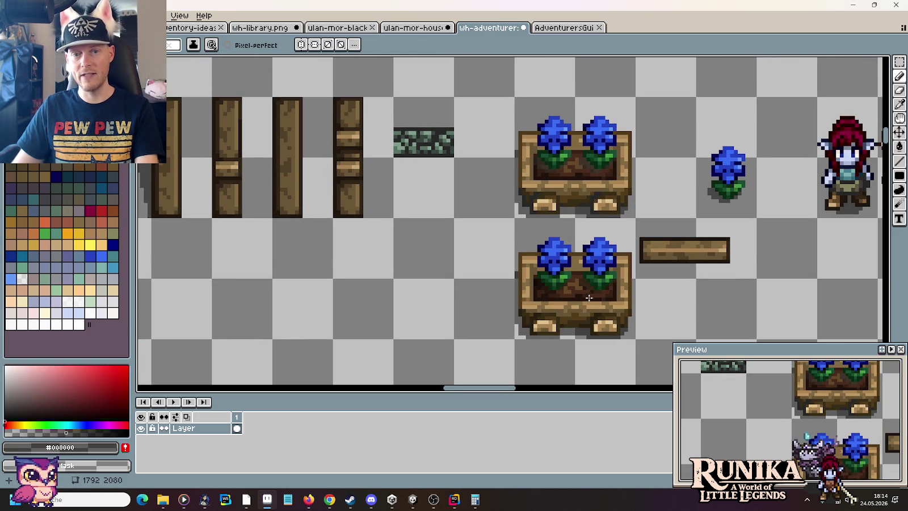
scroll(535, 306, up, 2)
scroll(535, 306, down, 2)
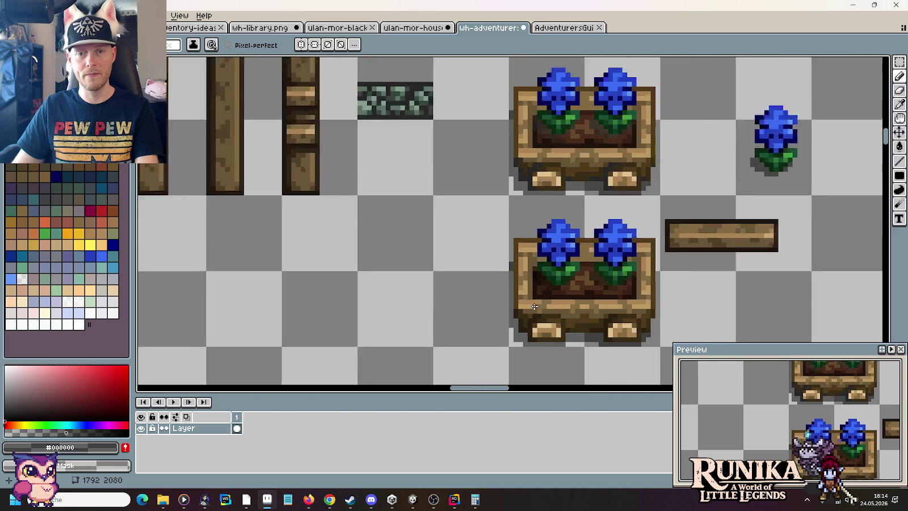
key(ctrl+s)
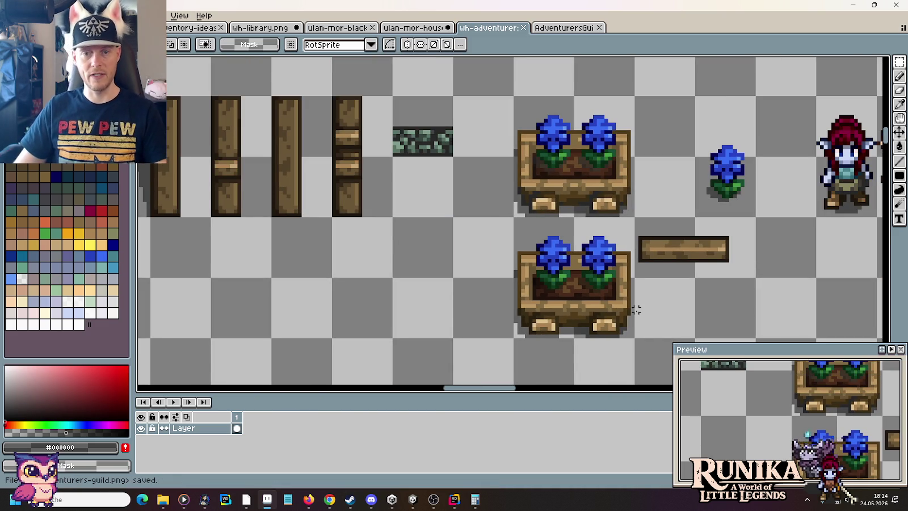
Step: Copy the finished lower flower planter into wh-library.png beside the green ledge
drag(621, 299, 532, 253)
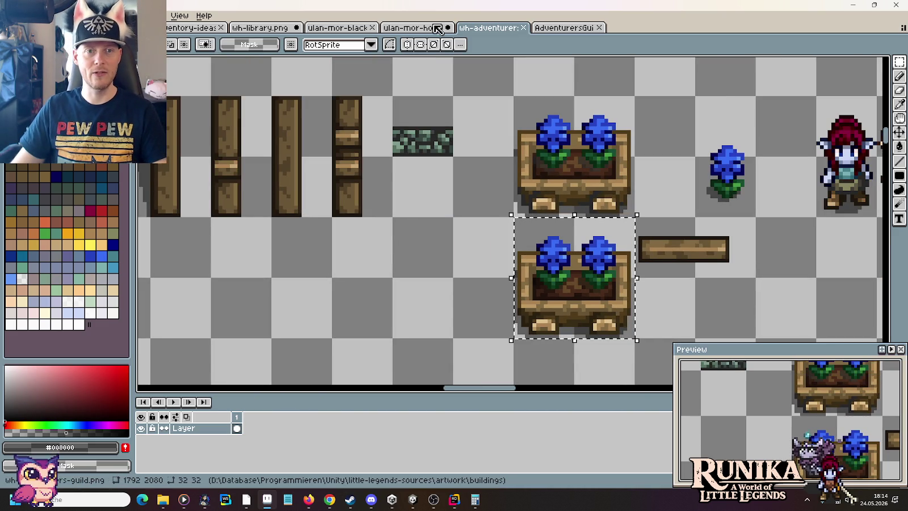
click(402, 29)
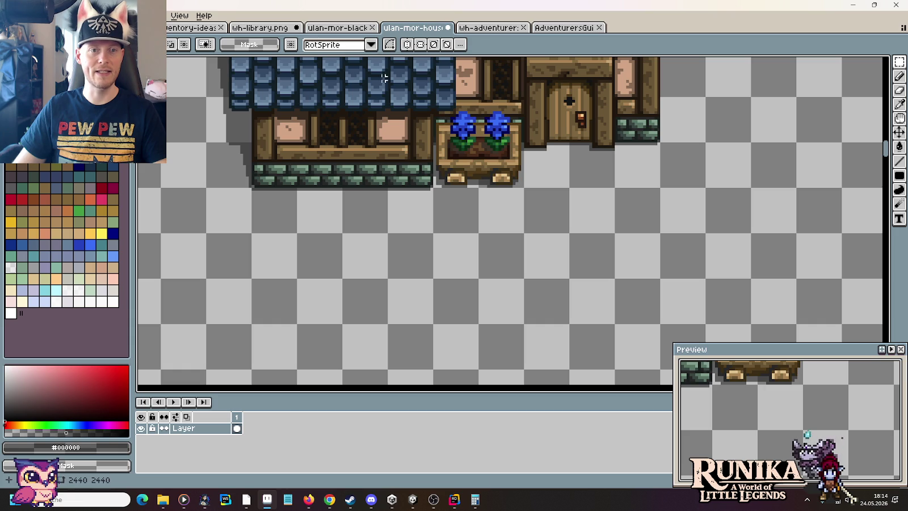
click(284, 27)
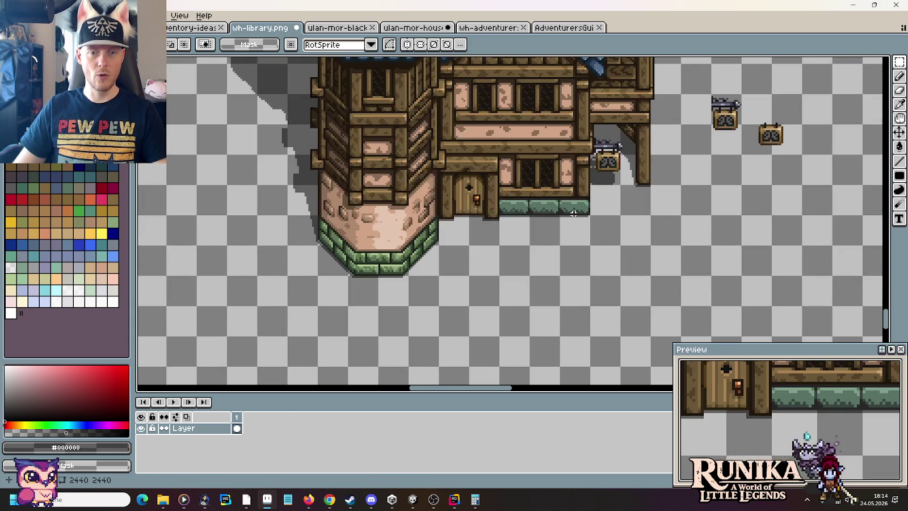
key(ctrl+v)
drag(518, 239, 572, 238)
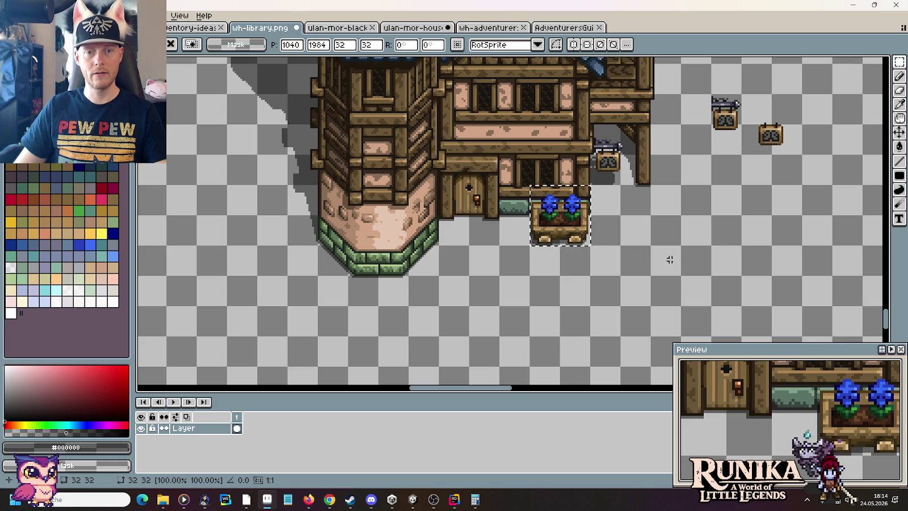
key(Return)
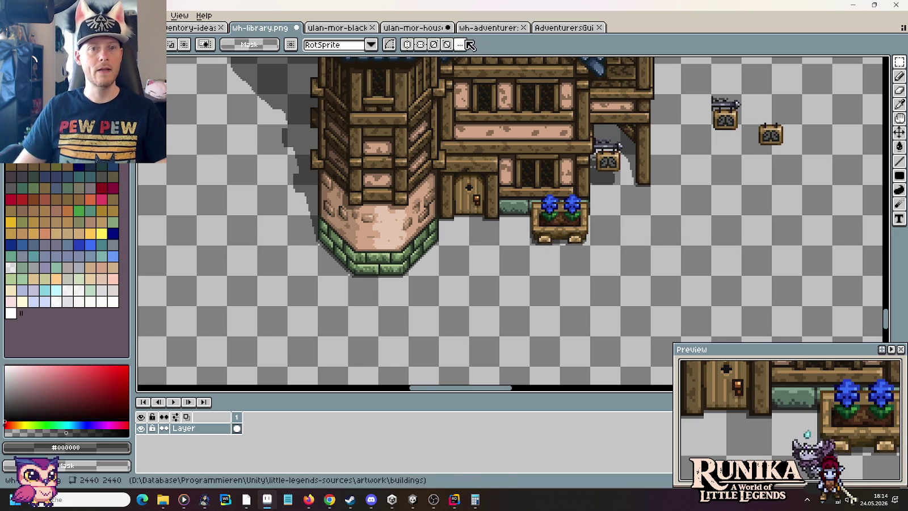
click(556, 29)
click(487, 28)
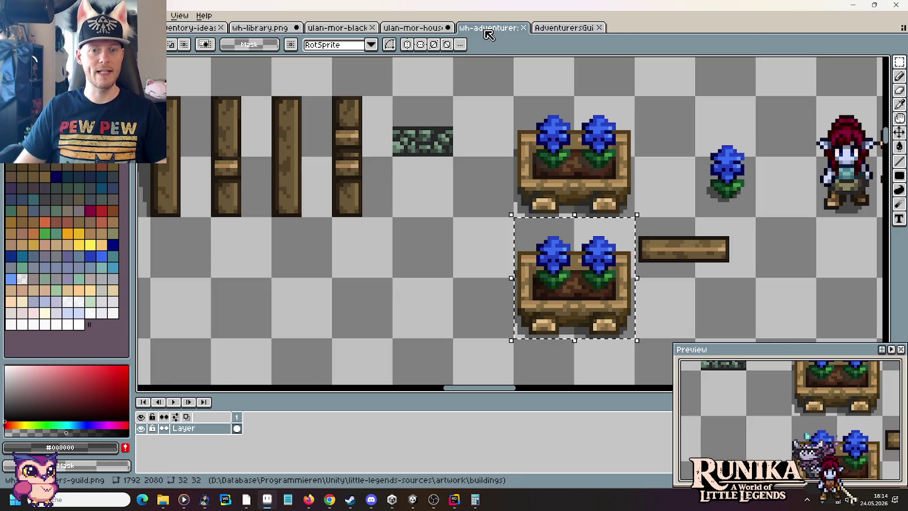
mouse_move(163, 499)
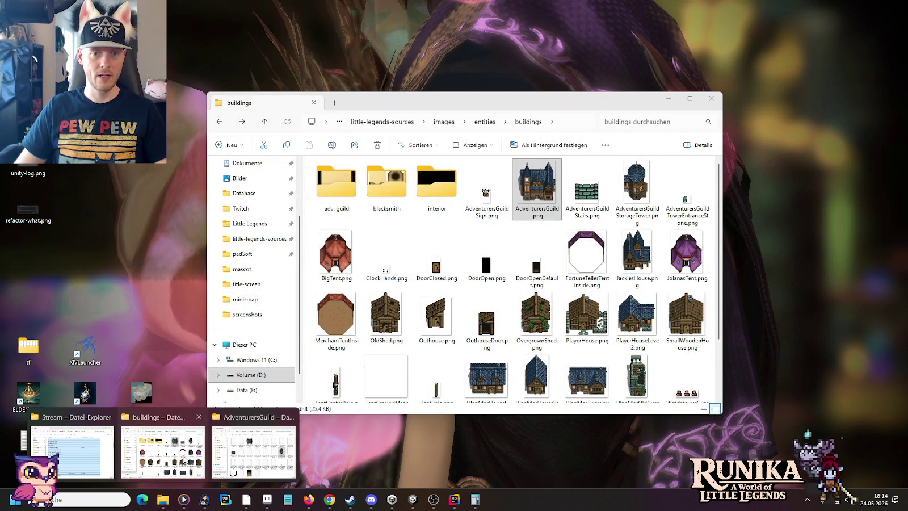
Step: Drag WoodPile.png from File Explorer's entities folder into Aseprite as a new sheet
click(183, 458)
click(478, 126)
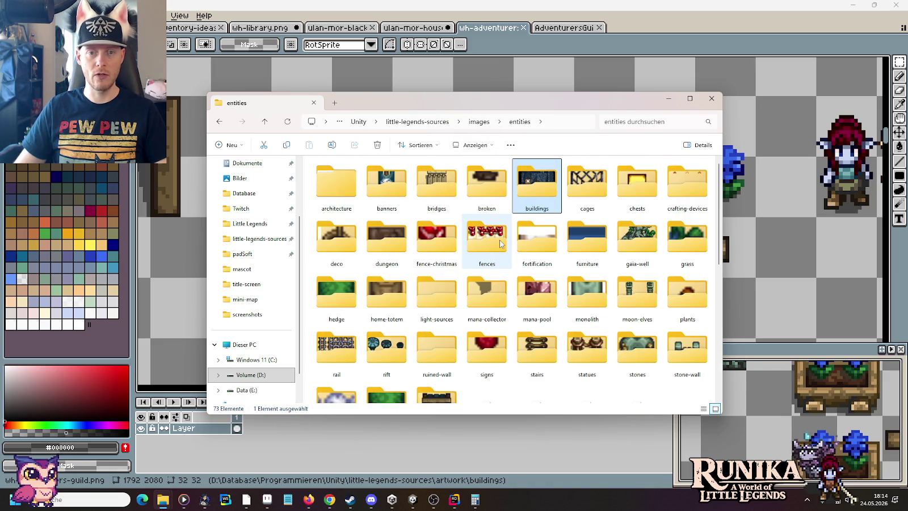
scroll(500, 244, down, 3)
scroll(500, 244, down, 3)
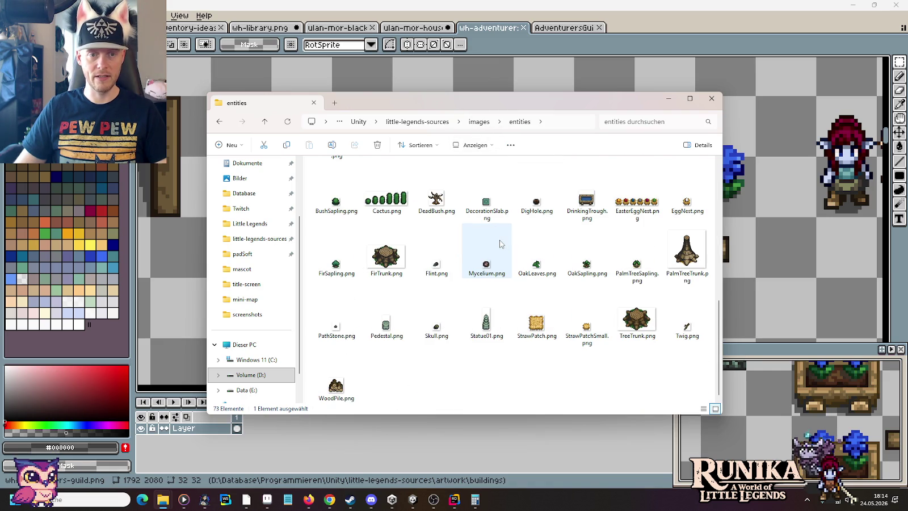
drag(336, 386, 763, 222)
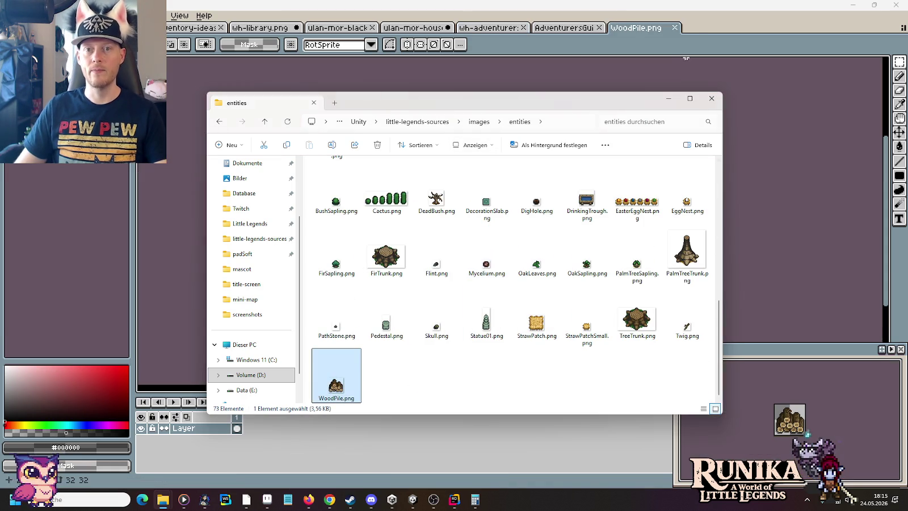
click(686, 58)
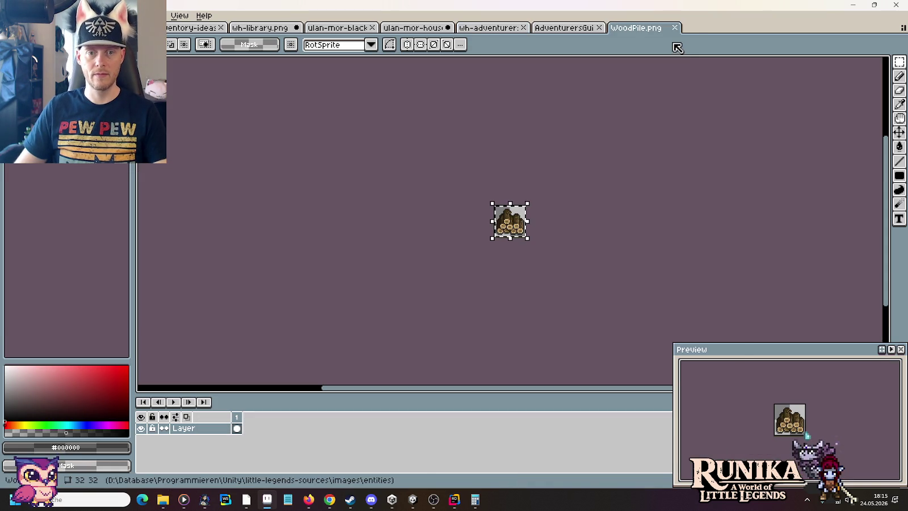
click(449, 28)
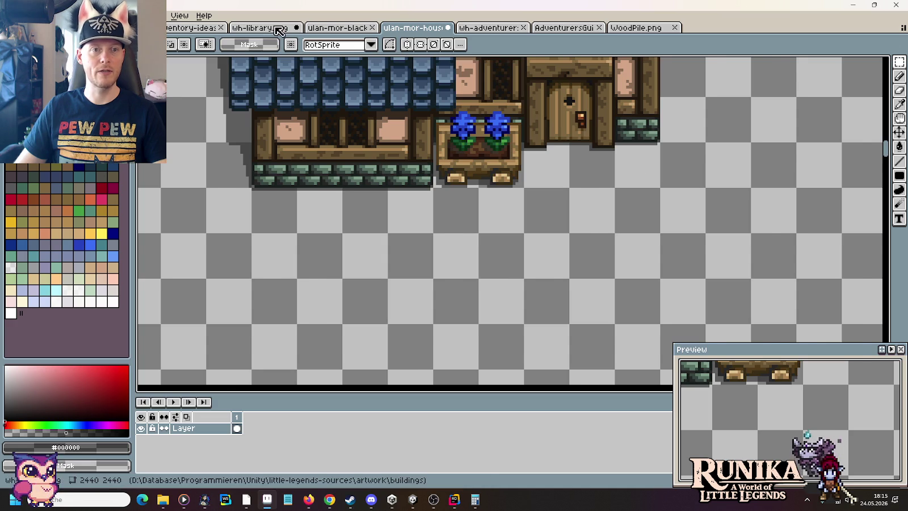
Step: Paste the woodpile into wh-library.png right of the flower planter, below the sign
click(260, 28)
key(ctrl+v)
mouse_move(525, 238)
mouse_down()
mouse_move(633, 216)
mouse_move(631, 197)
mouse_up()
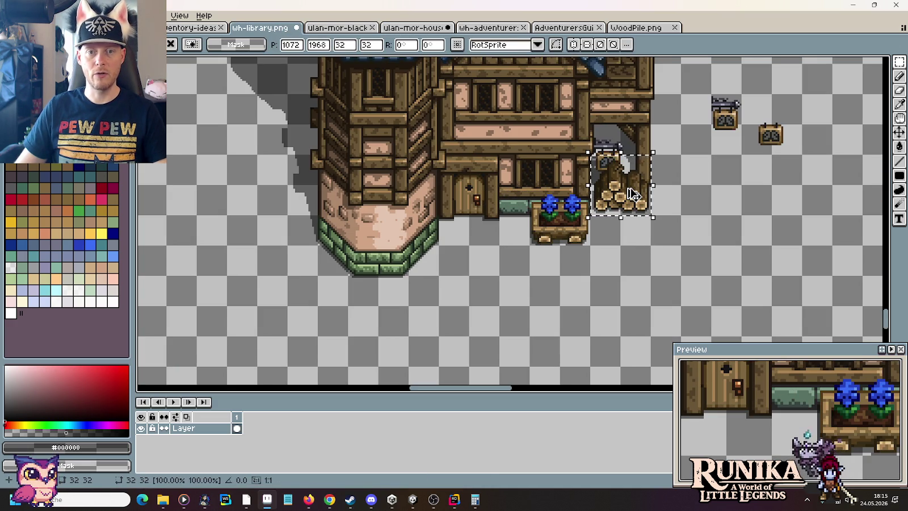
drag(632, 193, 635, 224)
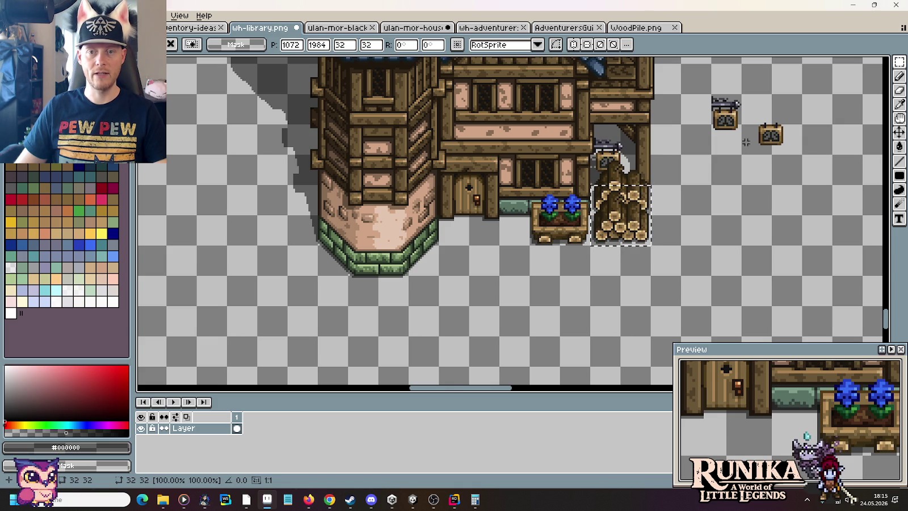
Step: Place a copy of the right-hand hanging sign on top of the woodpile
mouse_move(752, 107)
mouse_down()
mouse_move(791, 162)
mouse_move(470, 219)
mouse_up()
scroll(790, 163, up, 2)
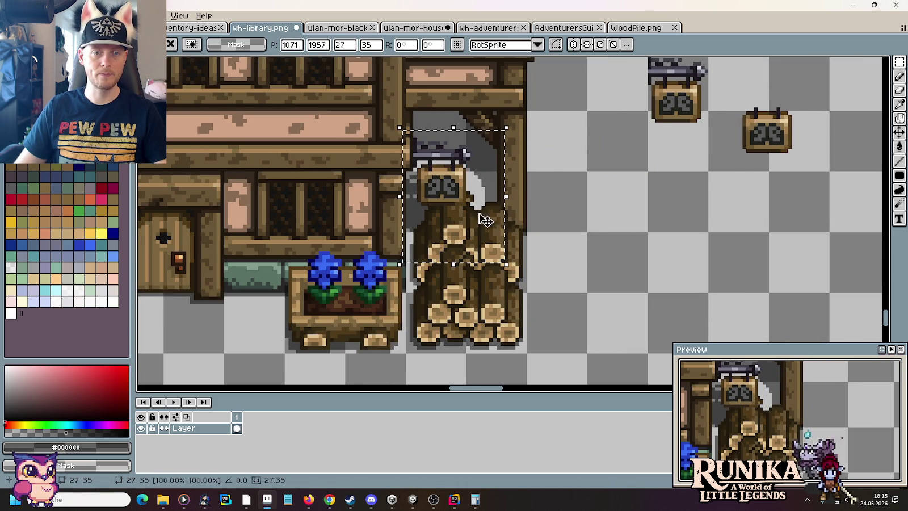
click(596, 238)
scroll(592, 237, down, 2)
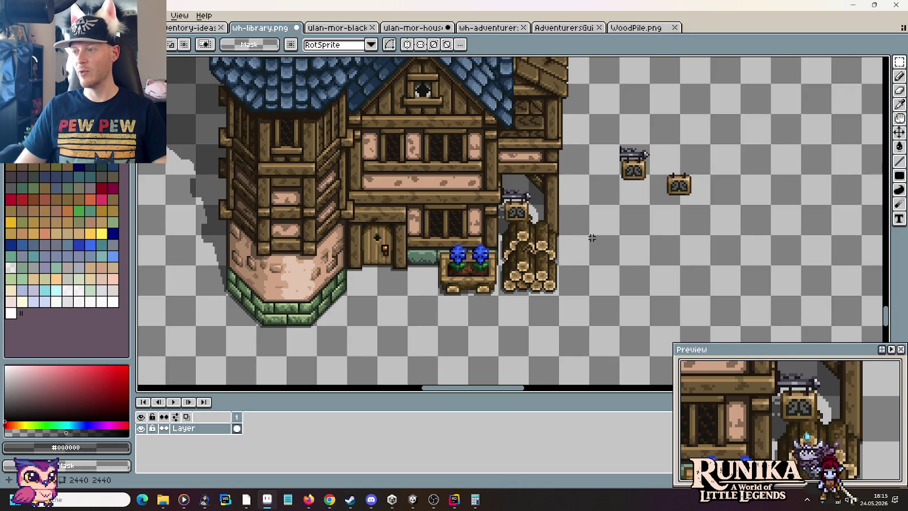
Step: Eyedrop the sign's dark brown outline colour #292010 and switch to the Pencil
scroll(542, 260, up, 2)
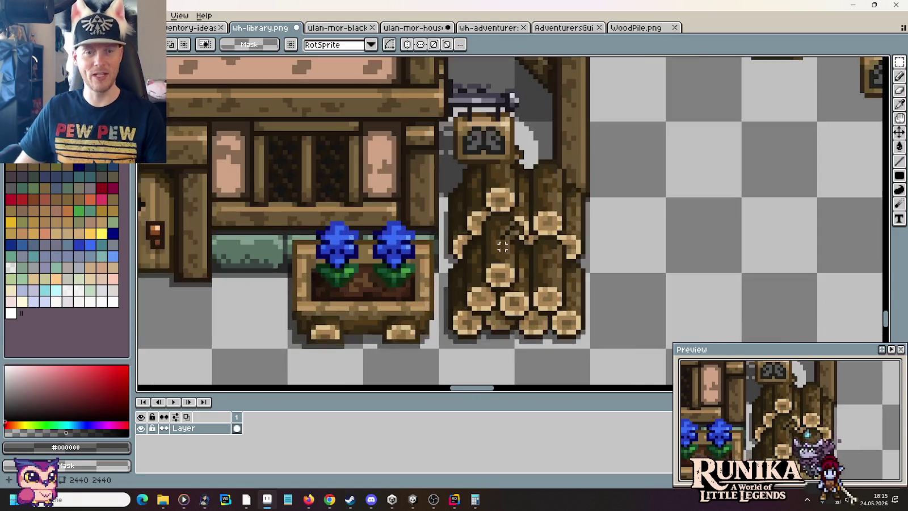
scroll(455, 162, up, 1)
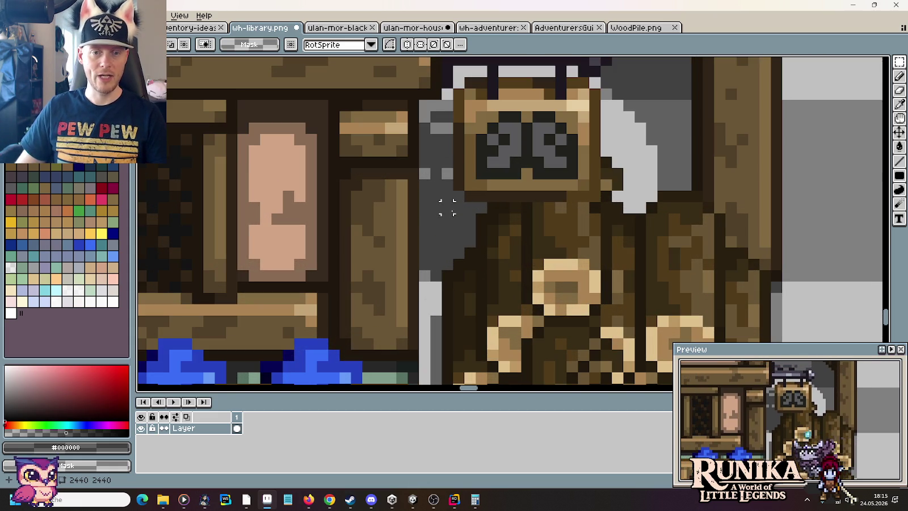
scroll(448, 202, up, 2)
key(i)
click(496, 238)
key(b)
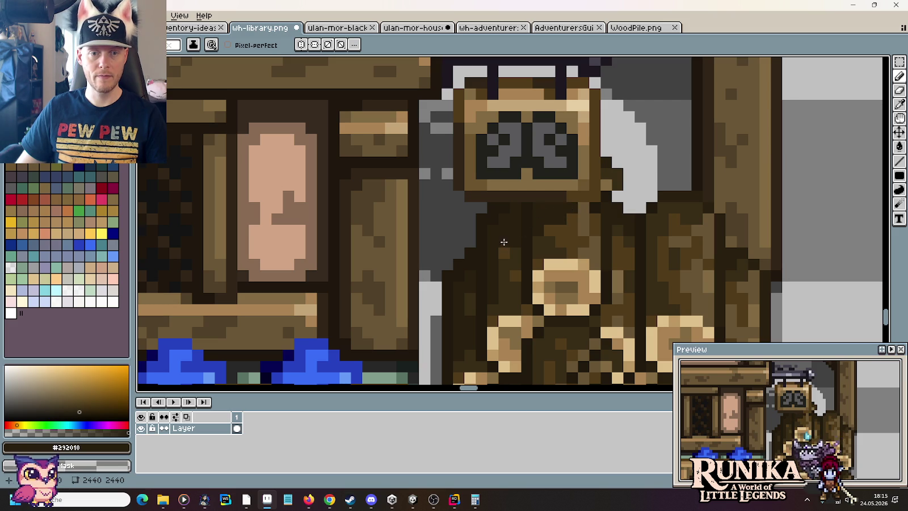
Step: Save wh-library.png and select the lower part of the house
scroll(500, 250, down, 5)
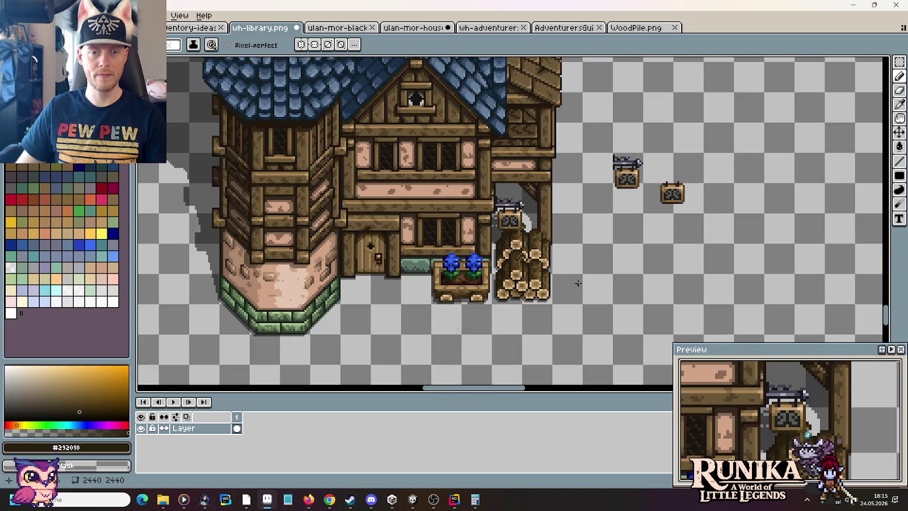
drag(567, 282, 605, 220)
key(ctrl+s)
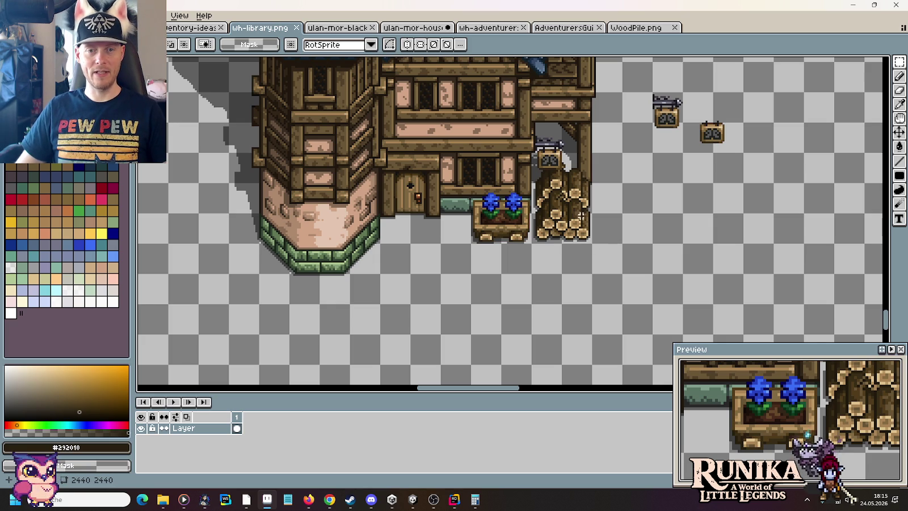
scroll(580, 219, down, 1)
scroll(588, 315, down, 1)
drag(593, 327, 434, 240)
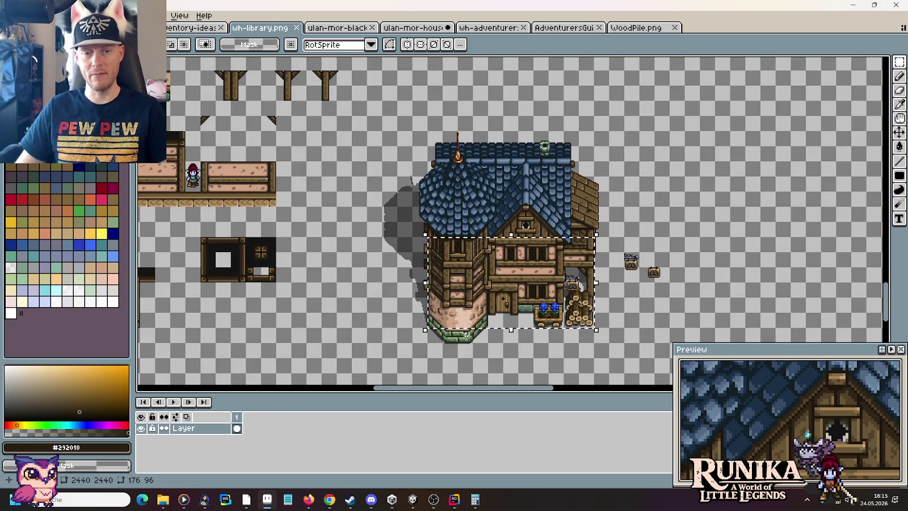
Step: Clear the house selection and switch to the ulan-mor-houses sheet
drag(512, 346, 507, 287)
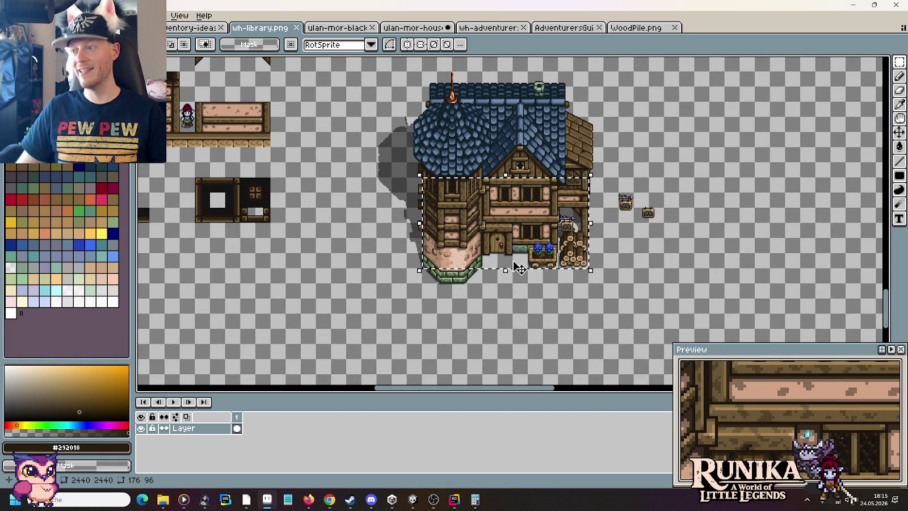
key(ctrl+d)
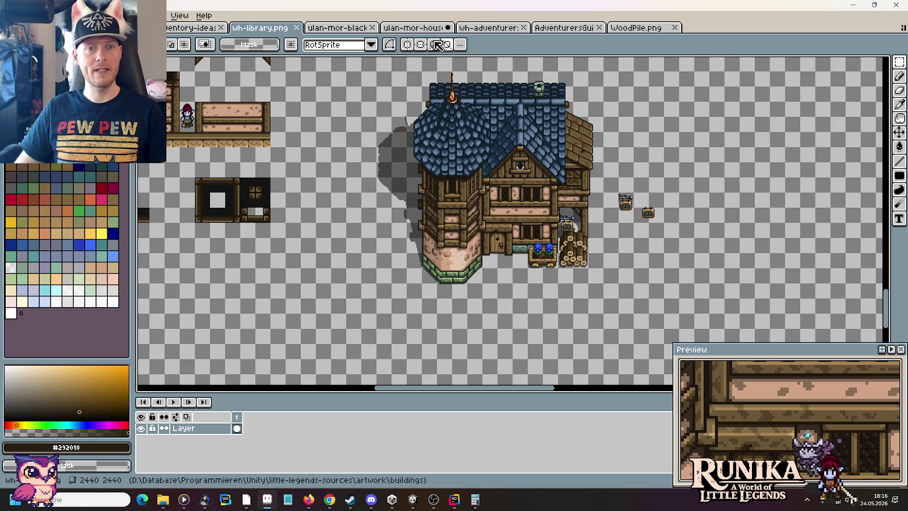
click(418, 28)
scroll(548, 129, down, 2)
scroll(548, 129, down, 2)
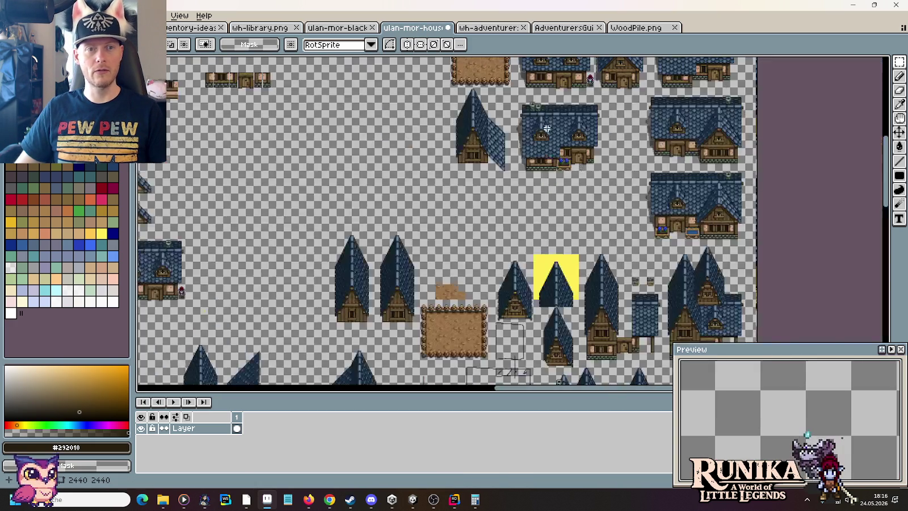
Step: Look over the ulan-mor-houses sheet, then bring up the Open dialog with Ctrl+O
mouse_move(404, 197)
mouse_down()
mouse_move(567, 306)
mouse_move(626, 167)
mouse_up()
mouse_move(397, 227)
mouse_down()
mouse_move(521, 231)
mouse_move(466, 235)
mouse_up()
mouse_move(510, 283)
mouse_down()
mouse_move(465, 108)
mouse_move(492, 50)
mouse_move(483, 26)
mouse_move(495, 93)
mouse_up()
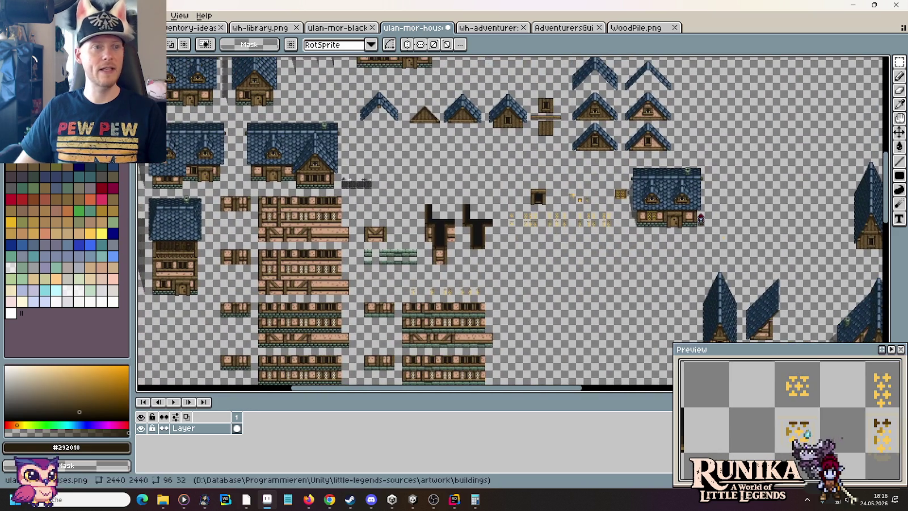
key(ctrl+o)
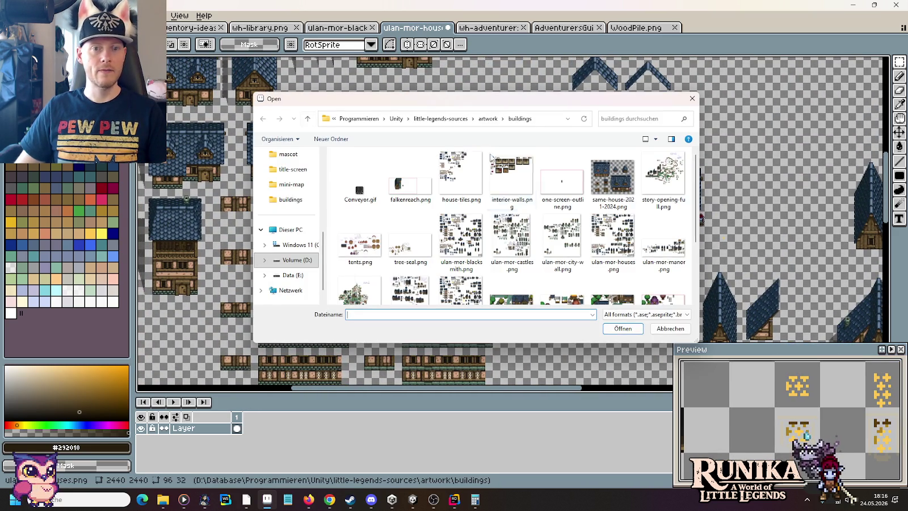
Step: Open decoration.PNG from the artwork entities folder and frame its signposts and pumpkins
click(488, 119)
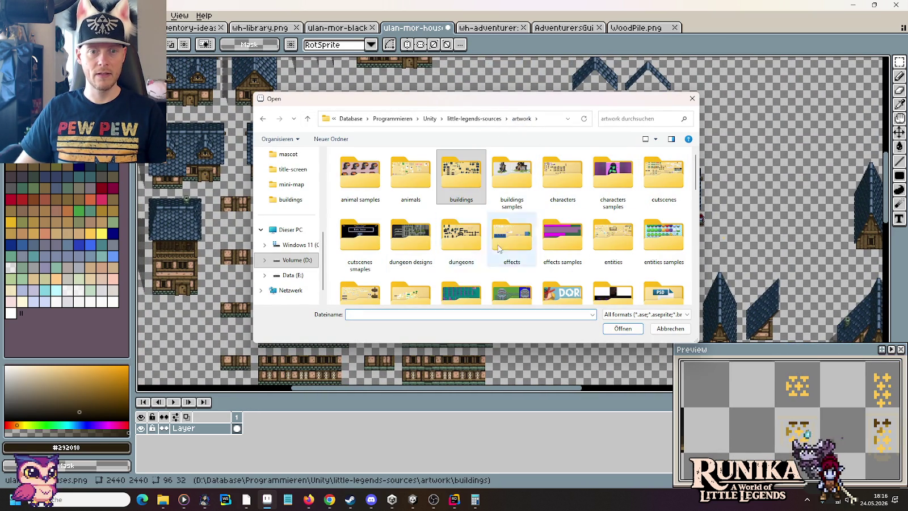
double_click(613, 235)
double_click(661, 182)
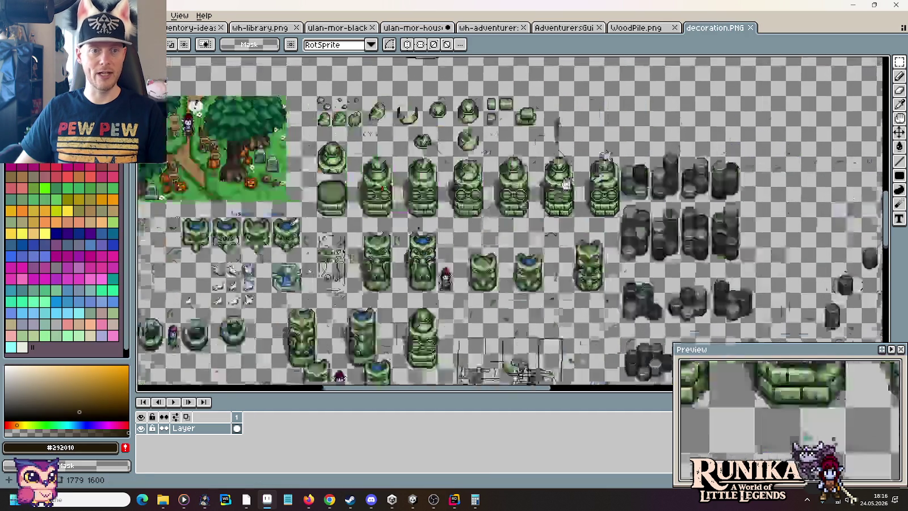
drag(188, 222, 557, 193)
scroll(351, 204, up, 2)
scroll(369, 170, up, 1)
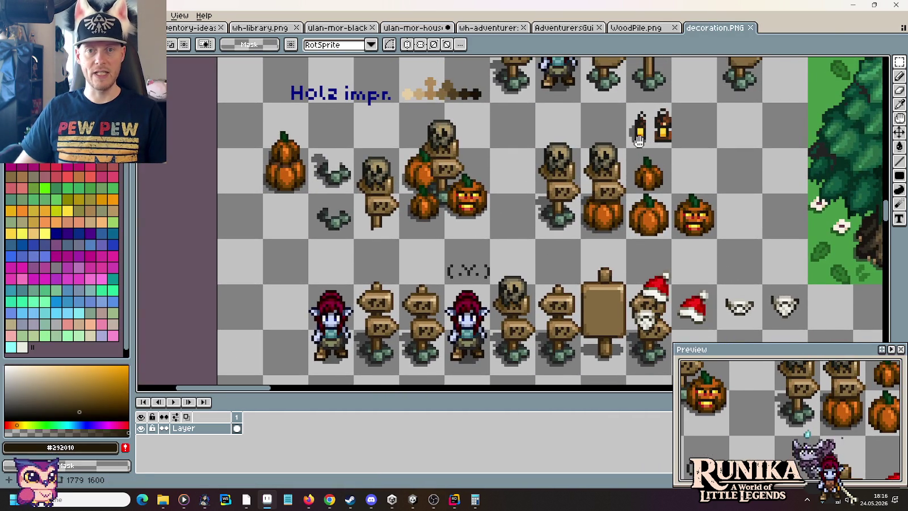
drag(639, 141, 541, 278)
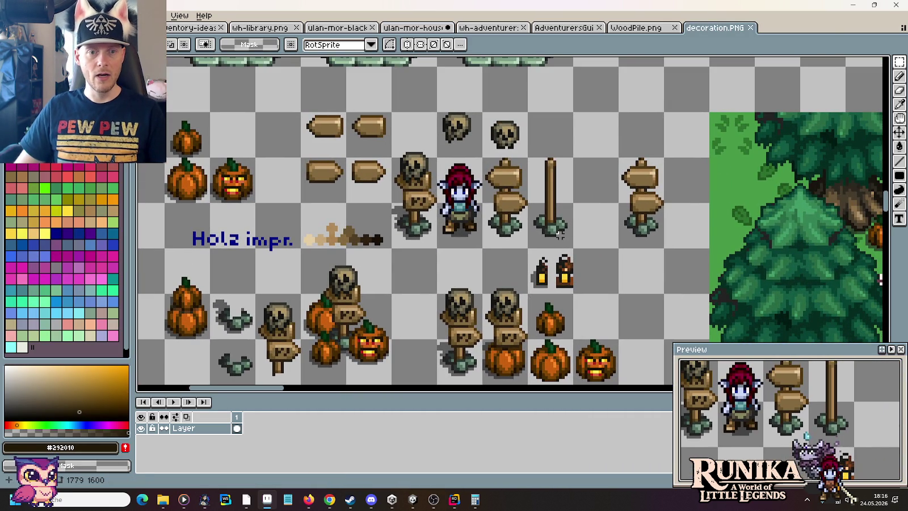
Step: Copy the plain pole and signpost from decoration.PNG into wh-library.png beside the woodpile
drag(559, 234, 563, 176)
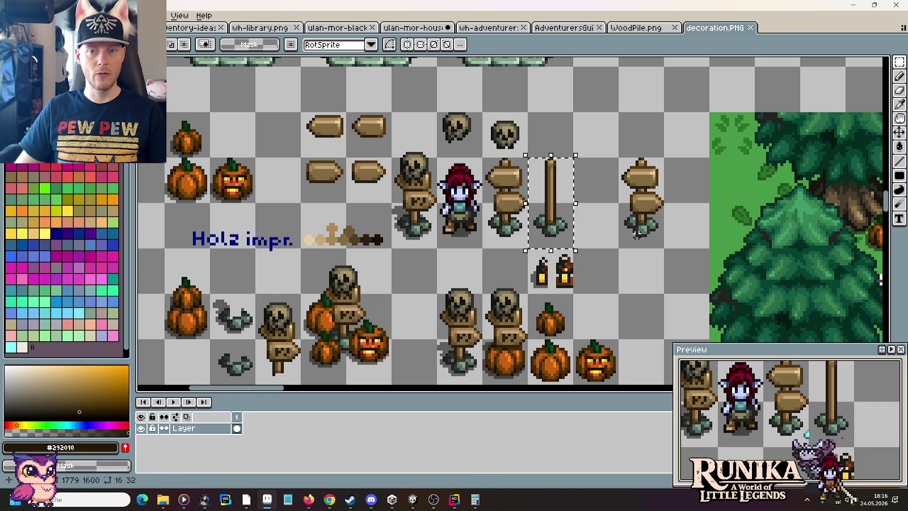
drag(639, 232, 565, 170)
click(426, 28)
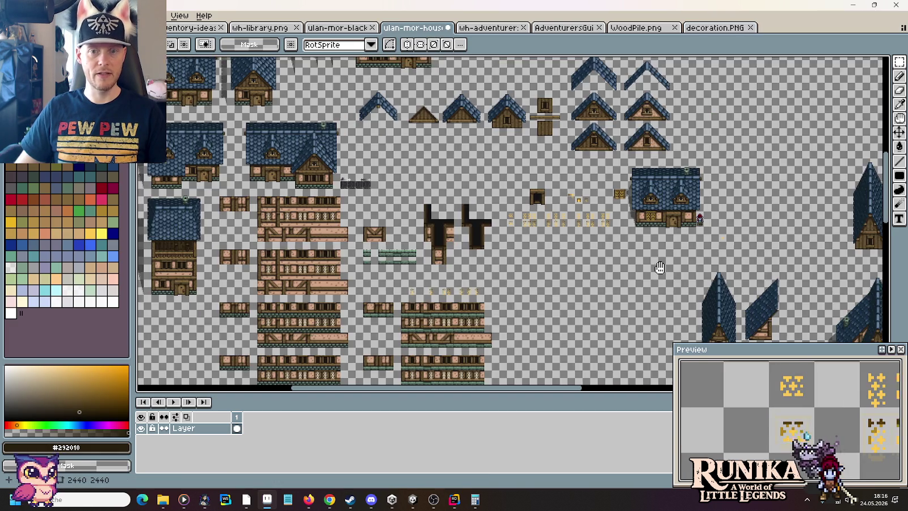
click(250, 28)
scroll(580, 221, up, 2)
scroll(580, 221, up, 2)
key(ctrl+v)
drag(580, 222, 605, 181)
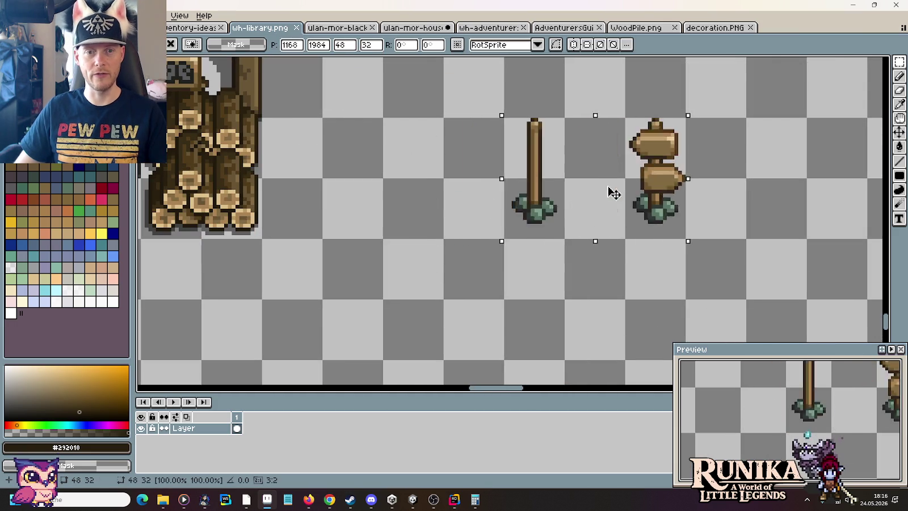
key(Return)
Step: Duplicate the pole's stick to the right as a new baseless post
scroll(476, 107, up, 1)
scroll(475, 107, up, 1)
drag(425, 67, 473, 329)
drag(464, 288, 641, 329)
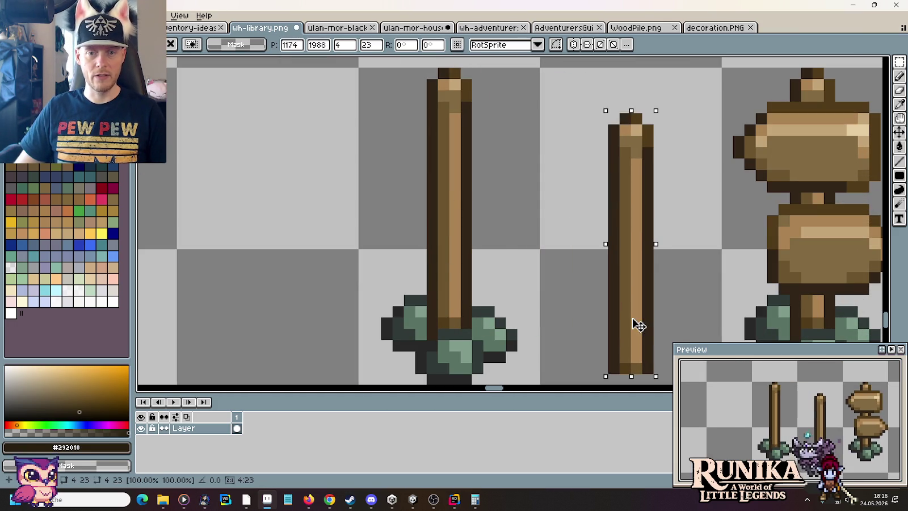
click(588, 308)
scroll(527, 269, down, 2)
Step: In dark brown #312517, draw upward prongs on the new post's crossguard and trim its top
key(b)
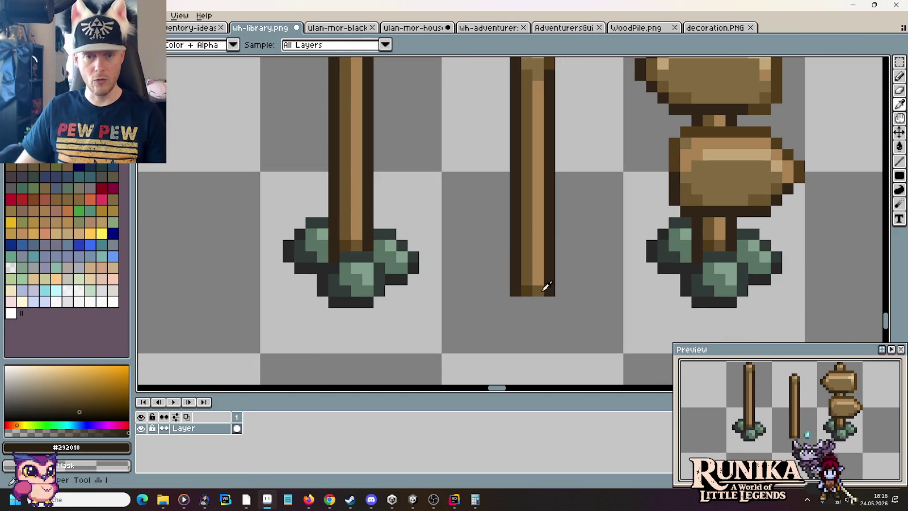
alt+click(521, 291)
scroll(591, 279, up, 2)
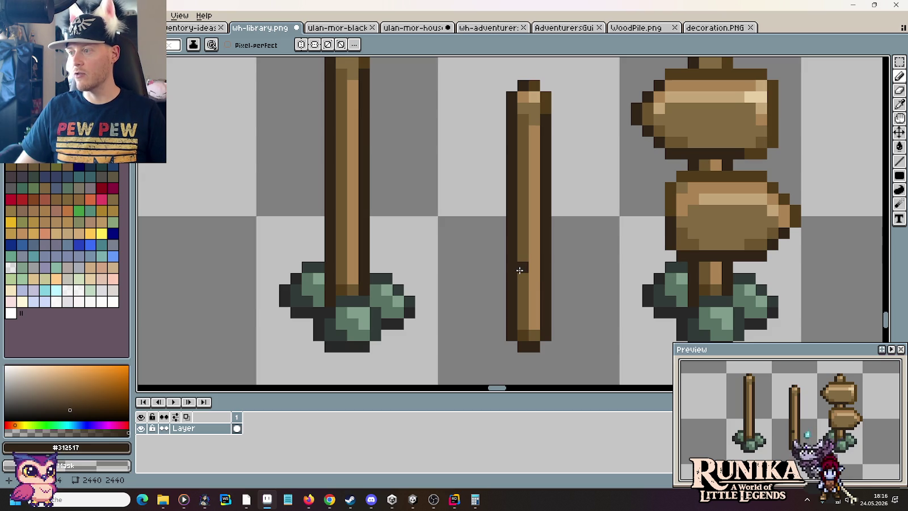
click(489, 266)
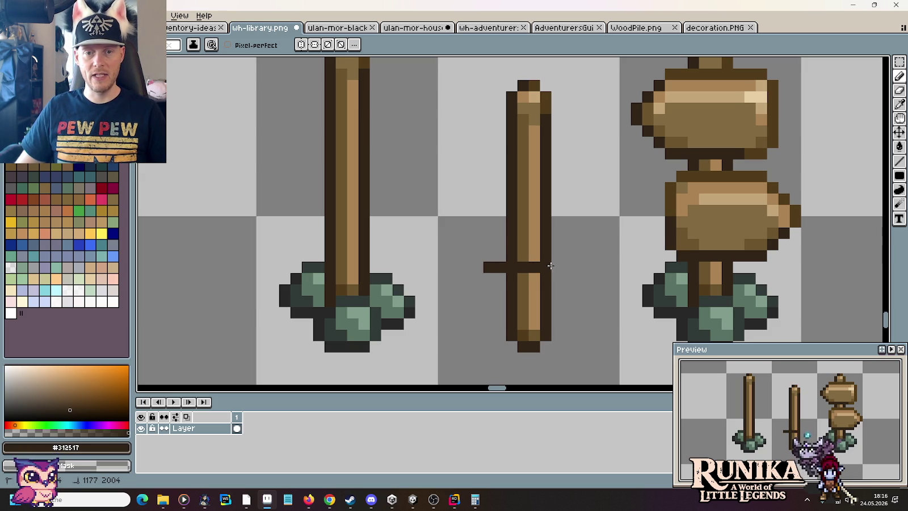
drag(567, 256, 568, 231)
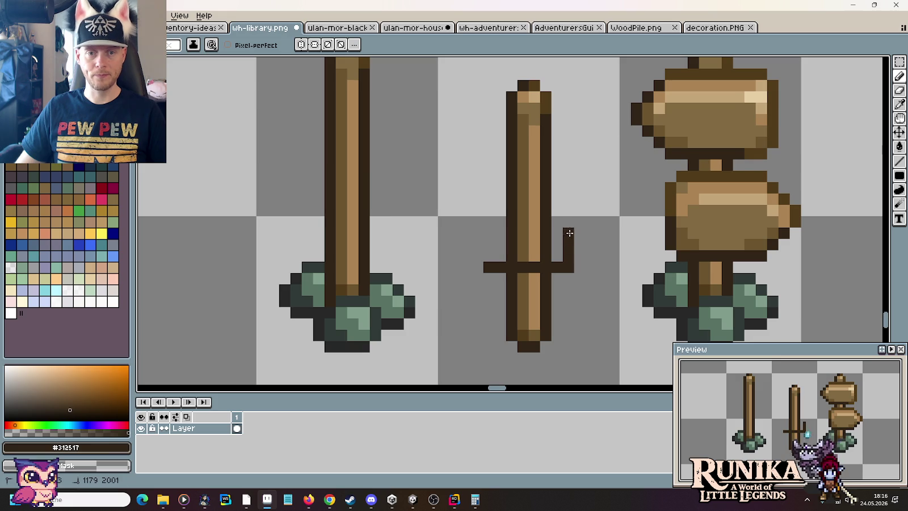
drag(489, 256, 493, 224)
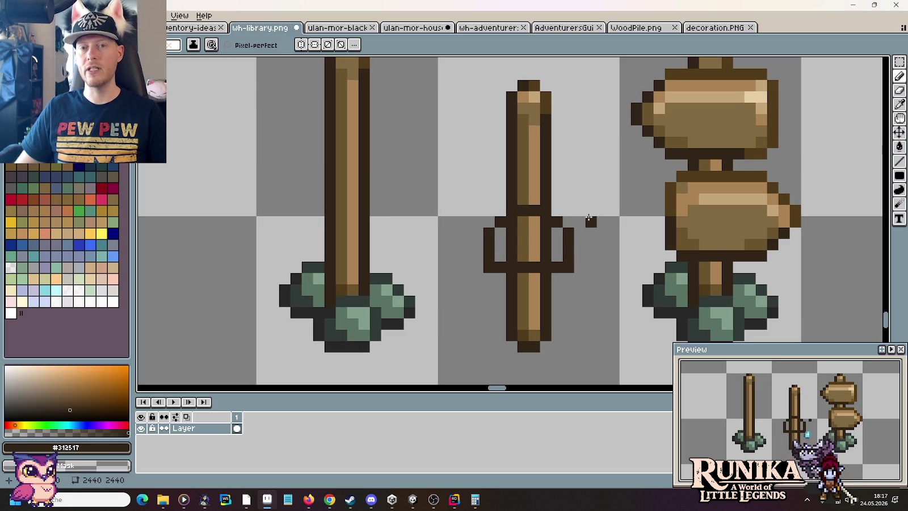
mouse_move(545, 204)
mouse_down()
mouse_move(547, 91)
mouse_move(525, 87)
mouse_move(513, 183)
mouse_move(534, 199)
mouse_move(527, 114)
mouse_move(522, 199)
mouse_up()
right_click(513, 205)
click(521, 200)
Step: Draw the board's rounded dark outline above the crossguard and clear stray pixels inside
click(494, 225)
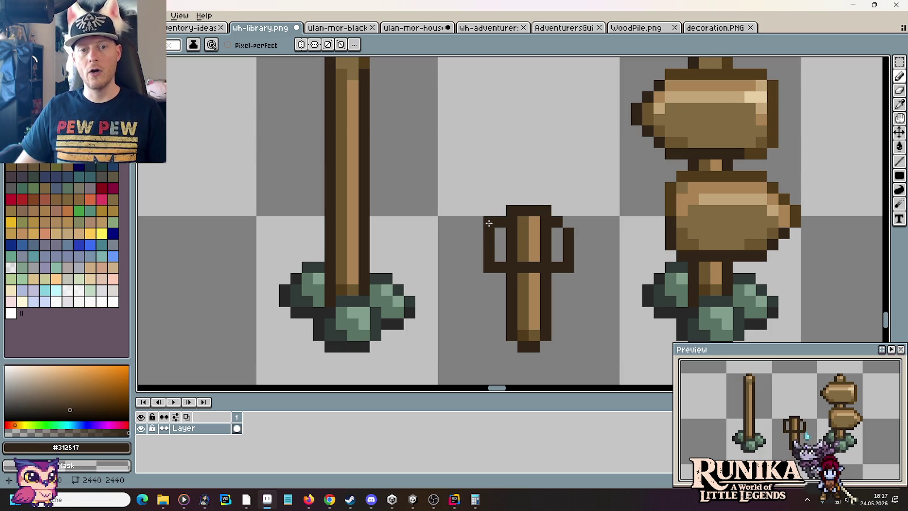
shift+click(489, 150)
click(500, 142)
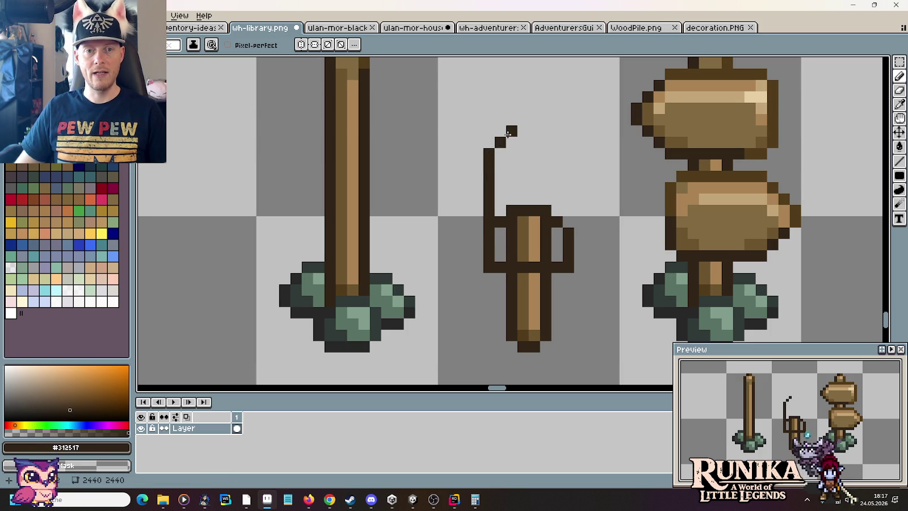
drag(523, 131, 552, 139)
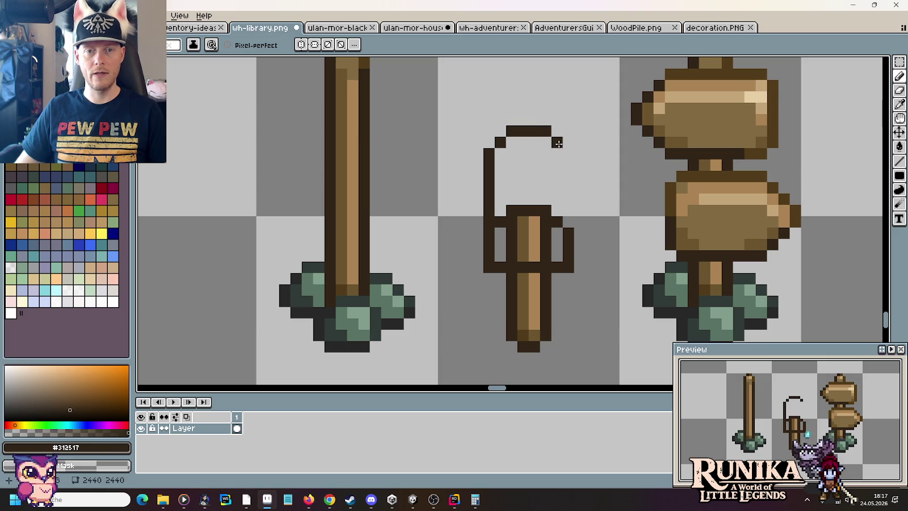
click(568, 154)
shift+click(568, 208)
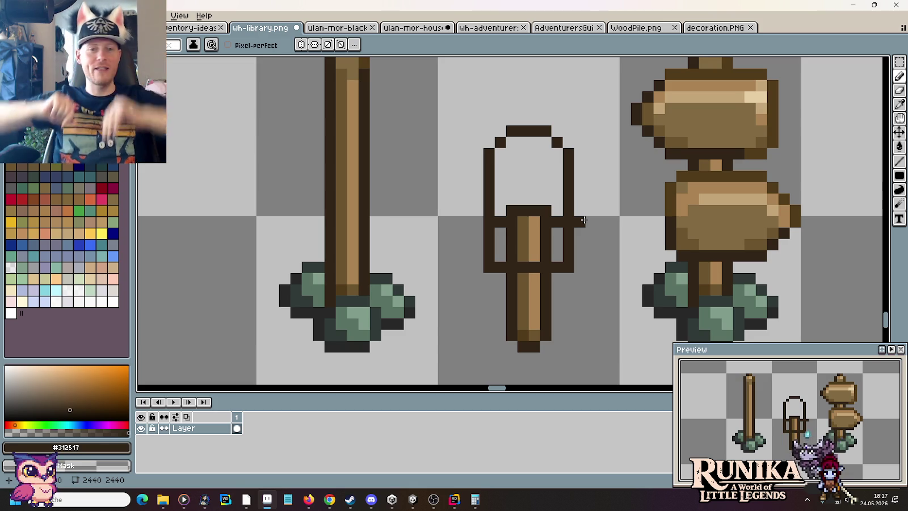
mouse_move(495, 223)
mouse_down()
mouse_move(542, 225)
mouse_move(507, 238)
mouse_move(518, 256)
mouse_move(530, 245)
mouse_move(523, 240)
mouse_move(541, 237)
mouse_move(544, 245)
mouse_up()
right_click(512, 233)
right_click(546, 232)
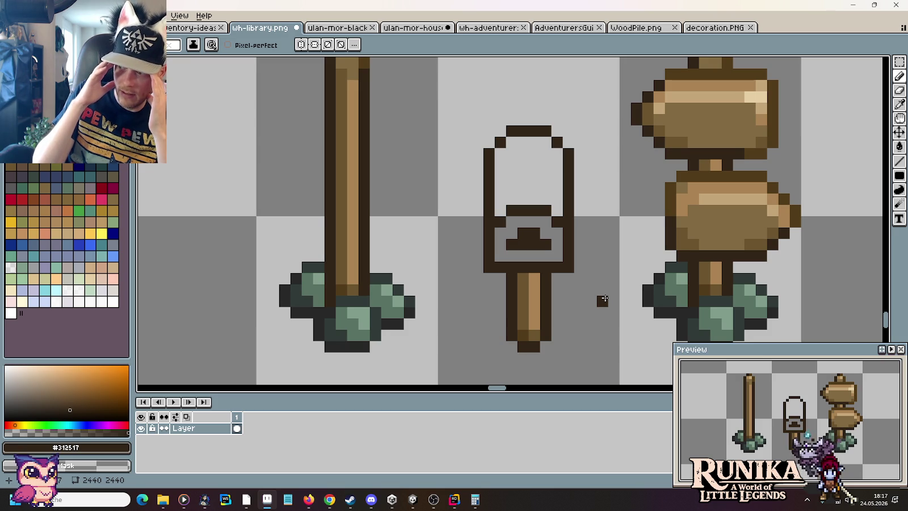
scroll(604, 292, down, 2)
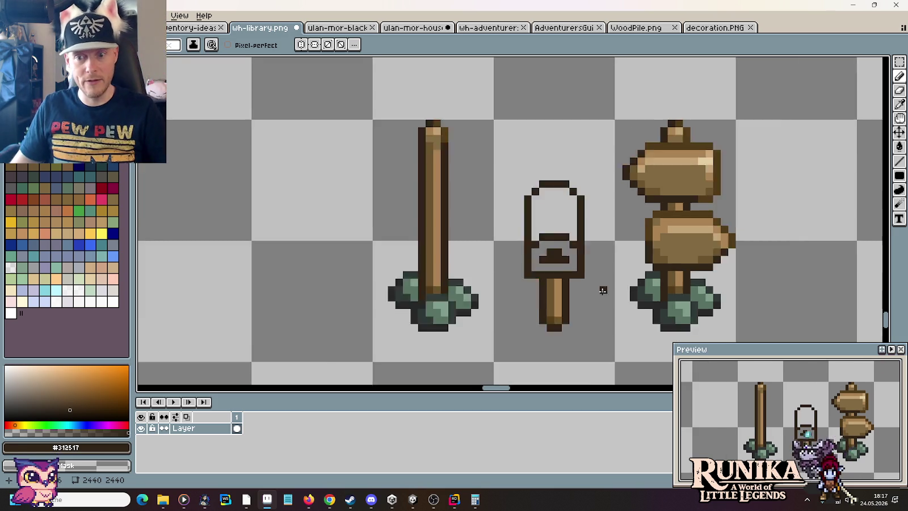
scroll(603, 290, down, 1)
scroll(593, 290, up, 3)
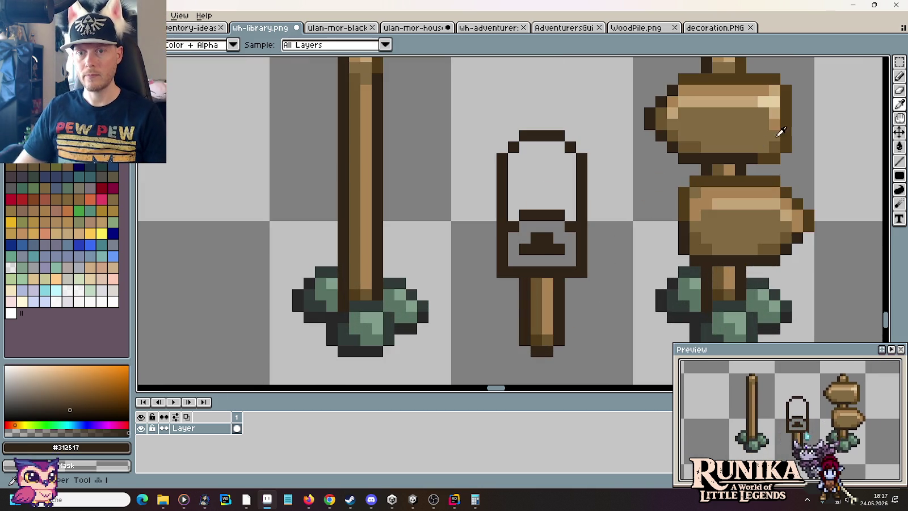
Step: Recolour the sign's right and top outline with the dark wood brown
alt+click(780, 136)
click(573, 225)
key(ctrl+z)
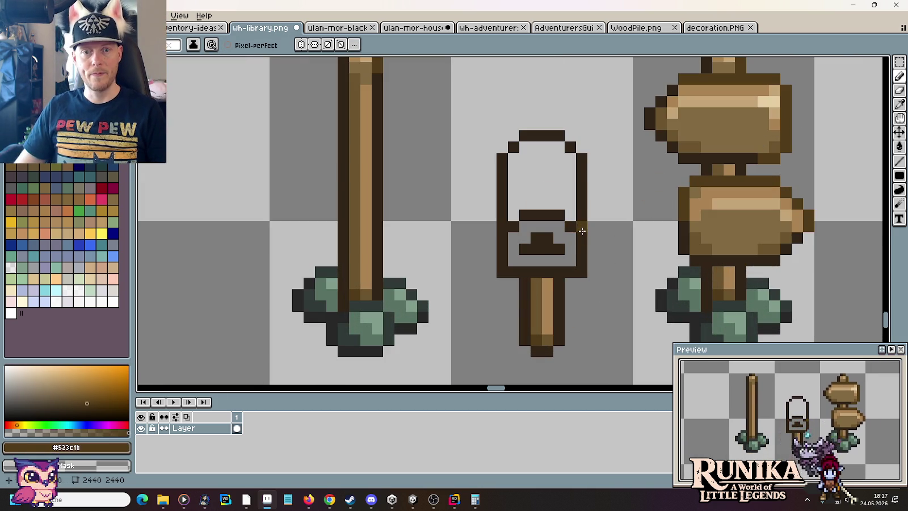
drag(581, 231, 524, 136)
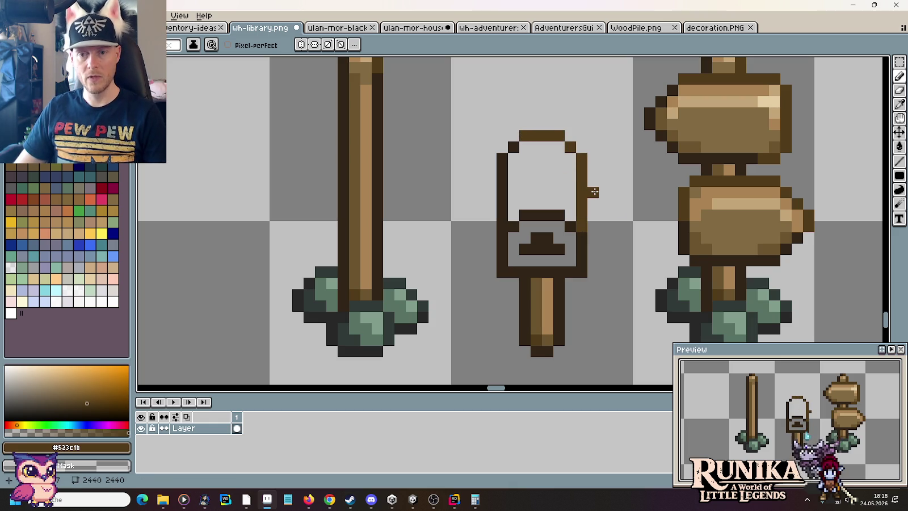
Step: Bucket-fill the sign's lower panel mid brown and its upper interior light brown
key(i)
click(707, 232)
key(g)
click(573, 255)
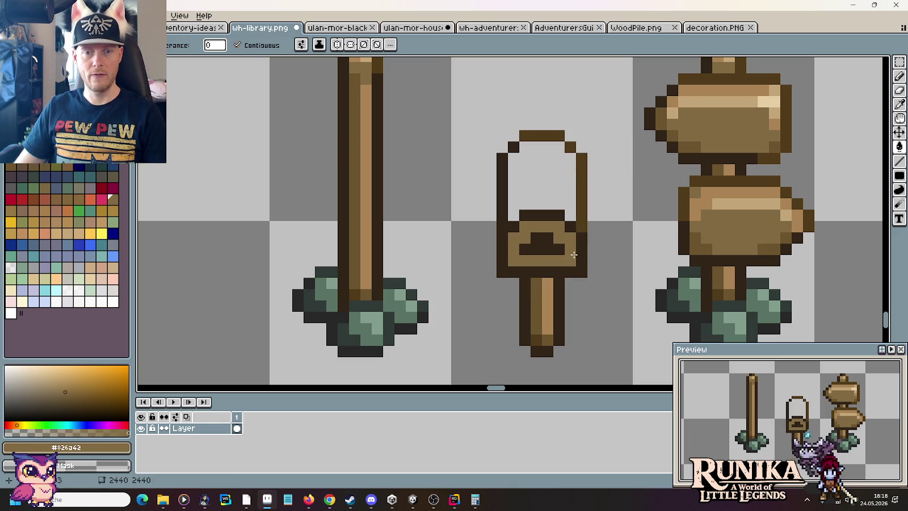
key(i)
click(729, 190)
key(g)
click(546, 176)
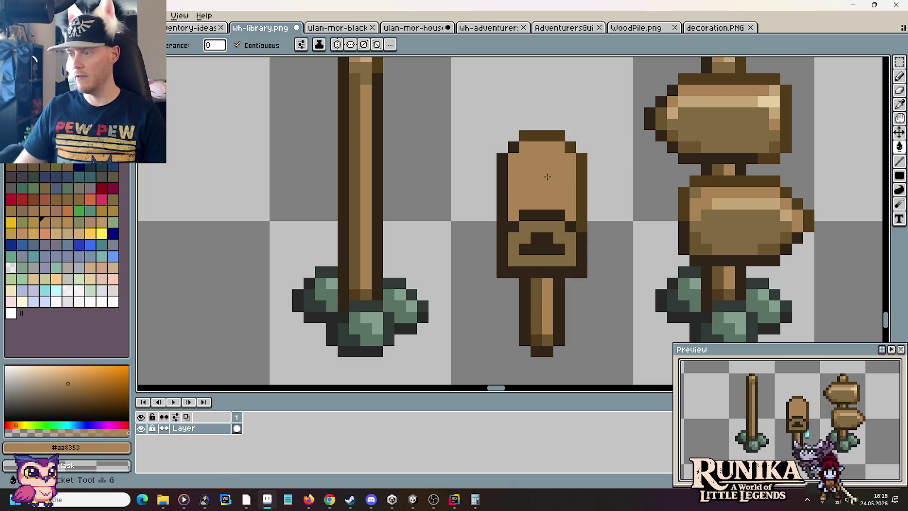
Step: Add a pale tan highlight pixel and a dark brown pixel on the signboard
key(i)
click(744, 196)
key(b)
click(555, 200)
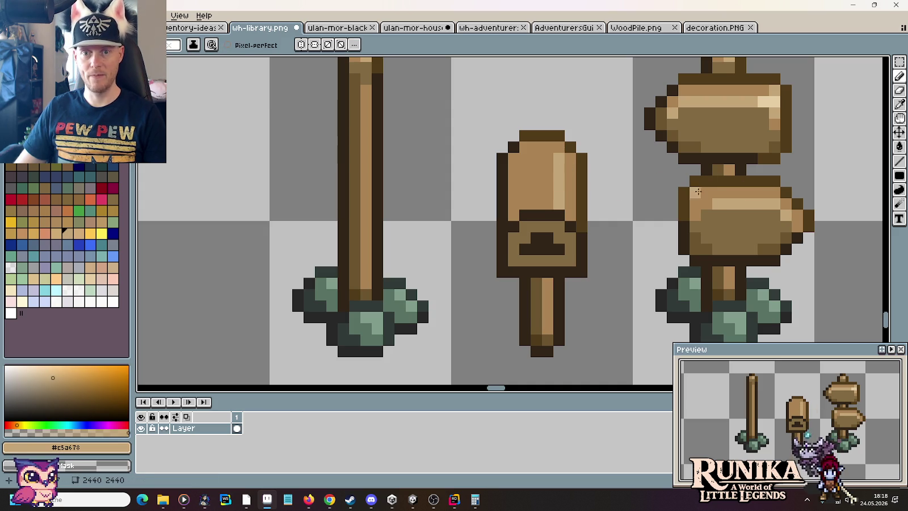
key(i)
click(684, 233)
key(b)
click(555, 166)
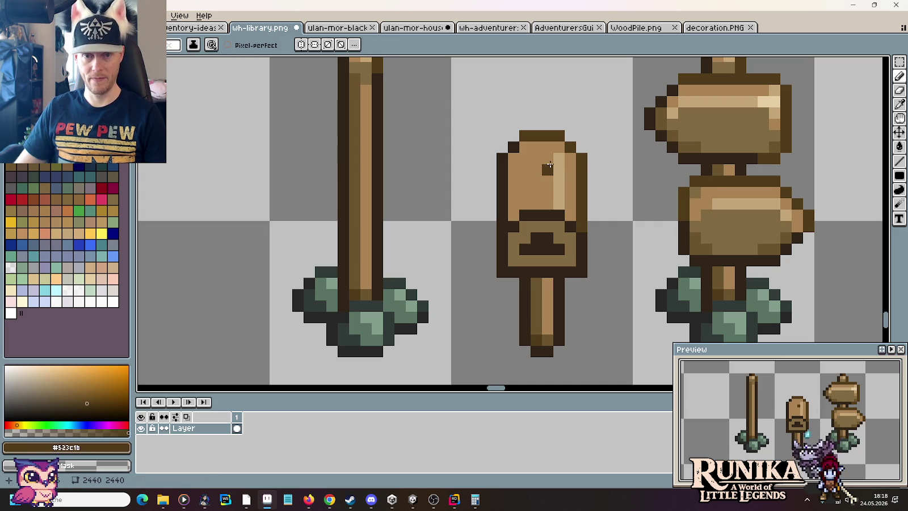
Step: Draw a shadow-brown vertical stripe down the signboard, sampled from the right signpost
key(i)
click(703, 244)
key(b)
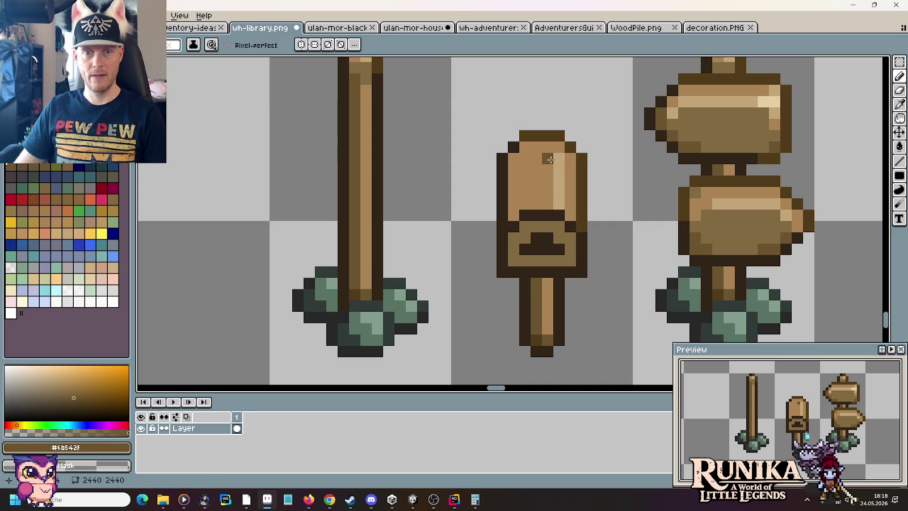
drag(549, 161, 548, 197)
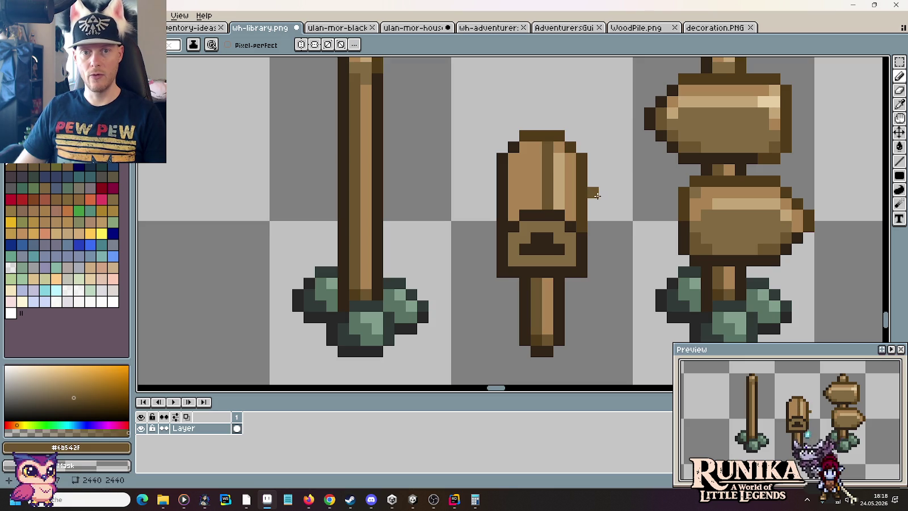
key(i)
click(705, 190)
key(b)
key(i)
click(559, 144)
key(b)
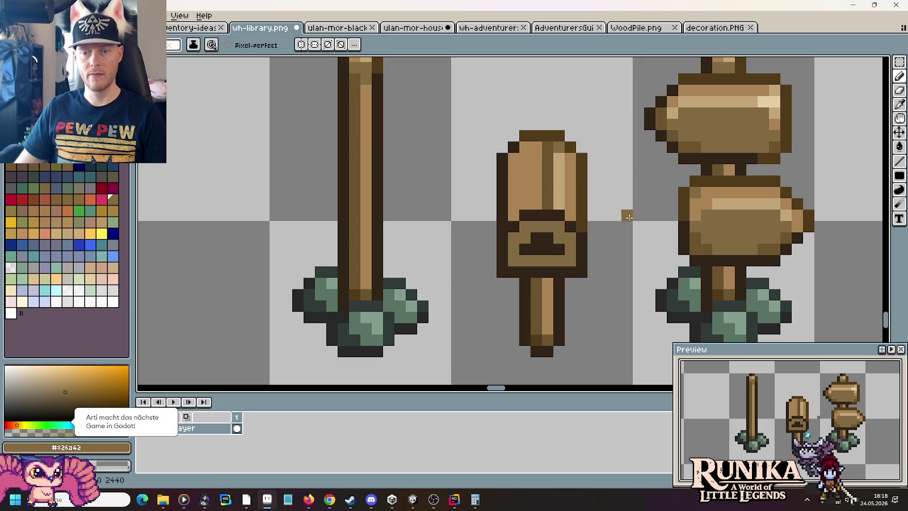
Step: Draw a pale tan highlight stripe down the left side of the sign
key(i)
click(559, 165)
key(b)
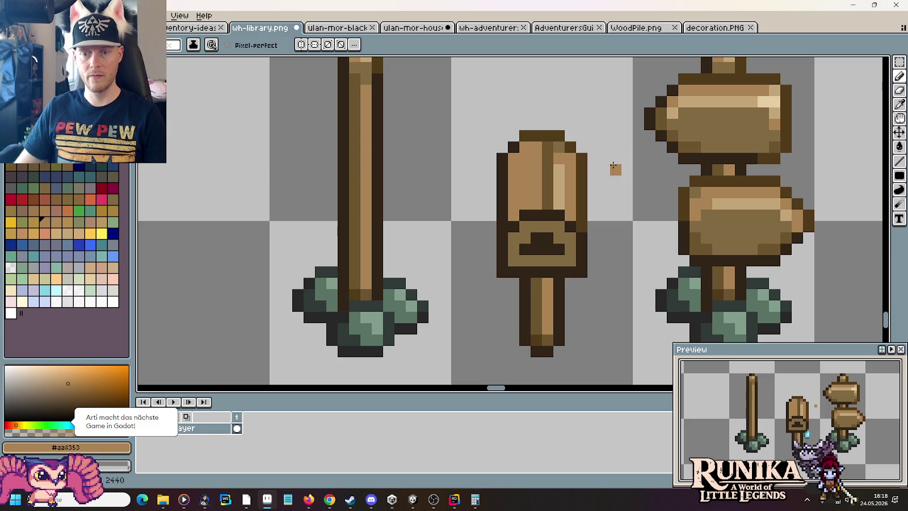
key(i)
click(727, 193)
key(b)
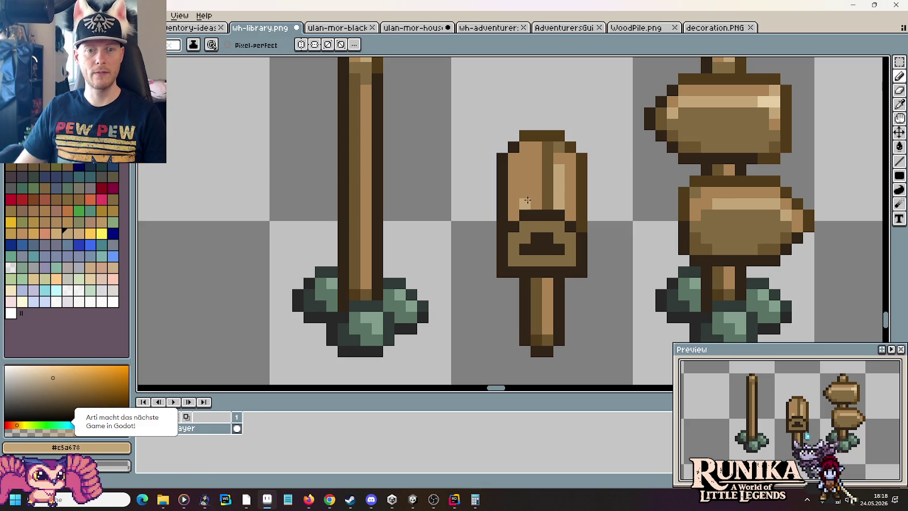
drag(528, 199, 527, 165)
Step: Paint a dark brown stroke down the sign's left column, extending one pixel lower
key(i)
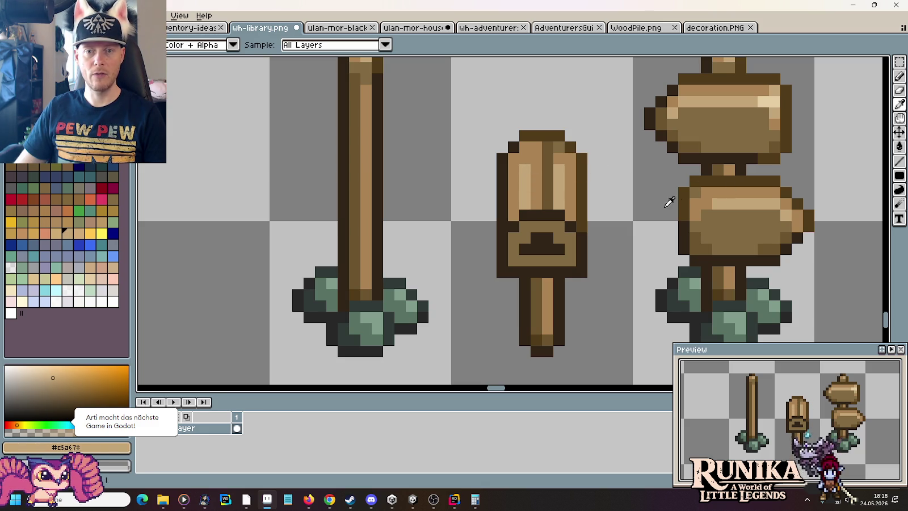
click(685, 190)
key(b)
drag(514, 156, 509, 203)
click(514, 211)
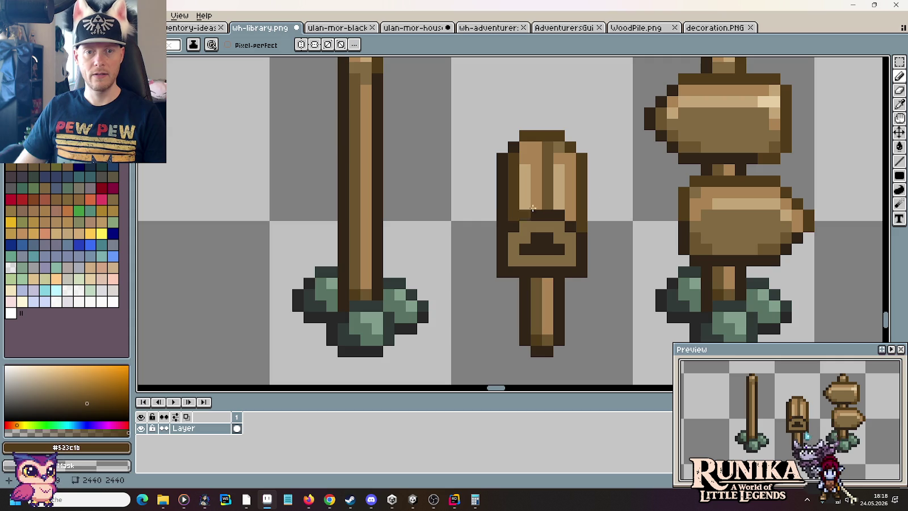
key(i)
click(698, 189)
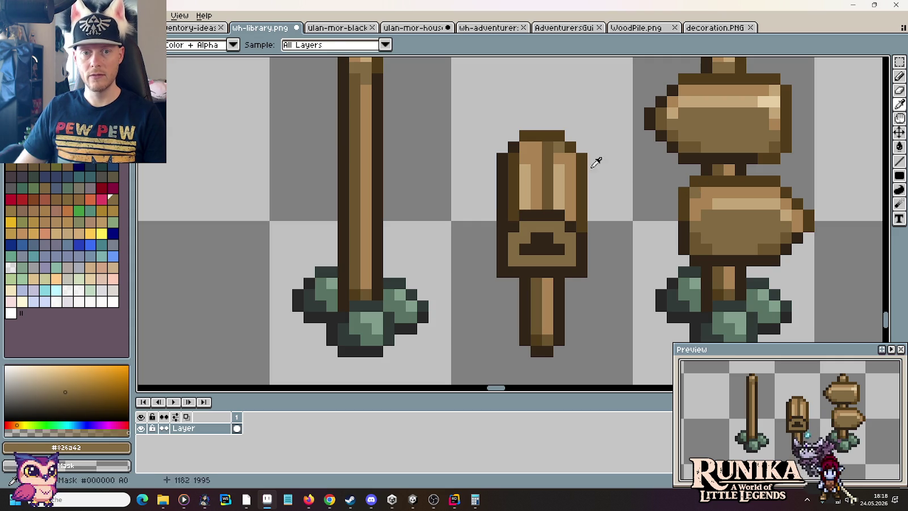
key(b)
key(i)
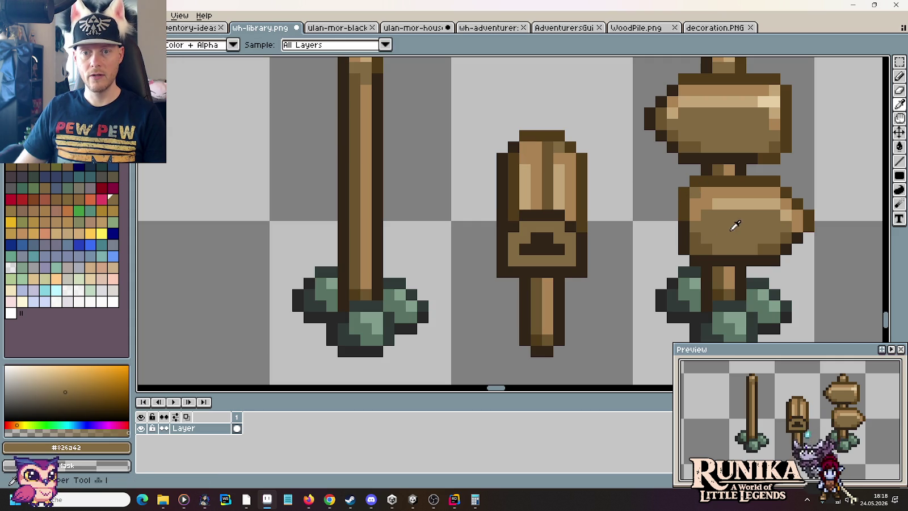
click(703, 238)
key(b)
Step: Paint a pale tan row across the sign's bottom and lighten the adjacent outline pixel
scroll(624, 203, down, 3)
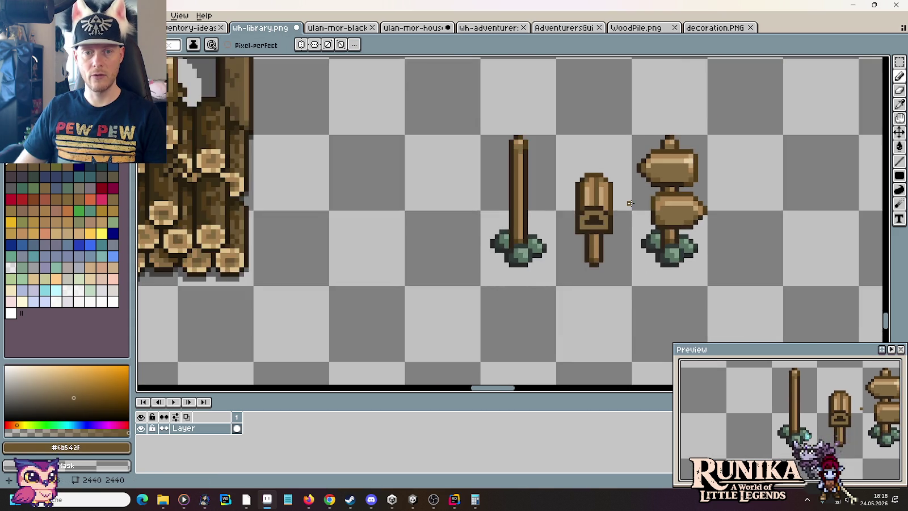
scroll(624, 202, down, 1)
scroll(628, 202, up, 2)
scroll(628, 202, up, 2)
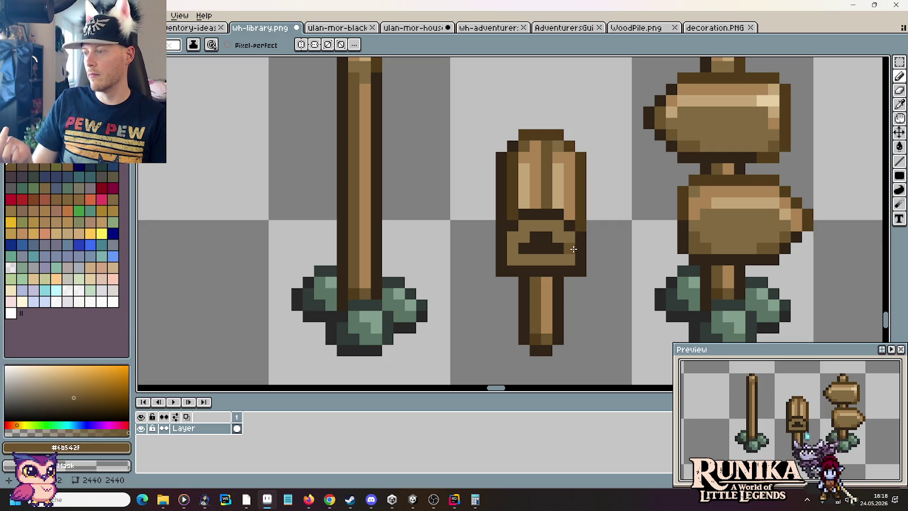
key(i)
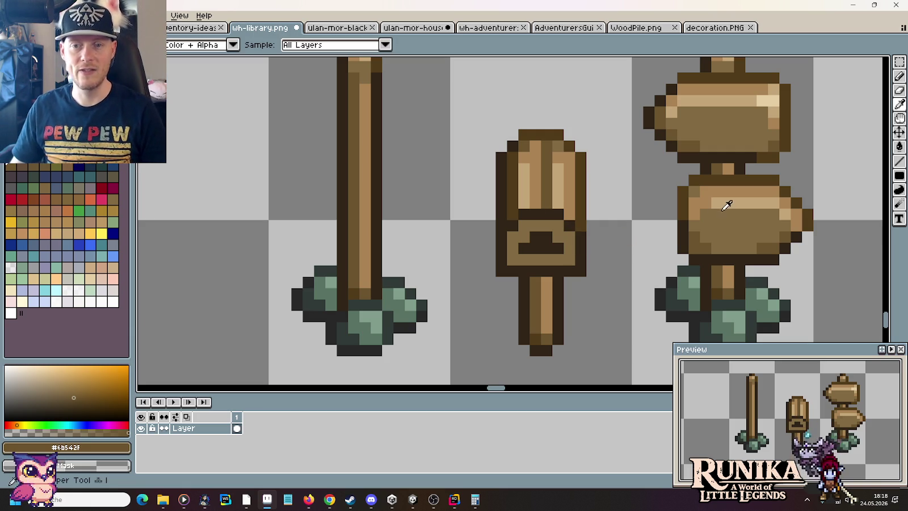
click(725, 207)
key(b)
drag(530, 214, 558, 214)
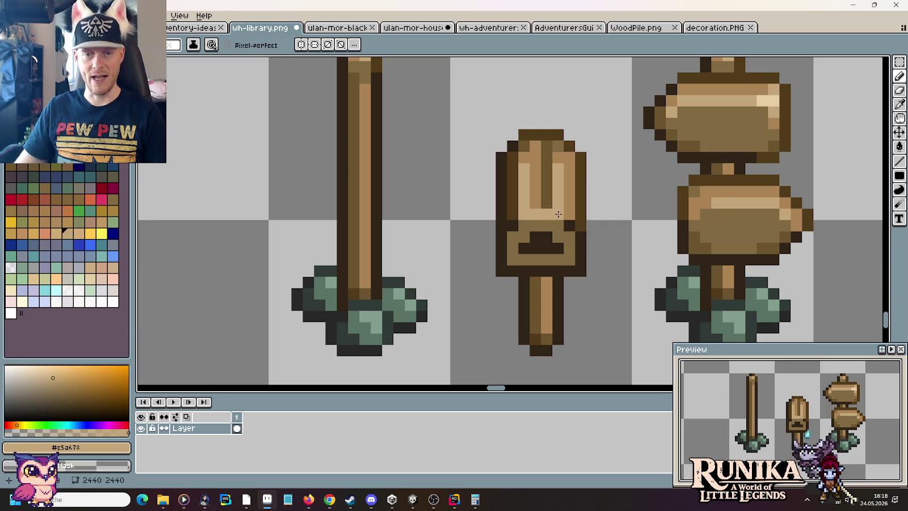
click(573, 227)
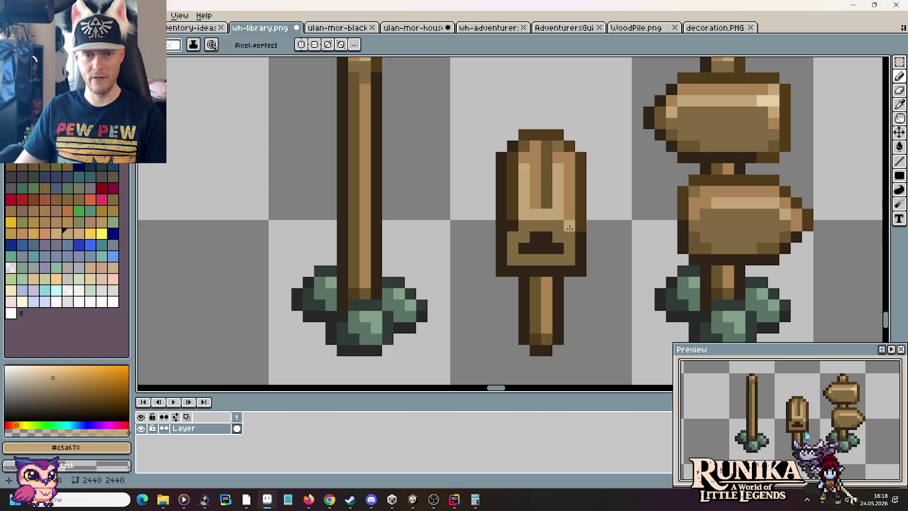
click(787, 202)
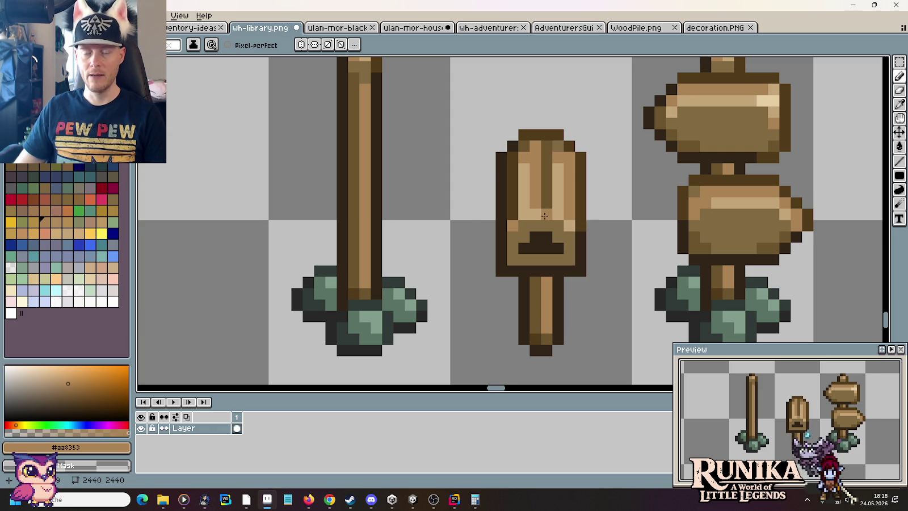
scroll(544, 216, down, 5)
scroll(542, 224, up, 3)
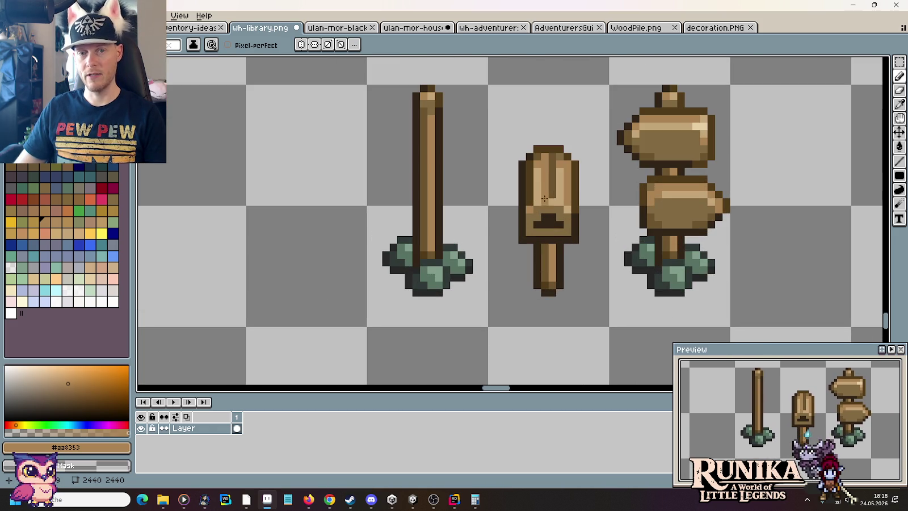
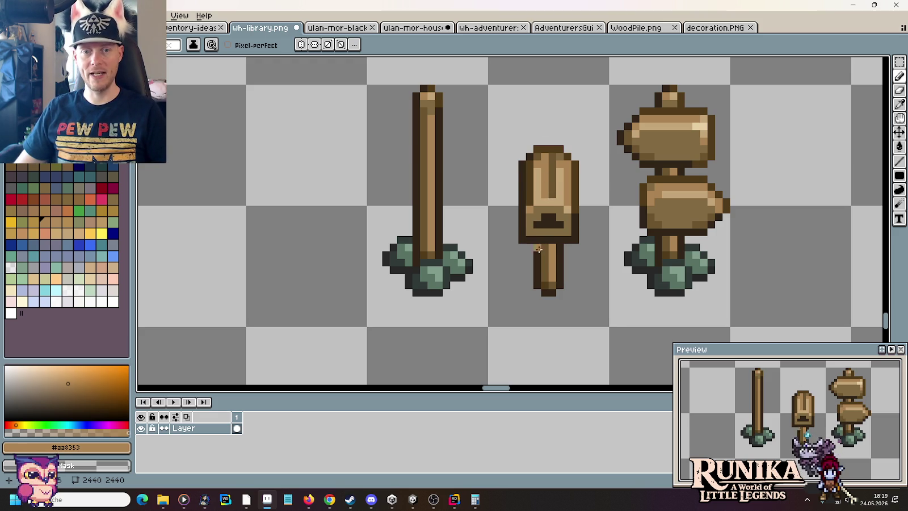
Step: Zoom out to see the three signpost sprites beside the house, then switch to Chrome
scroll(547, 240, down, 2)
scroll(546, 240, down, 2)
scroll(546, 240, down, 1)
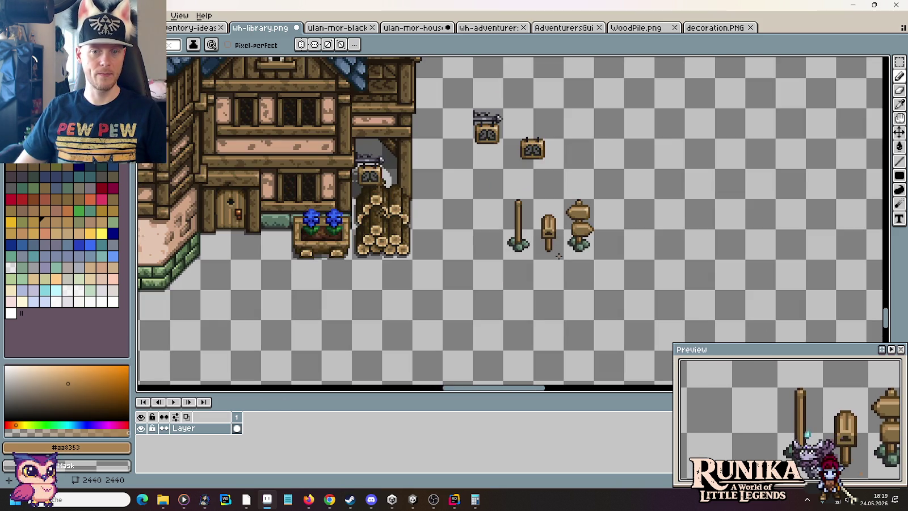
click(329, 500)
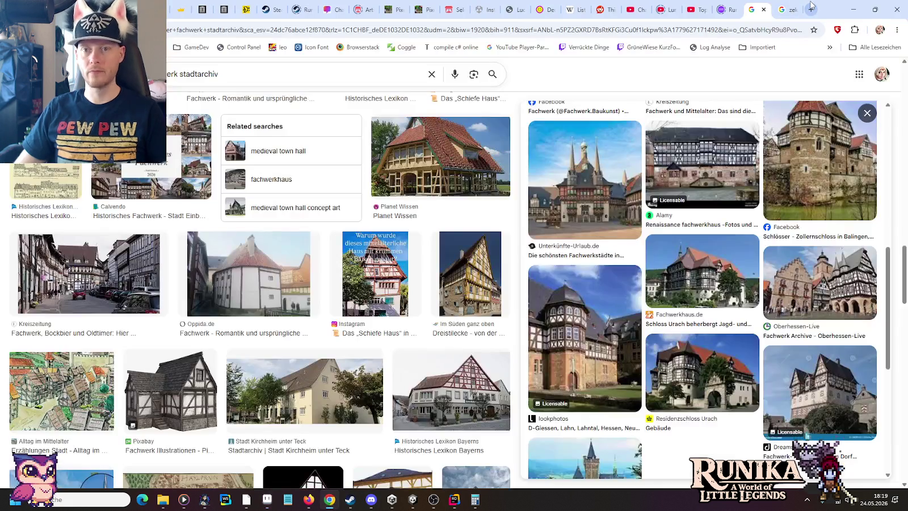
Step: Search 'stardew mailbox' in a new tab and show the image results
click(812, 8)
text(stardew)
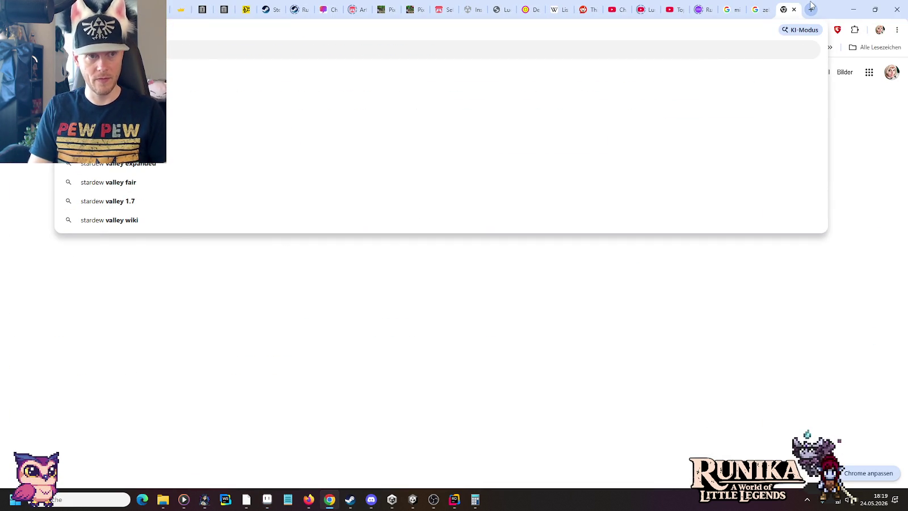
text( mailbox)
key(Return)
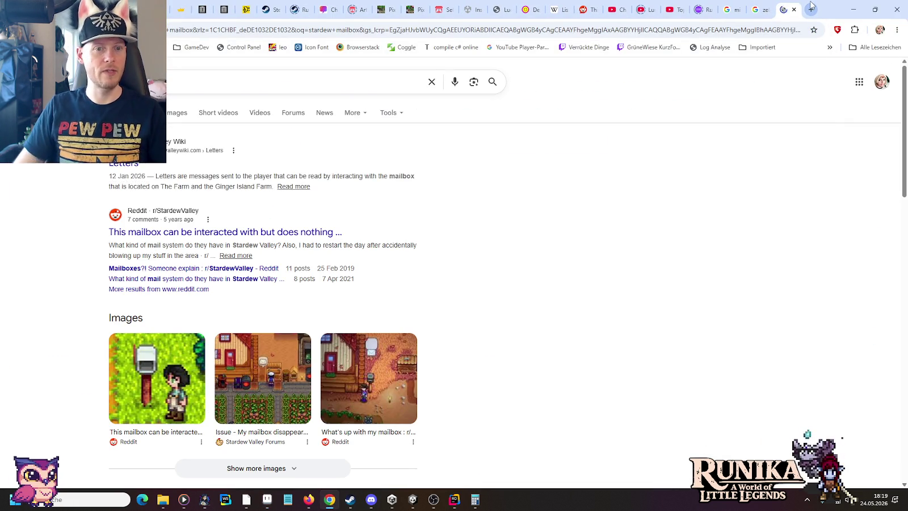
click(176, 112)
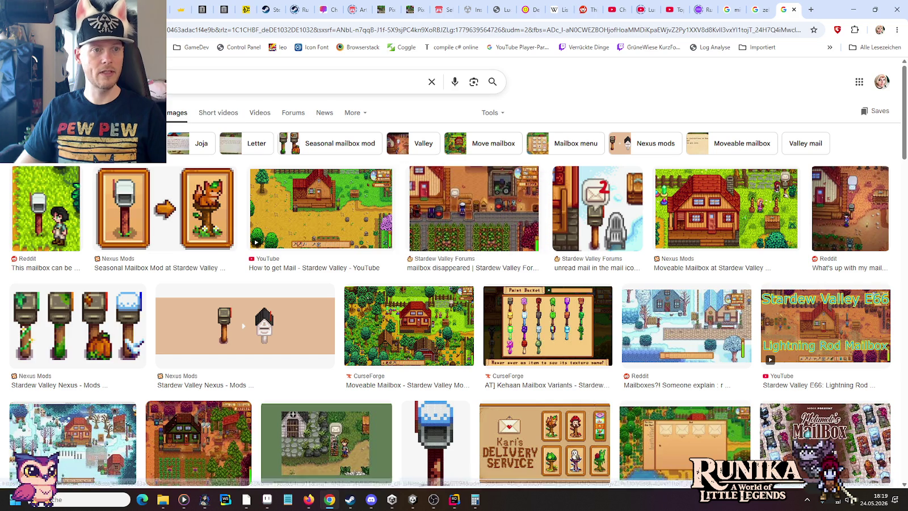
Step: Change the query to the Zelda Kakariko village and run the search
click(147, 82)
text(s)
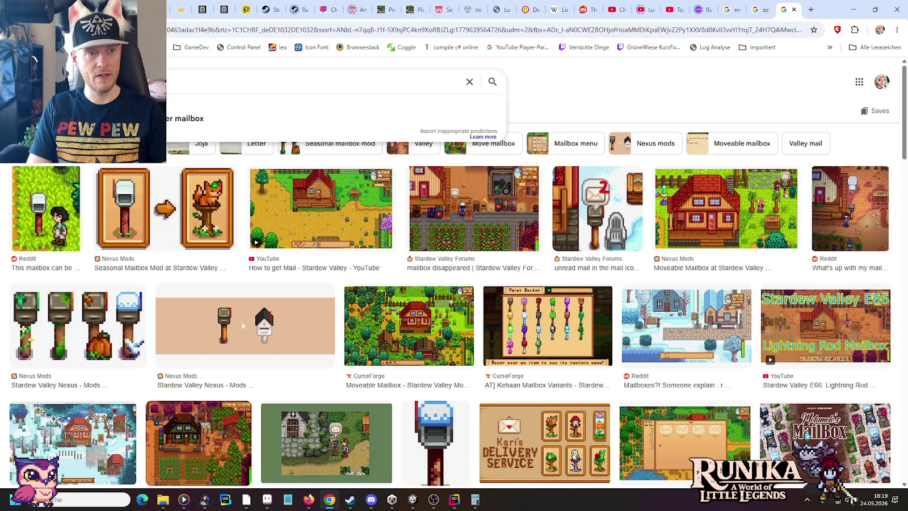
key(Escape)
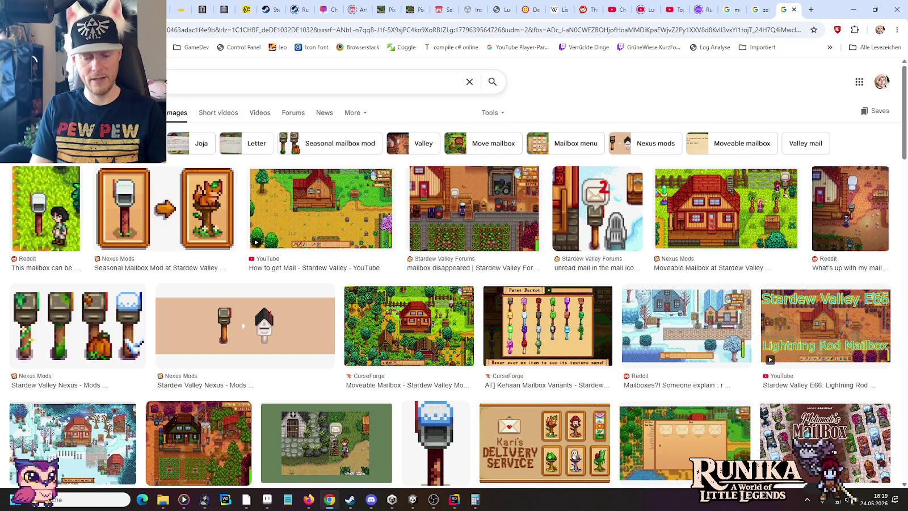
key(BackSpace)
key(BackSpace)
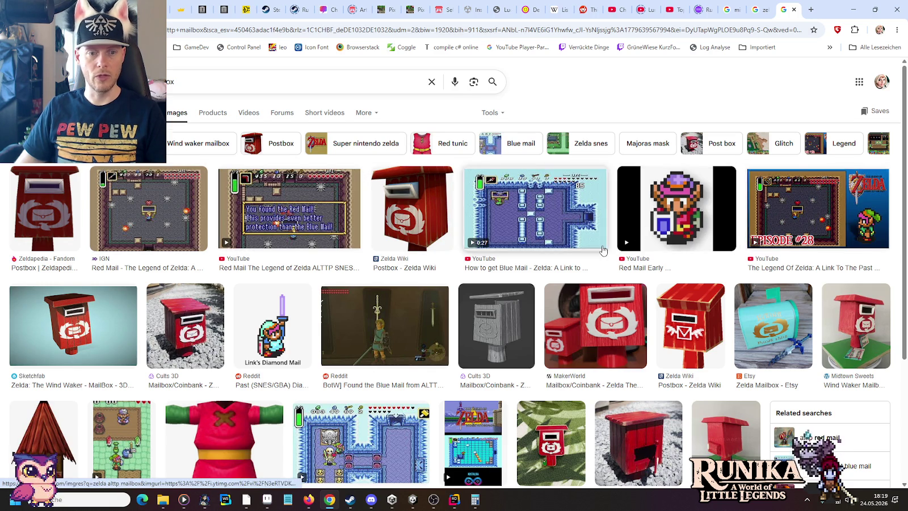
scroll(603, 250, down, 3)
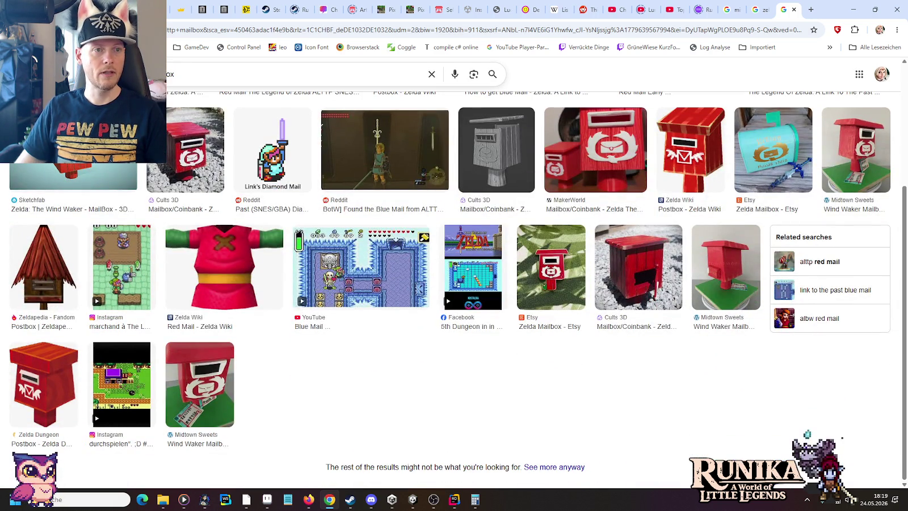
text(ho village)
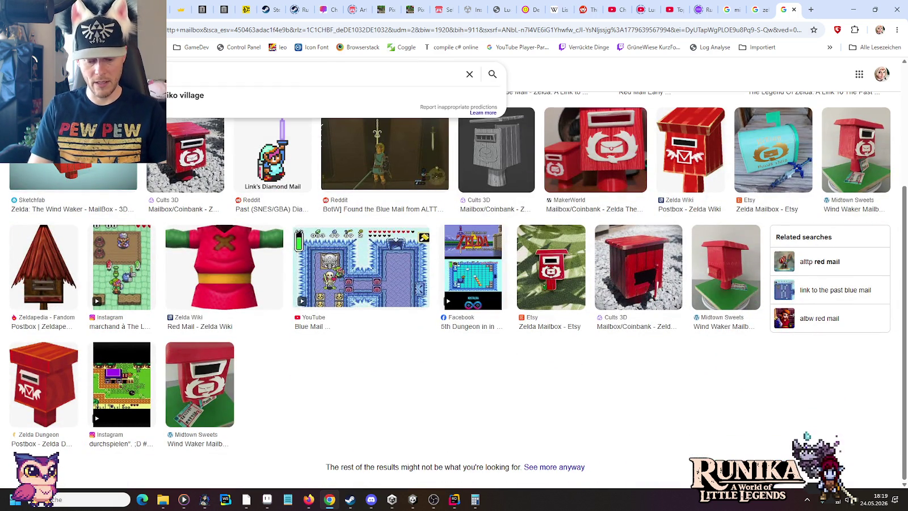
key(Return)
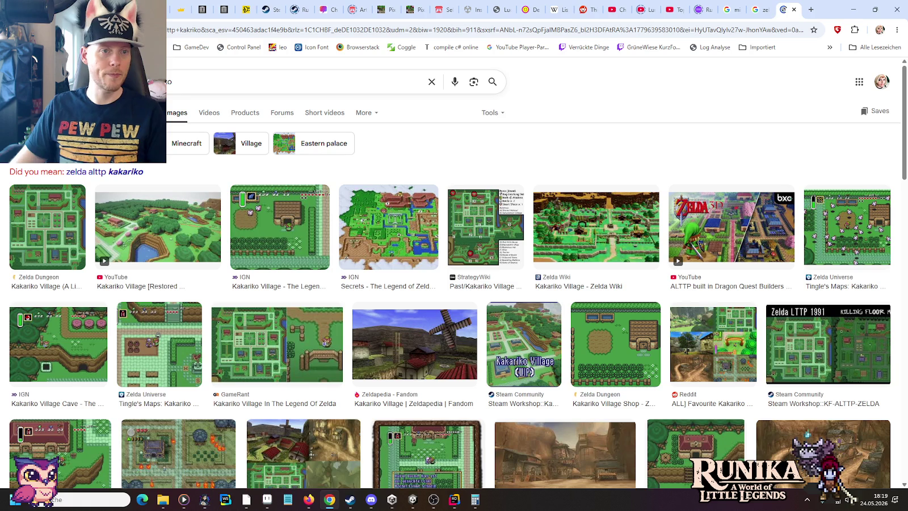
Step: Search the suggested zelda alttp kakariko spelling and preview several Kakariko map results
click(129, 171)
click(68, 210)
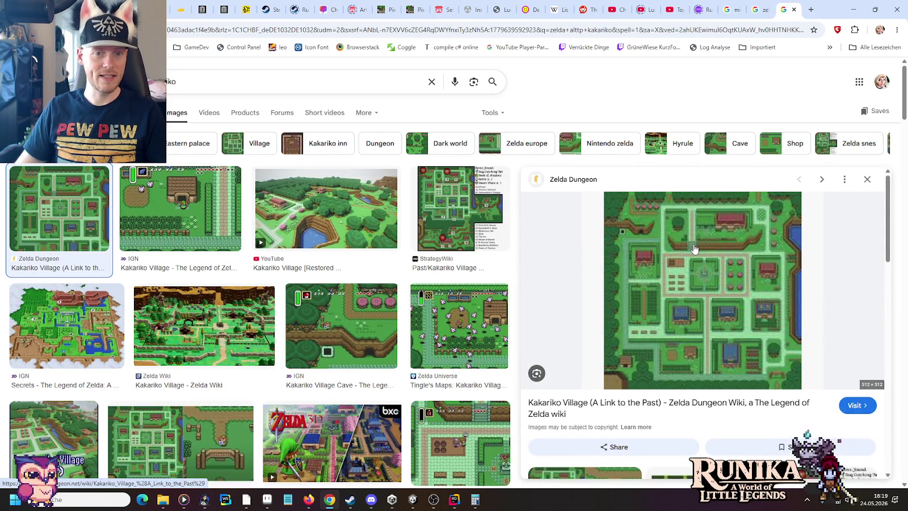
click(446, 216)
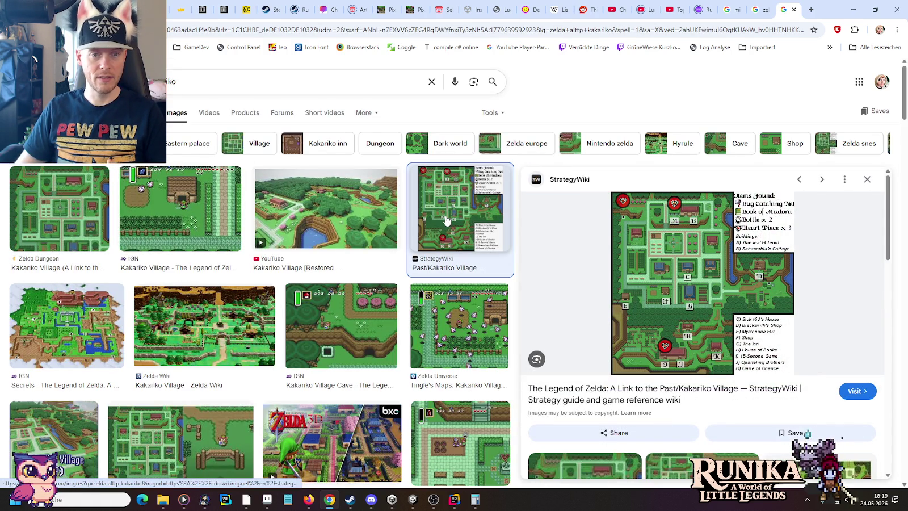
scroll(341, 255, down, 3)
click(200, 296)
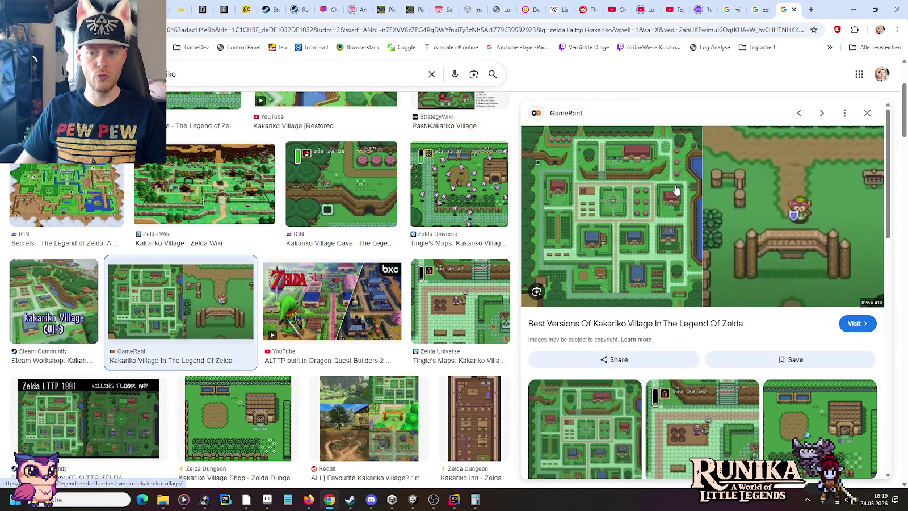
scroll(171, 284, down, 2)
click(62, 322)
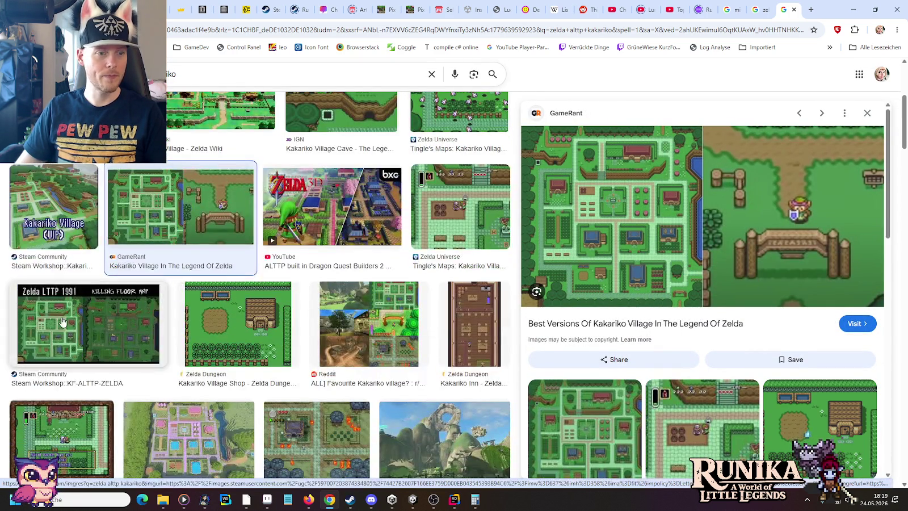
scroll(707, 233, down, 3)
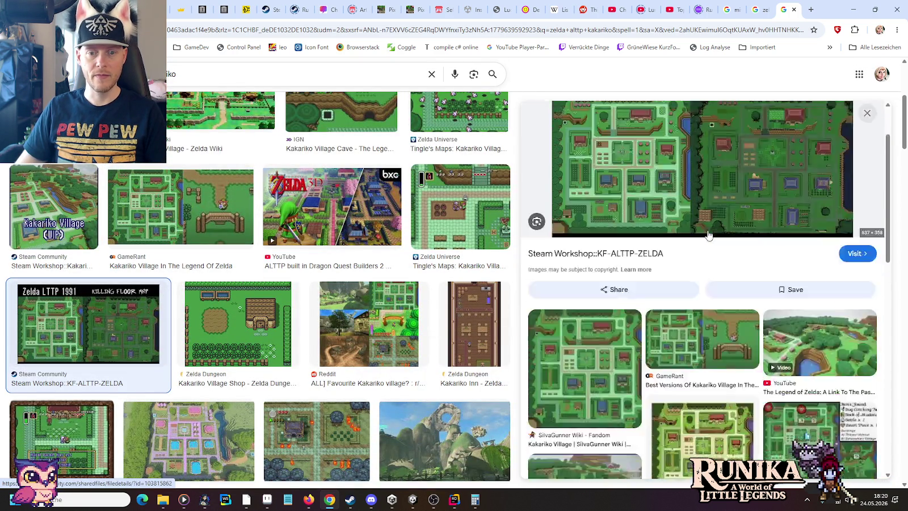
click(595, 230)
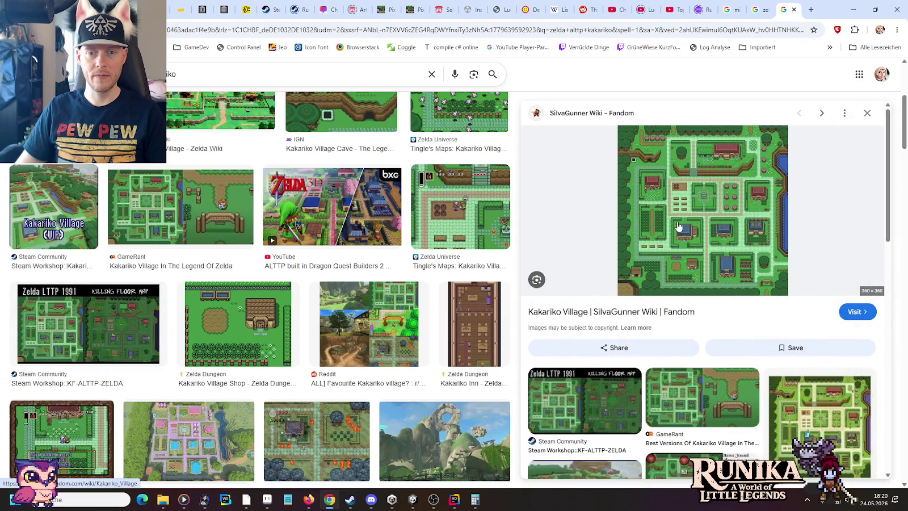
scroll(667, 227, down, 3)
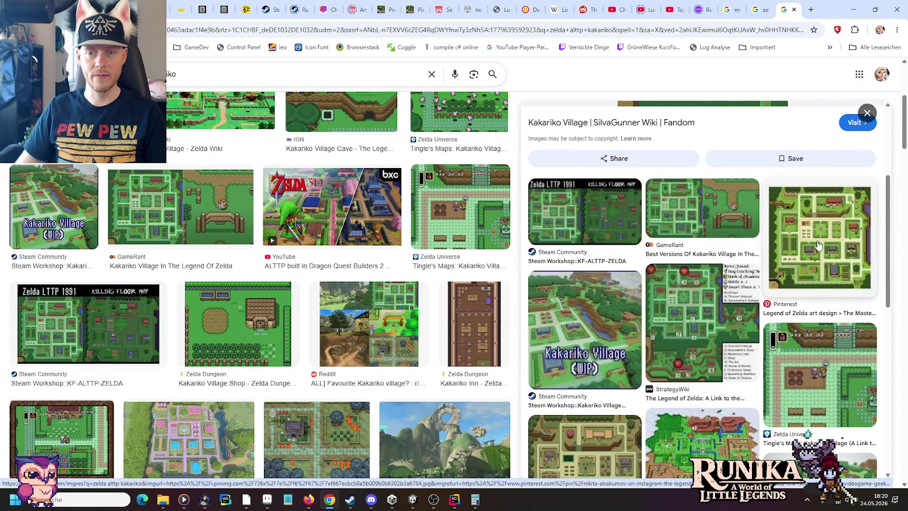
click(818, 245)
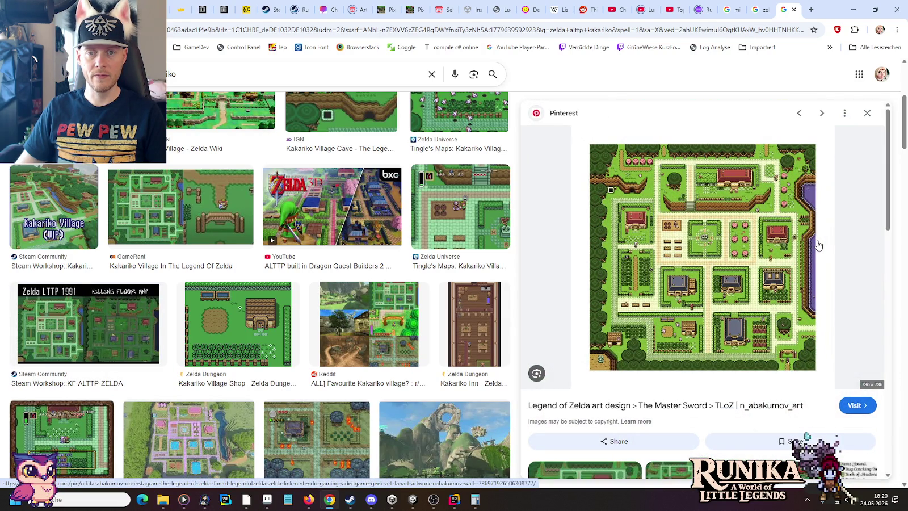
Step: Copy the Pinterest Kakariko map image and bring up Paint from the taskbar
right_click(709, 232)
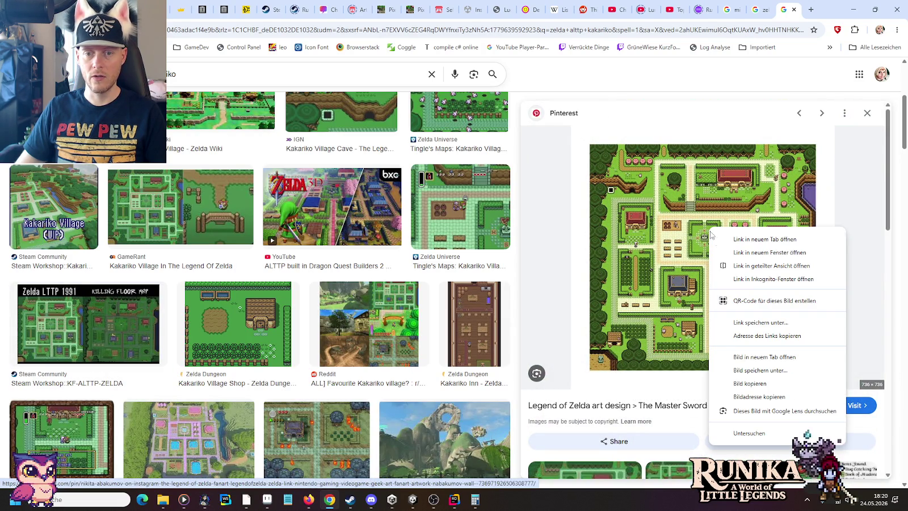
click(749, 383)
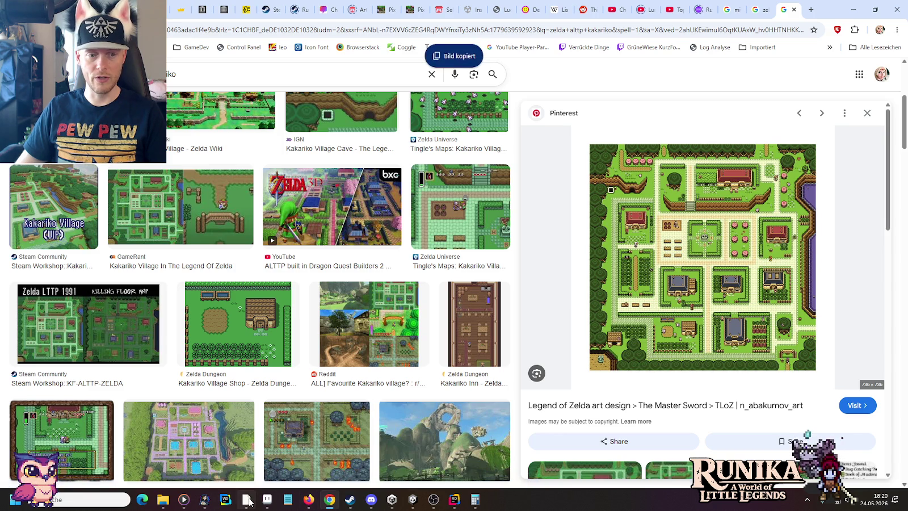
click(248, 499)
right_click(251, 499)
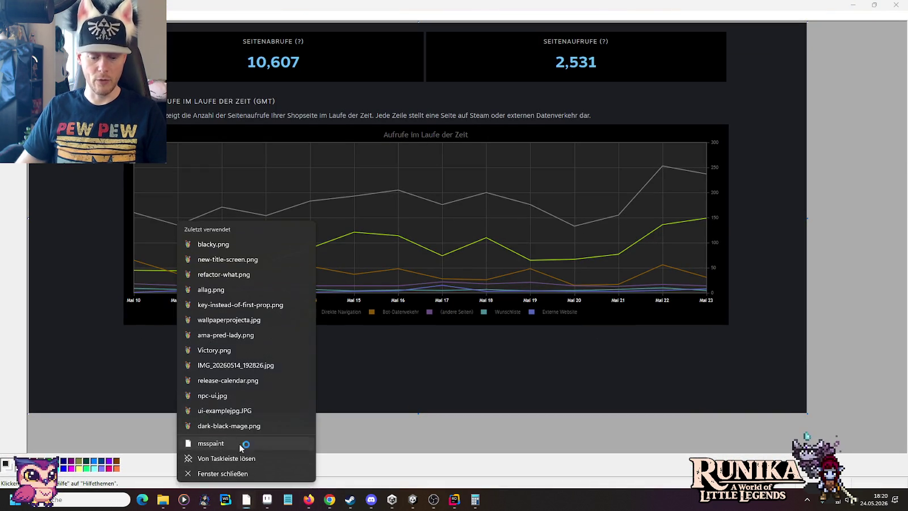
Step: Paste the copied Kakariko map into a new Paint window
click(247, 444)
key(ctrl+v)
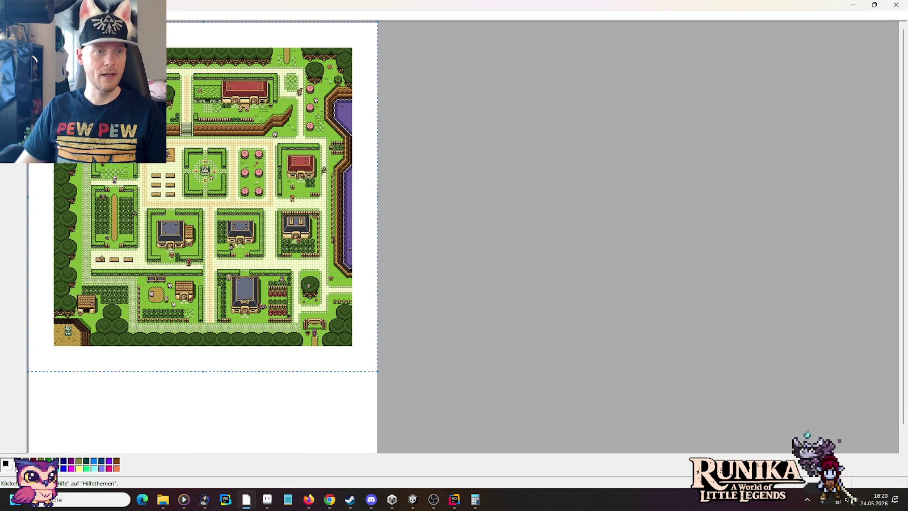
ctrl+scroll(201, 262, up, 3)
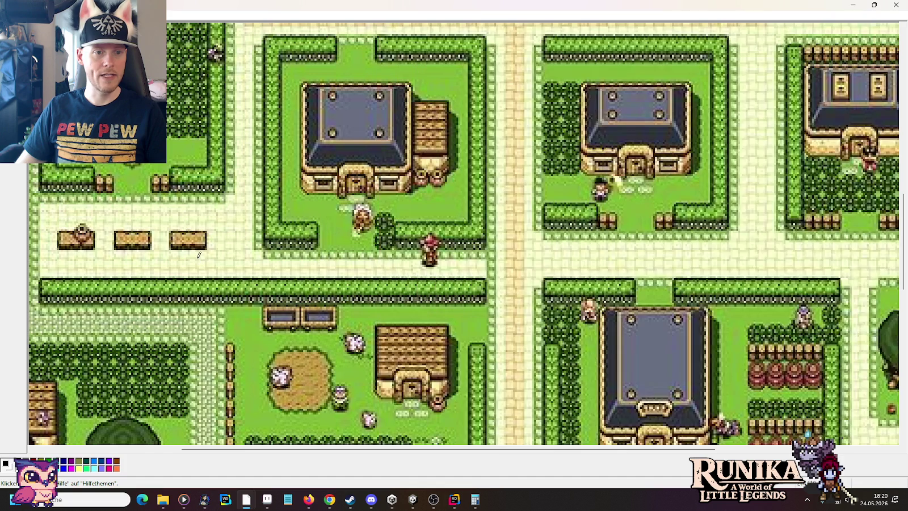
scroll(625, 224, up, 3)
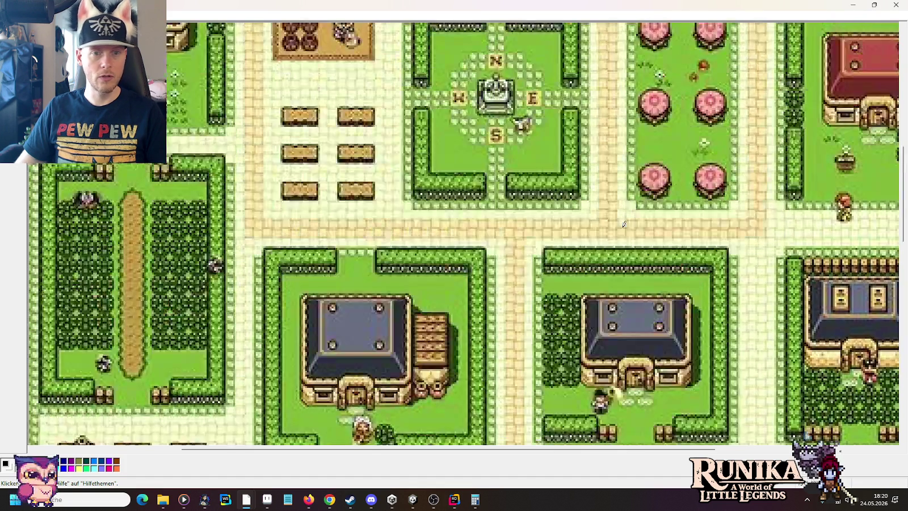
drag(376, 450, 492, 451)
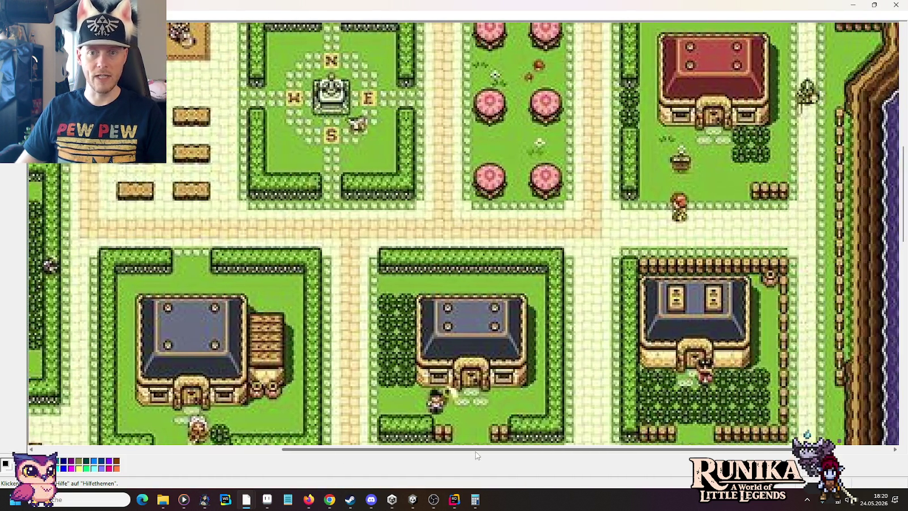
Step: Undo the circle drawn around the character, then return to the Chrome image results
scroll(493, 397, down, 2)
scroll(494, 375, down, 2)
scroll(493, 372, down, 2)
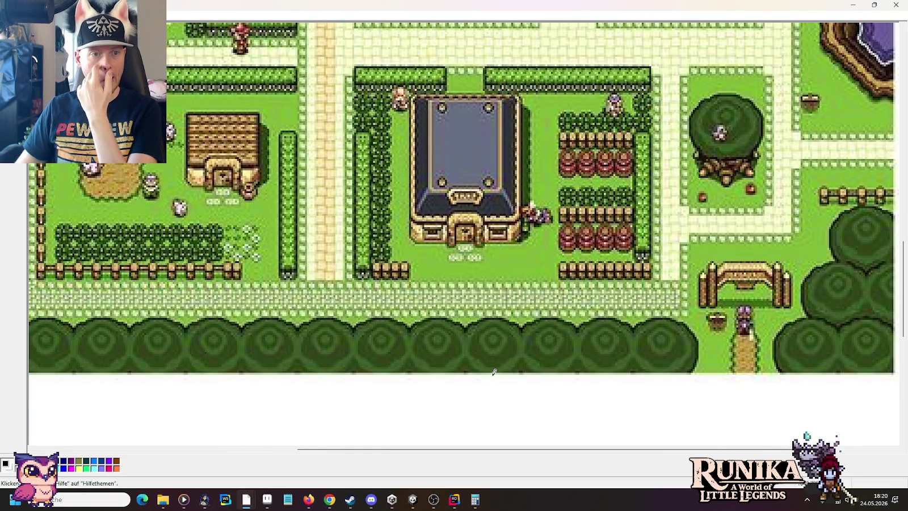
scroll(494, 369, up, 3)
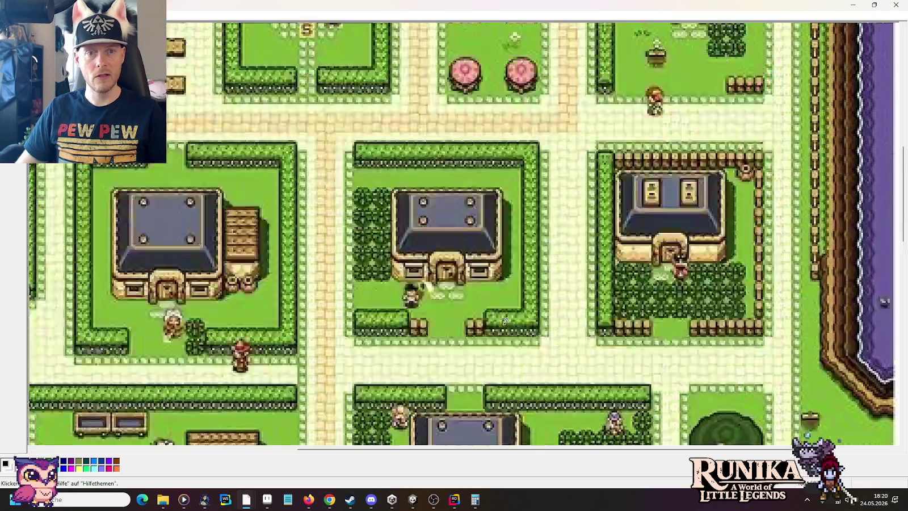
scroll(499, 346, up, 3)
scroll(505, 322, up, 3)
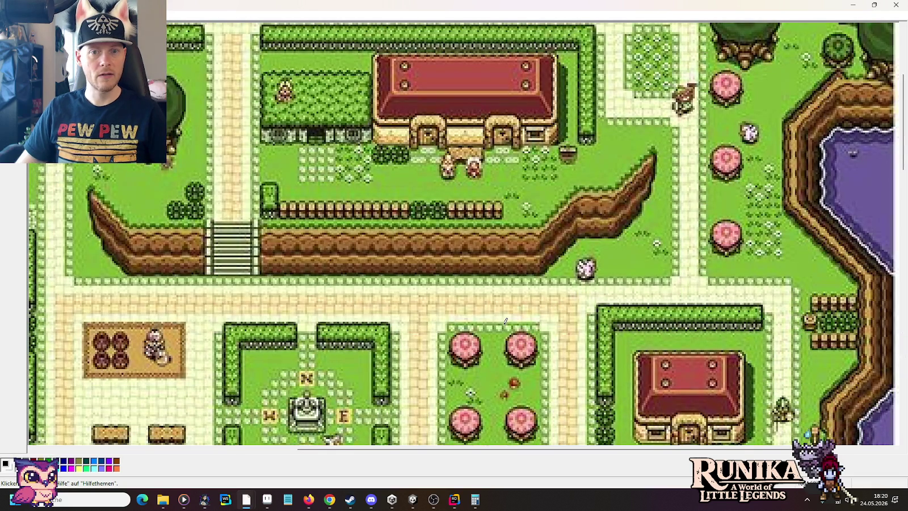
scroll(511, 404, left, 5)
scroll(340, 414, left, 6)
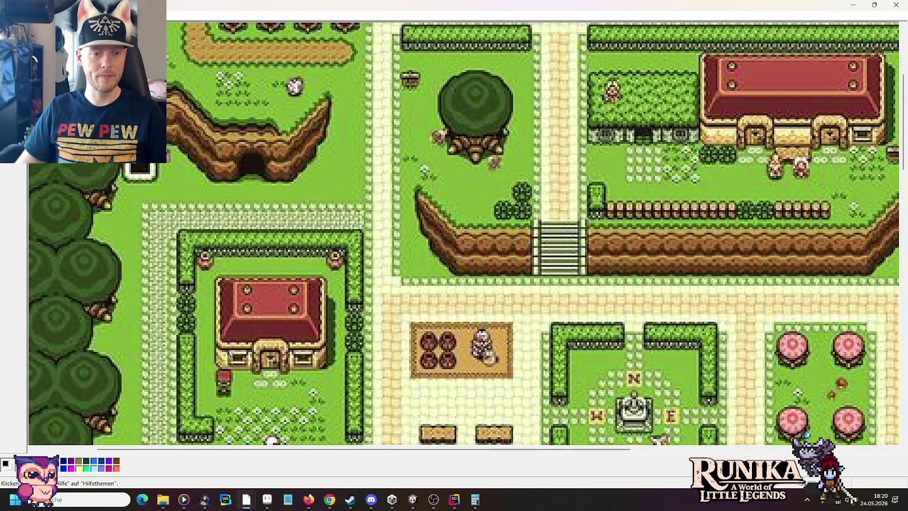
key(ctrl+z)
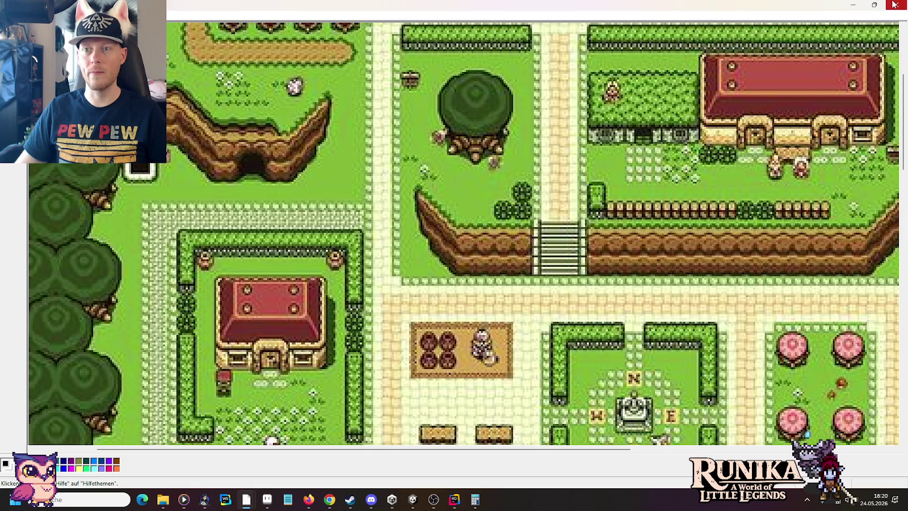
key(alt+Tab)
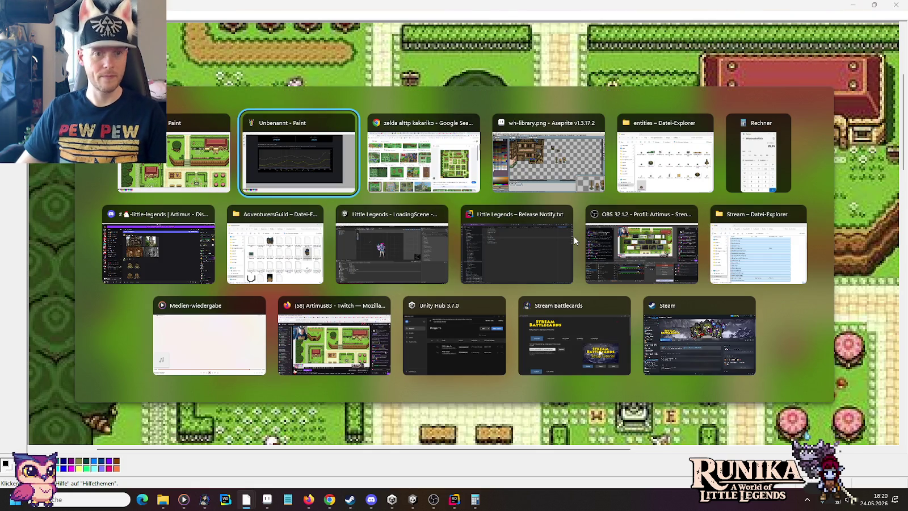
key(alt+Tab)
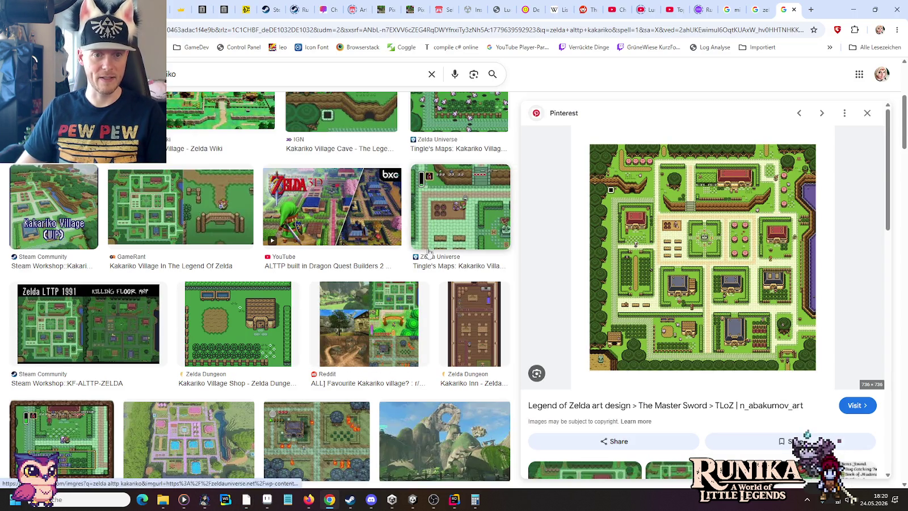
Step: Preview the Village of Outcasts, Zelda Dungeon map, Kakariko Shop and Cave images
scroll(703, 283, down, 3)
scroll(703, 348, down, 2)
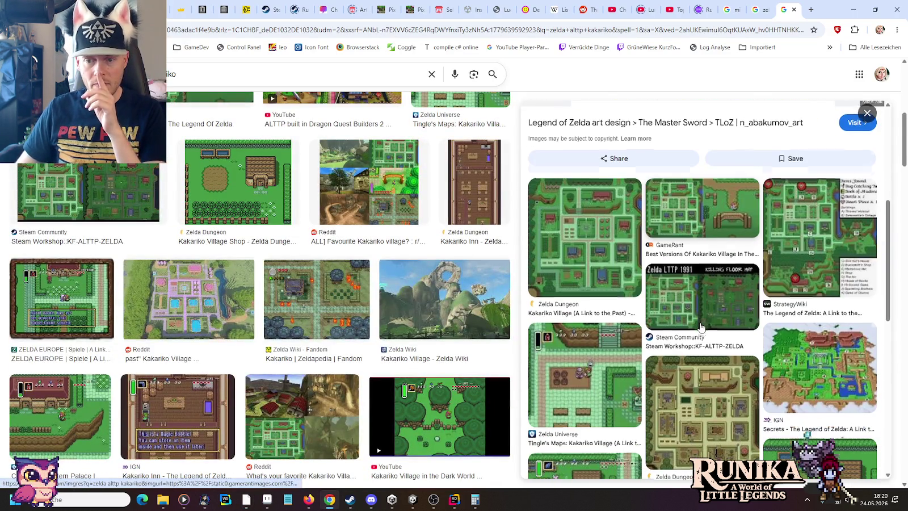
click(702, 363)
scroll(685, 271, down, 2)
scroll(685, 273, down, 2)
click(765, 268)
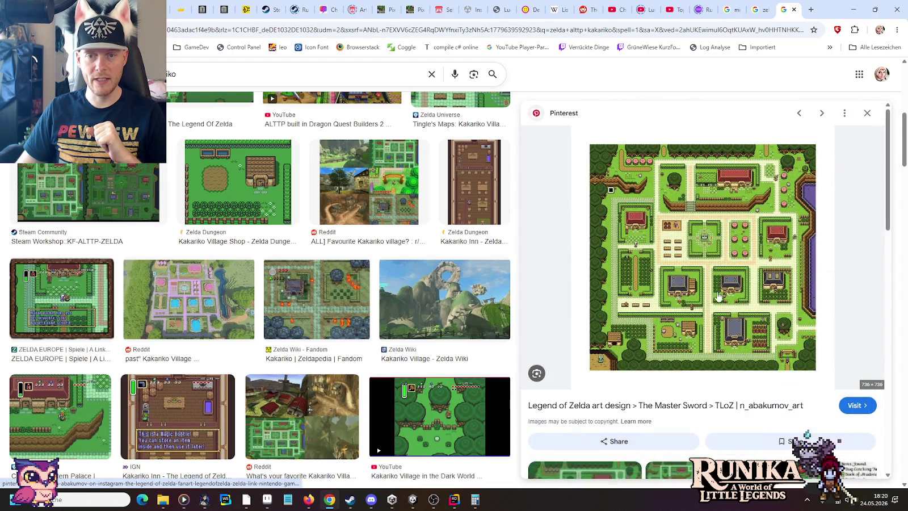
scroll(748, 290, down, 3)
click(603, 356)
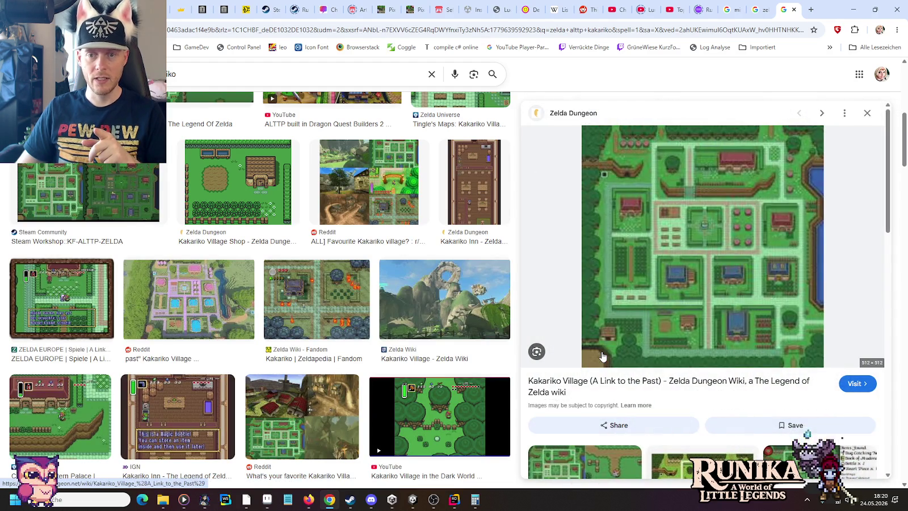
scroll(603, 356, down, 3)
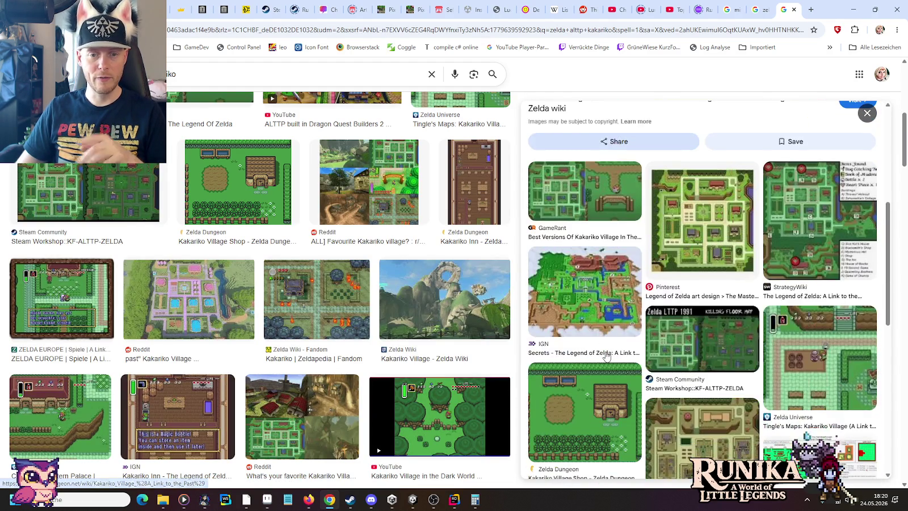
click(615, 407)
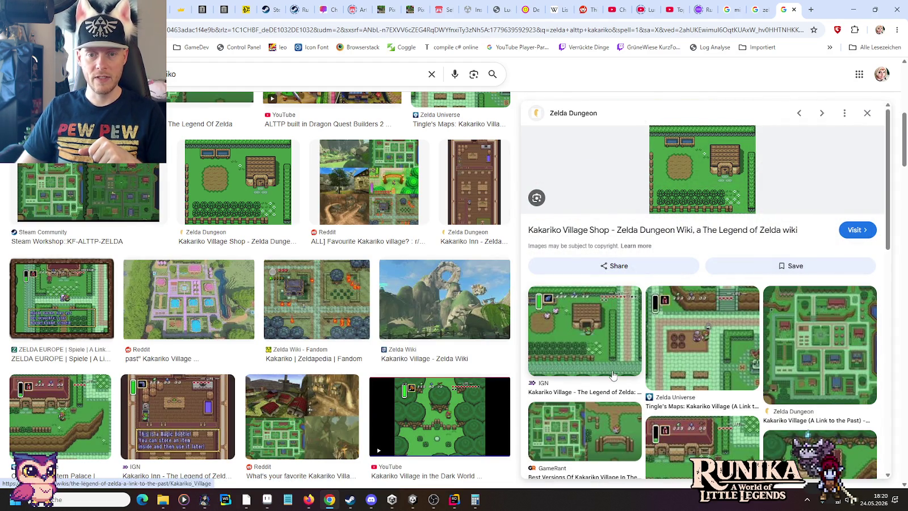
scroll(697, 360, down, 2)
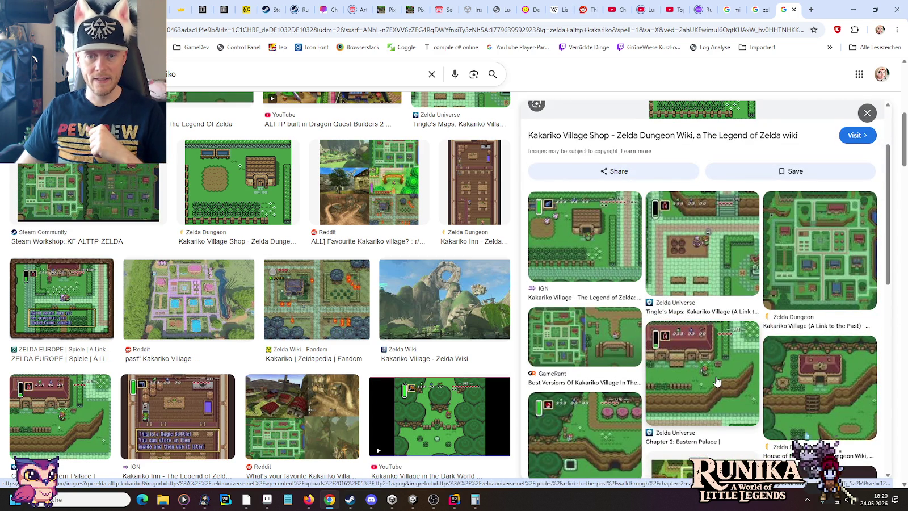
scroll(681, 352, down, 3)
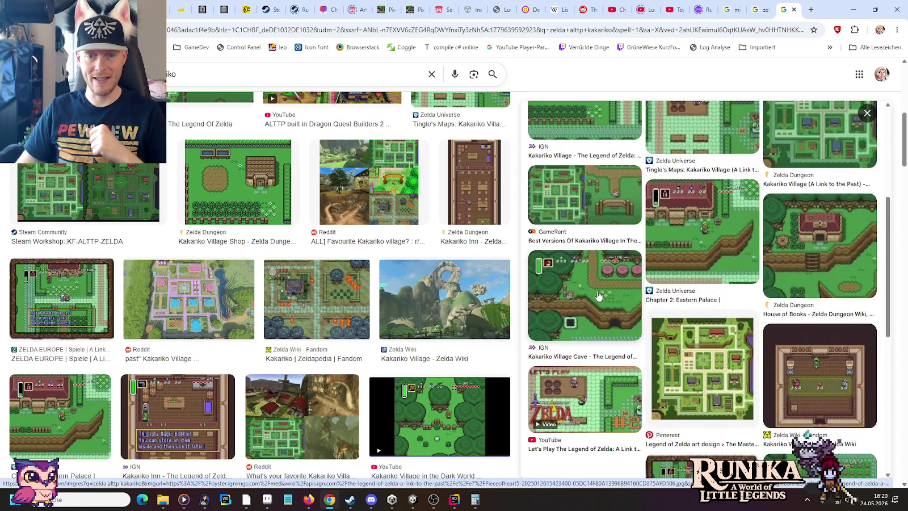
click(599, 294)
Step: Preview the Reddit Princess Zelda, IGN Secrets and Pinterest Link to the Past screenshots
scroll(635, 310, down, 3)
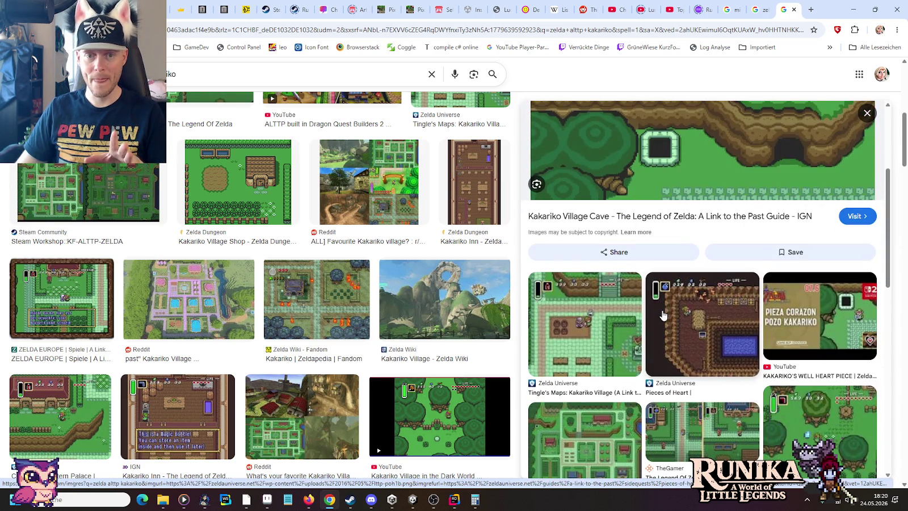
scroll(663, 315, down, 2)
scroll(681, 306, down, 3)
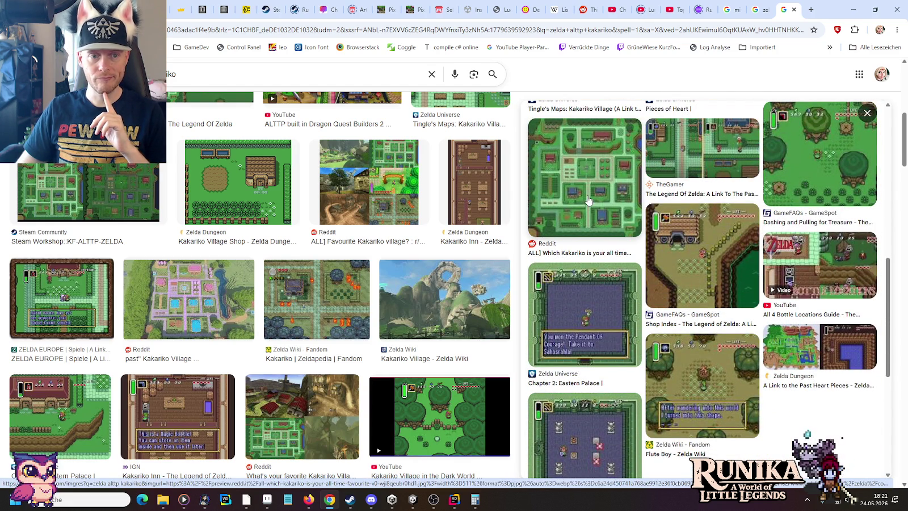
scroll(466, 348, down, 3)
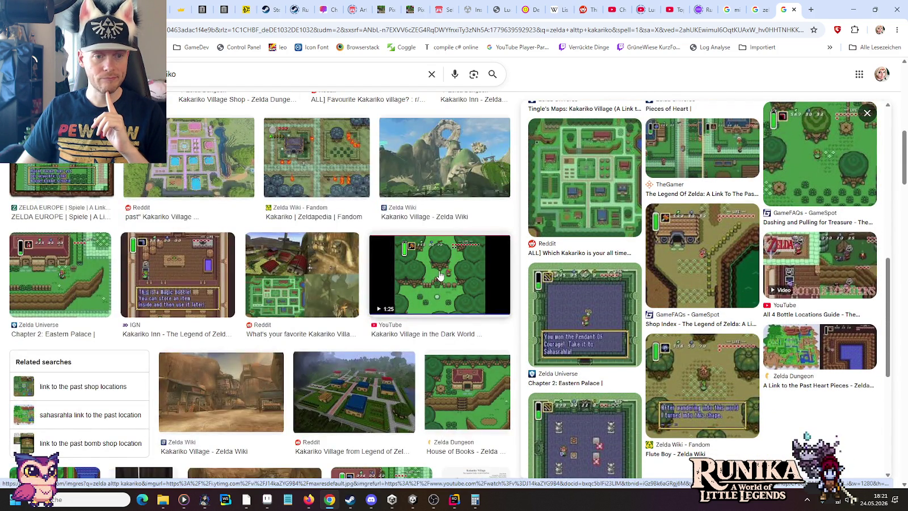
scroll(440, 275, down, 4)
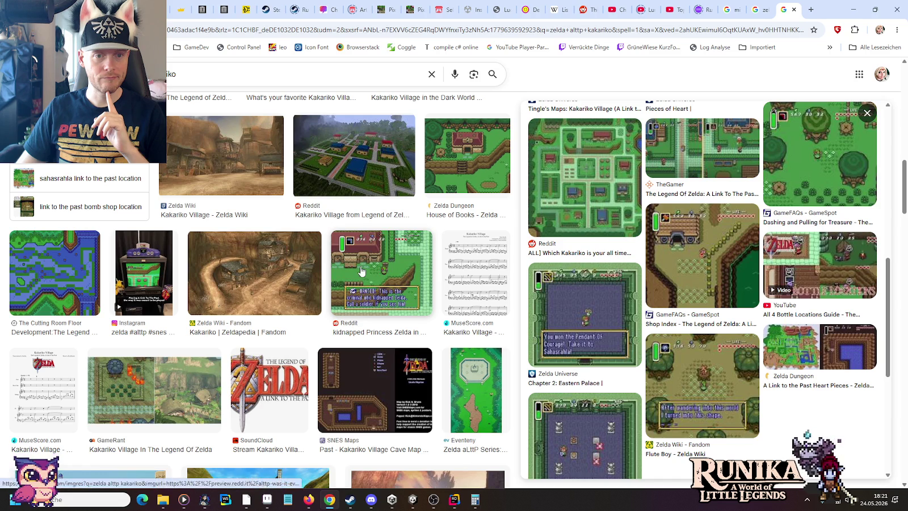
click(362, 272)
scroll(581, 279, down, 3)
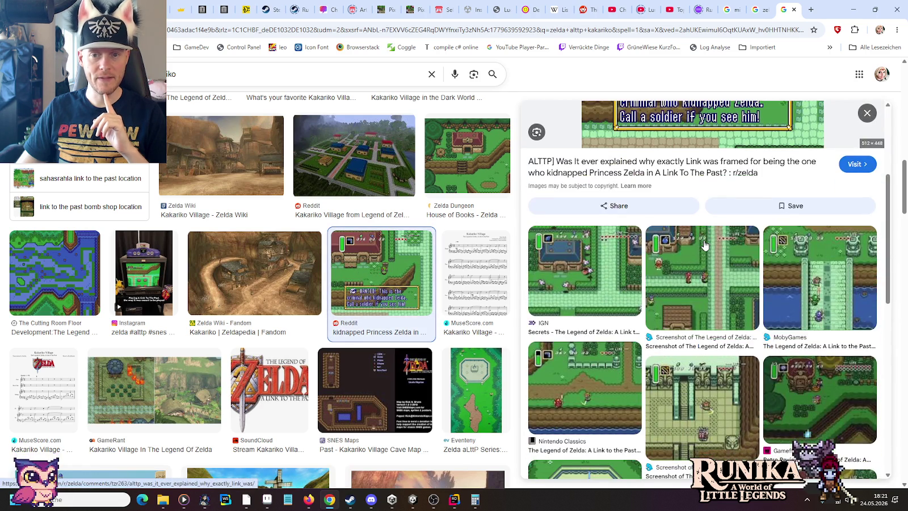
click(581, 279)
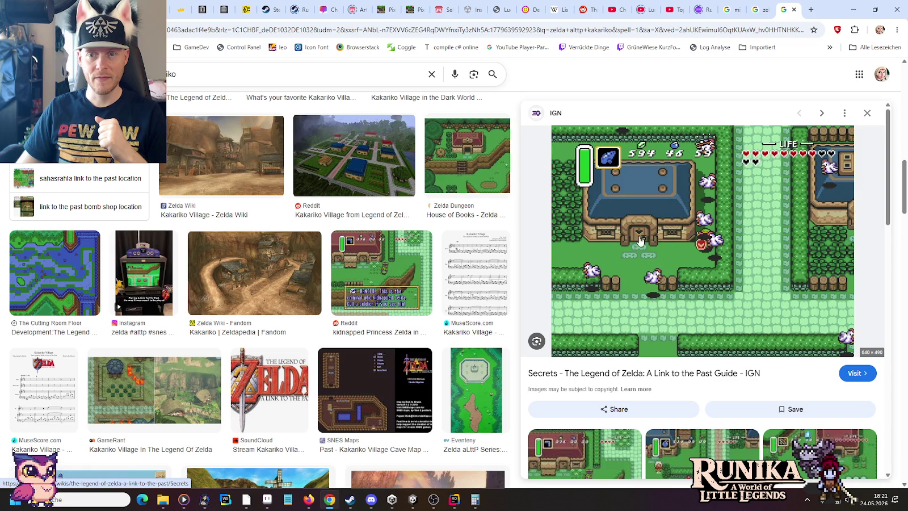
scroll(741, 181, down, 2)
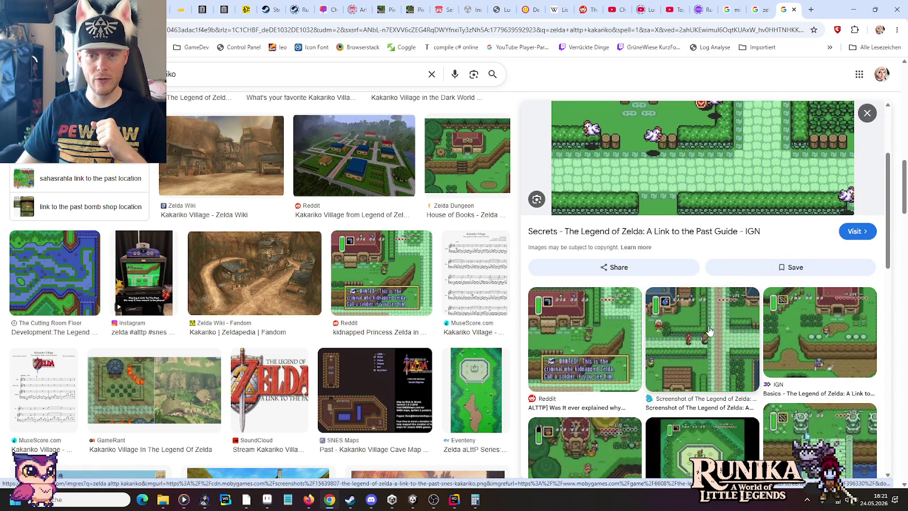
scroll(749, 339, down, 2)
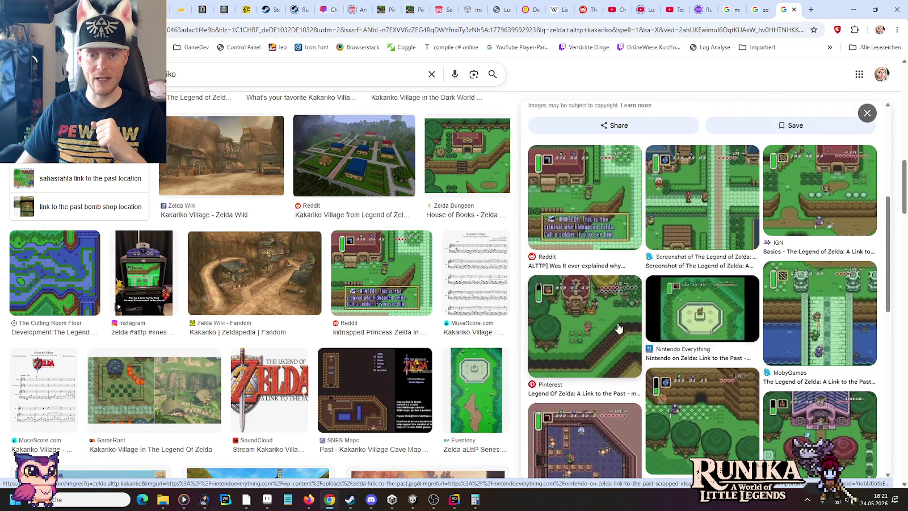
click(594, 328)
Step: Scroll further down through the Kakariko Village image results
scroll(594, 325, down, 2)
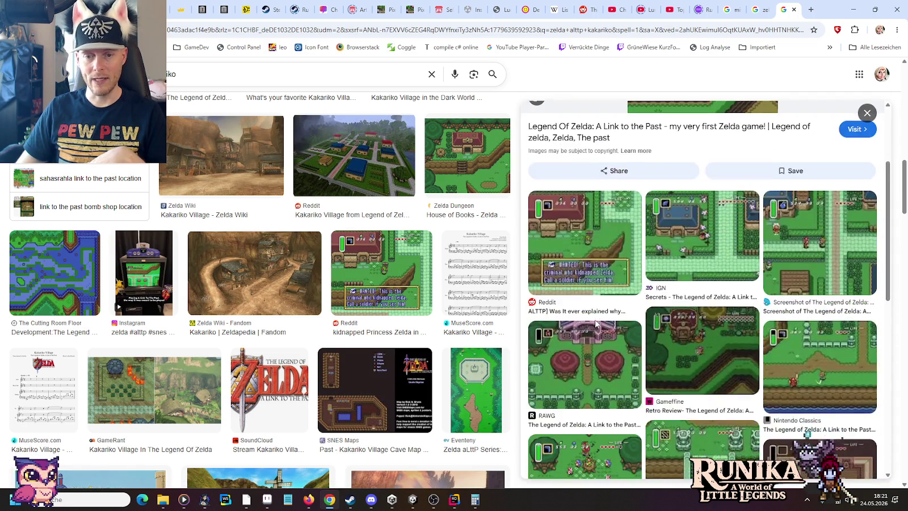
scroll(596, 324, down, 2)
scroll(595, 324, down, 1)
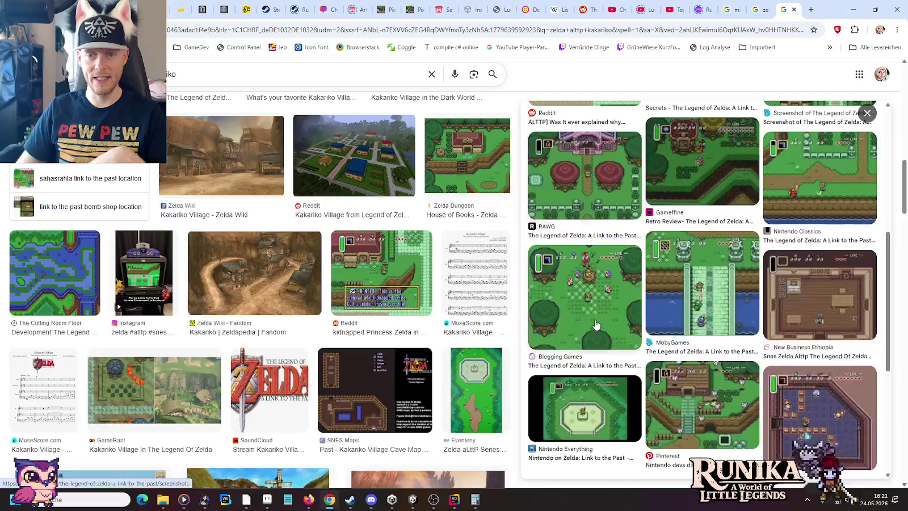
scroll(596, 324, down, 3)
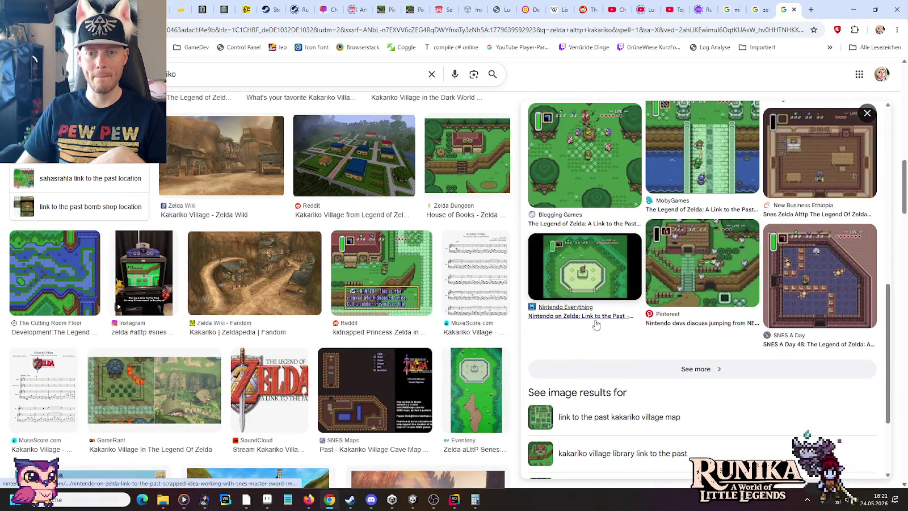
scroll(596, 324, down, 2)
scroll(319, 279, down, 4)
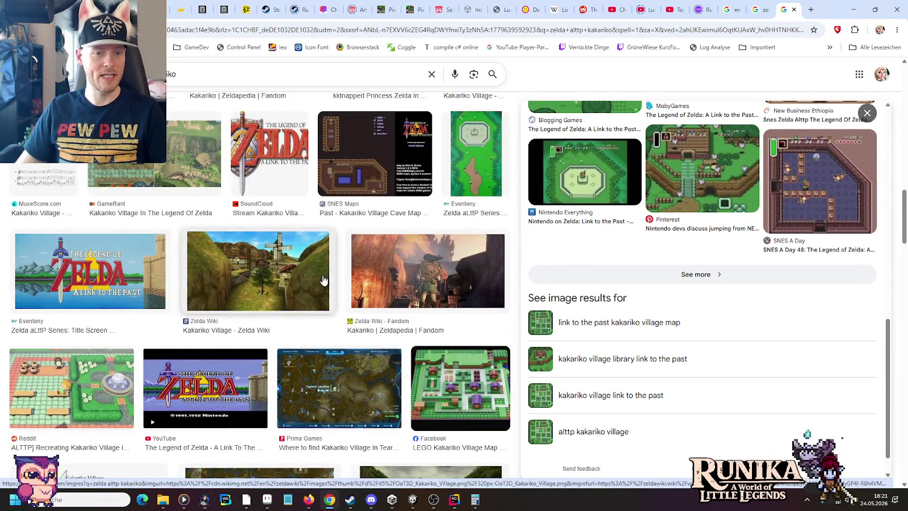
scroll(322, 279, down, 4)
scroll(327, 275, down, 1)
scroll(332, 267, down, 2)
scroll(337, 260, down, 2)
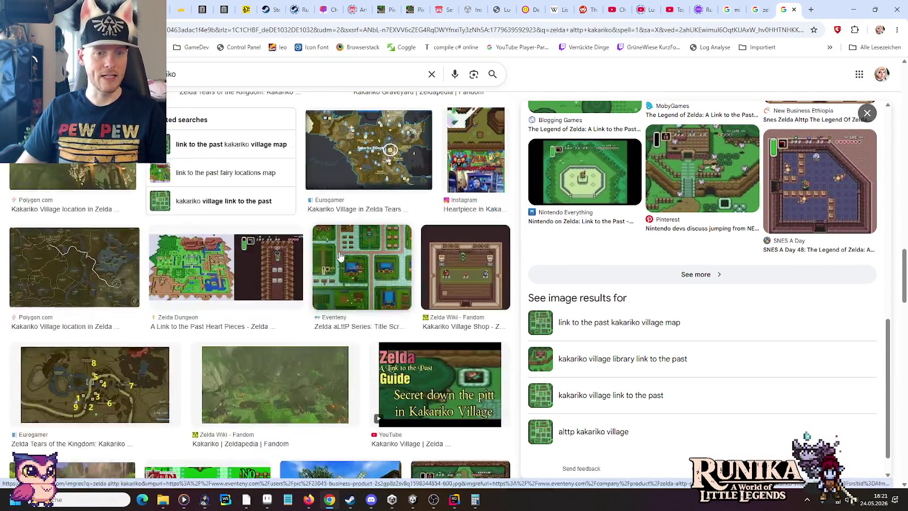
scroll(345, 255, down, 2)
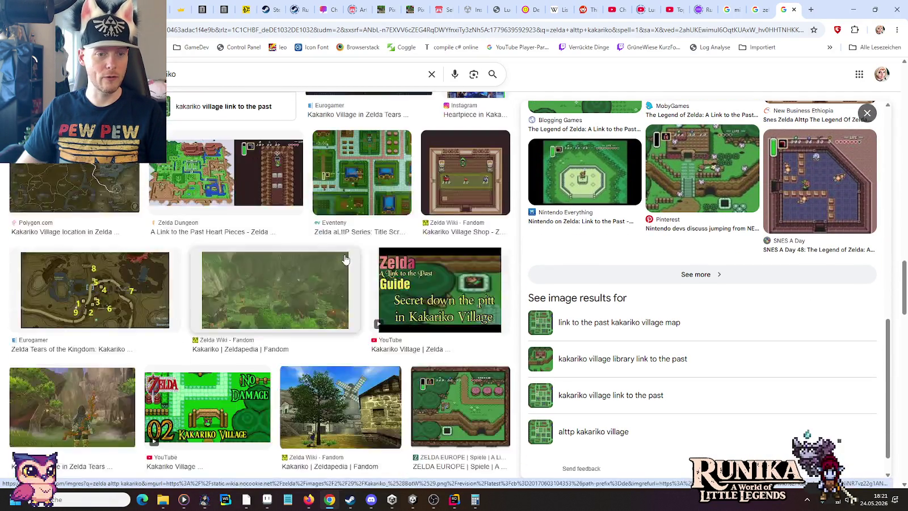
scroll(345, 259, down, 3)
scroll(344, 258, down, 3)
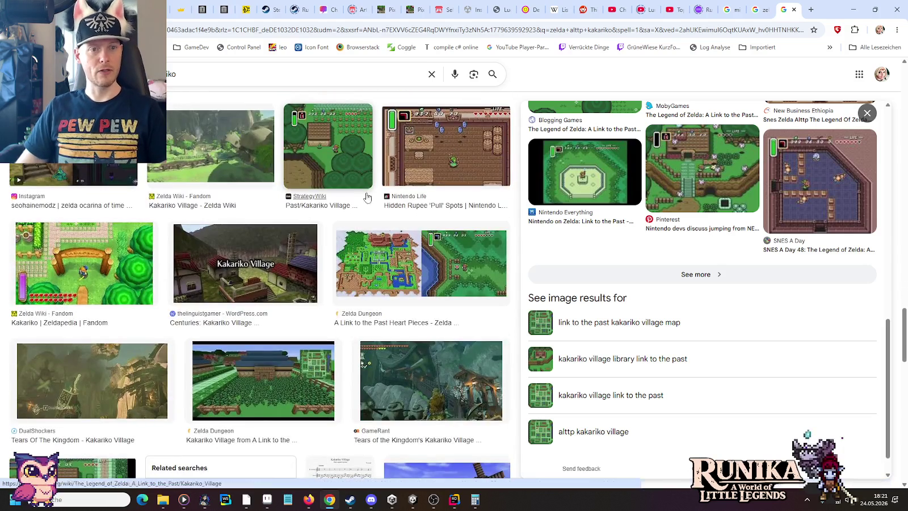
Step: Preview the StrategyWiki Kakariko Village screenshot, map and a related map image
click(328, 144)
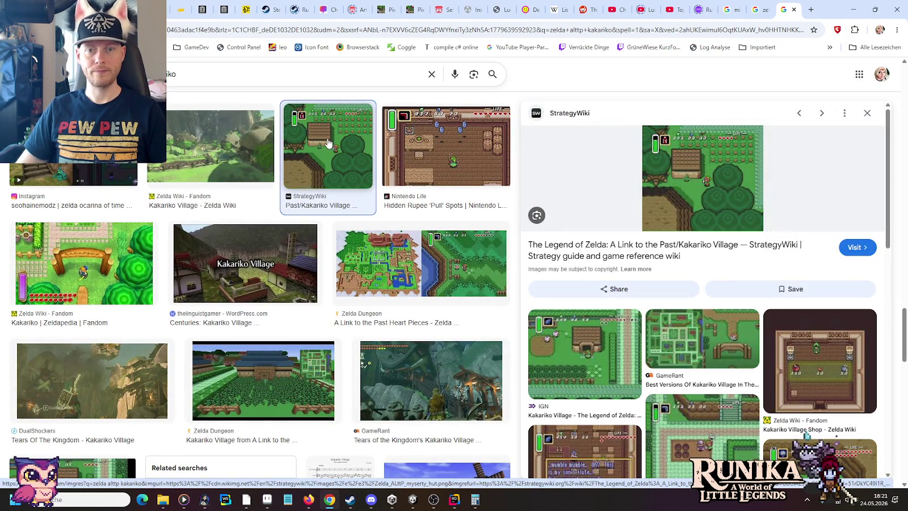
scroll(718, 372, down, 2)
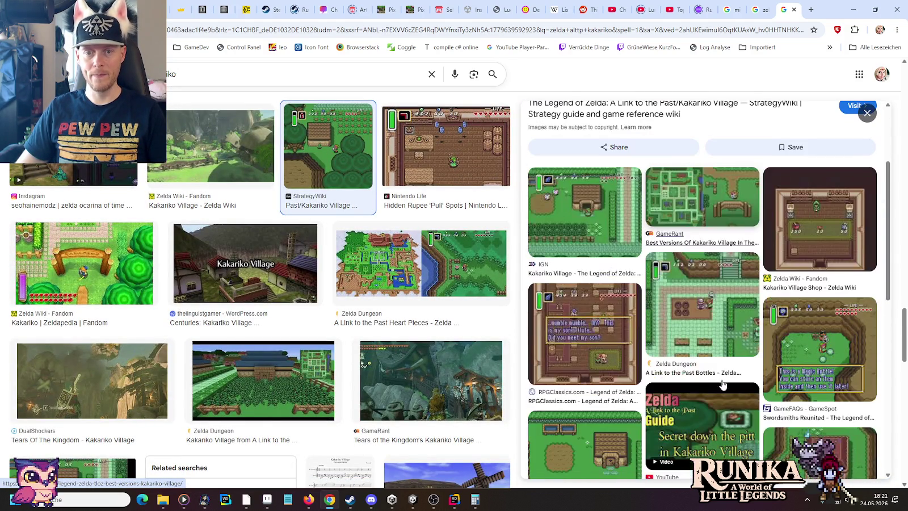
scroll(716, 370, down, 1)
scroll(712, 364, down, 1)
scroll(707, 352, down, 1)
scroll(701, 340, down, 1)
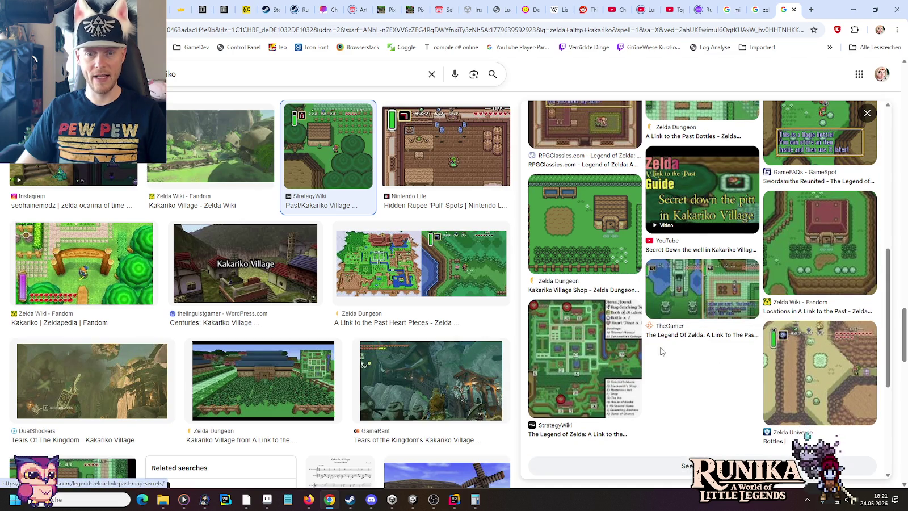
click(562, 363)
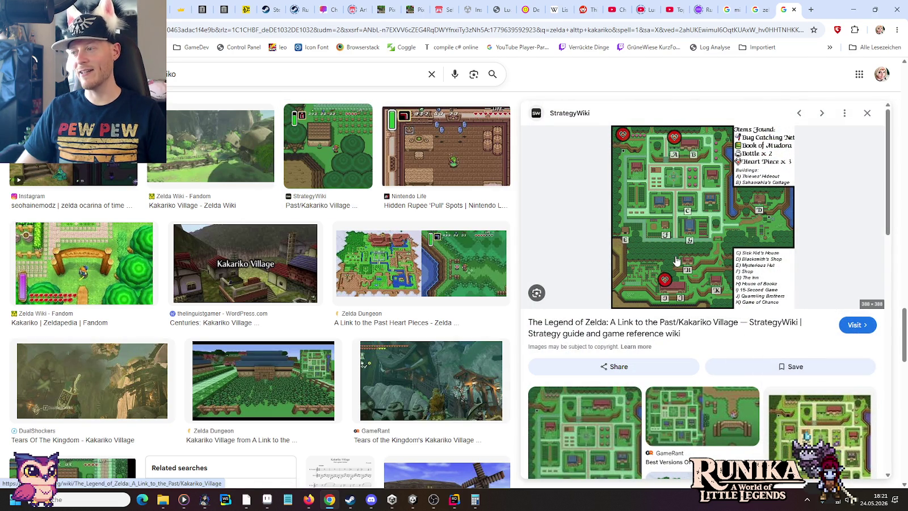
scroll(676, 261, down, 3)
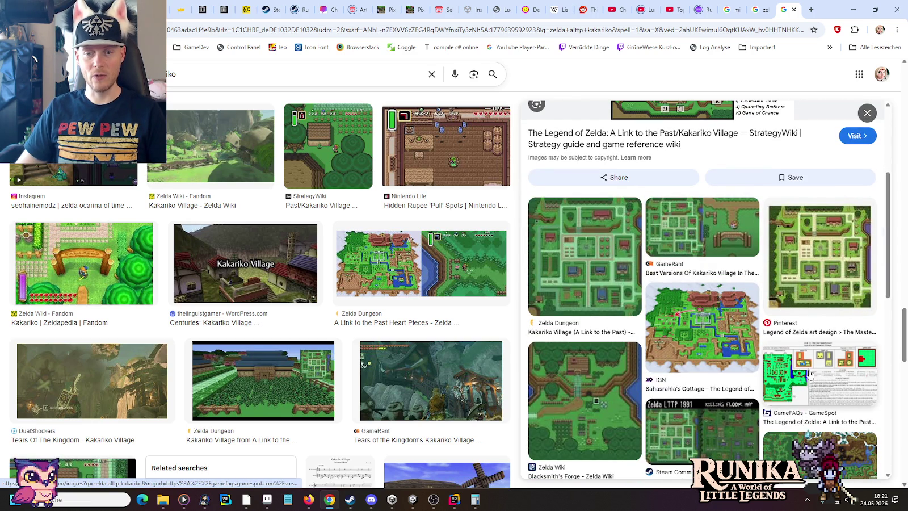
click(787, 369)
scroll(738, 340, down, 4)
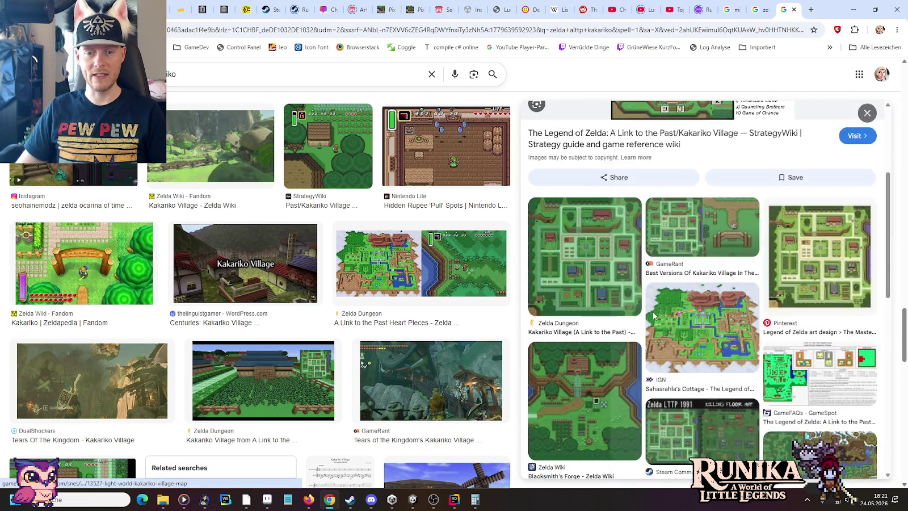
scroll(652, 256, down, 5)
Step: Preview the Blacksmith's Forge and Sahasrahla's Cottage map images
click(603, 212)
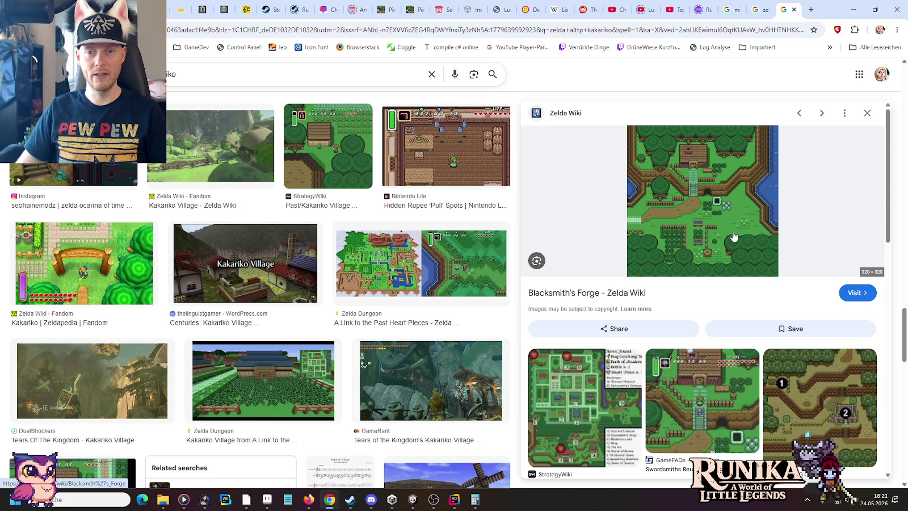
scroll(733, 236, down, 2)
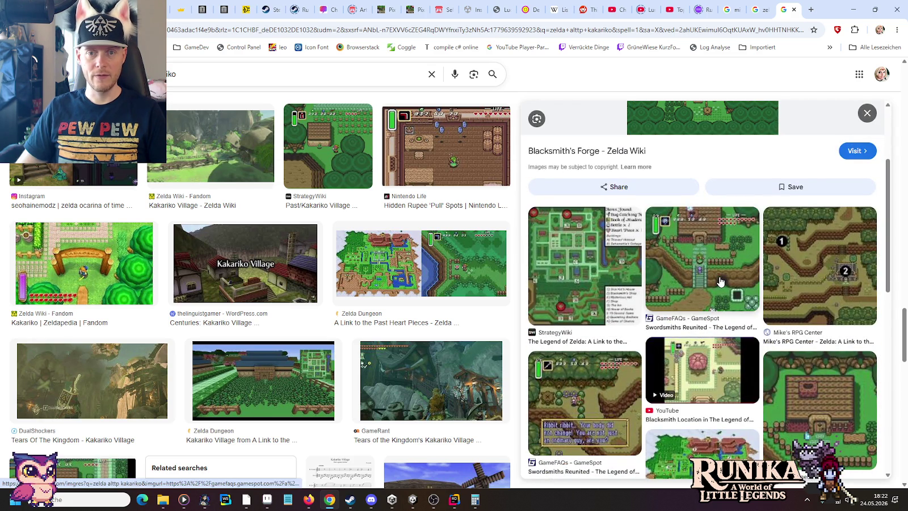
scroll(720, 281, down, 2)
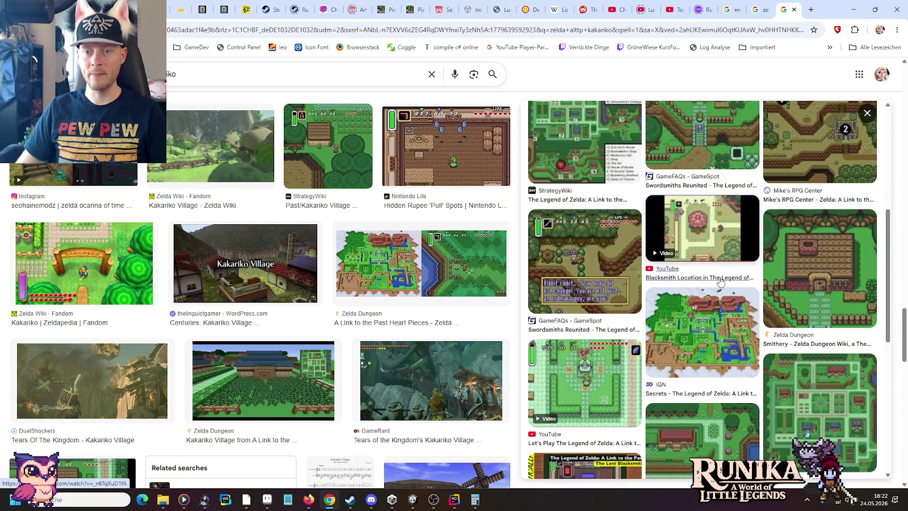
scroll(719, 281, down, 1)
scroll(719, 282, down, 1)
scroll(719, 282, down, 1)
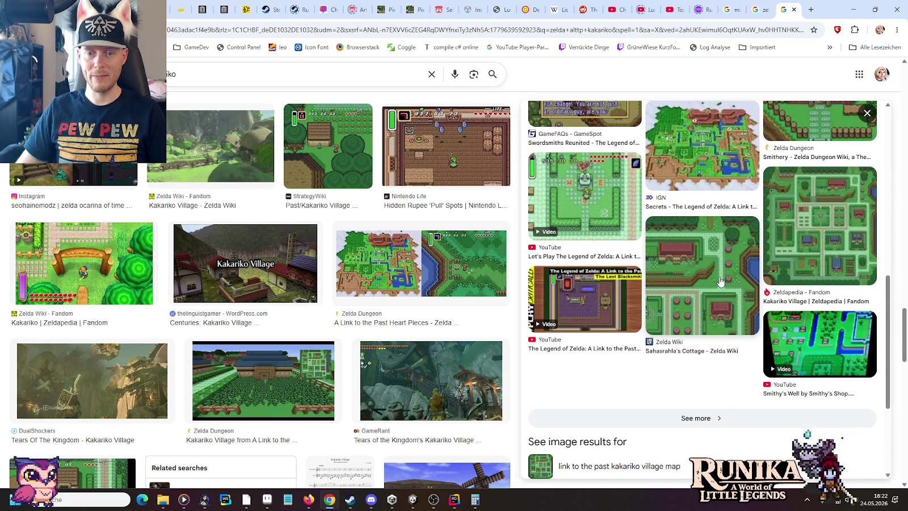
click(719, 281)
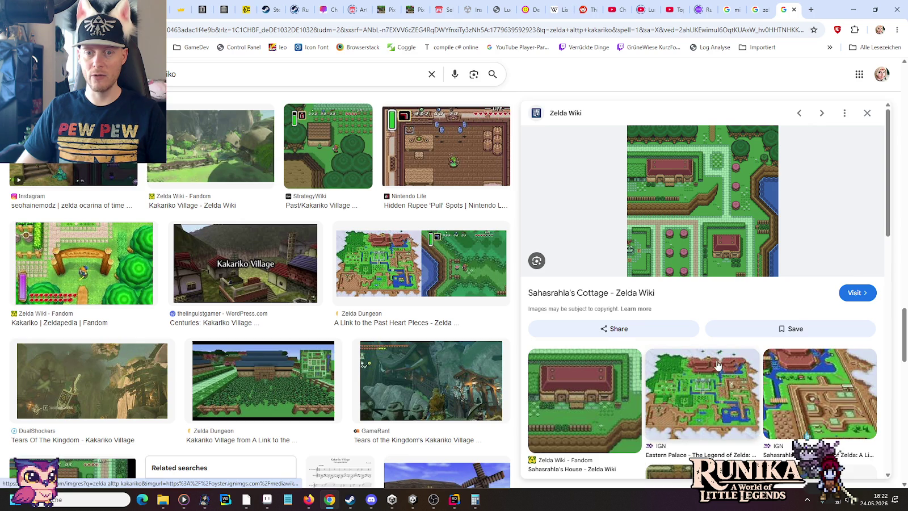
scroll(717, 365, down, 3)
scroll(717, 365, down, 2)
scroll(718, 364, down, 2)
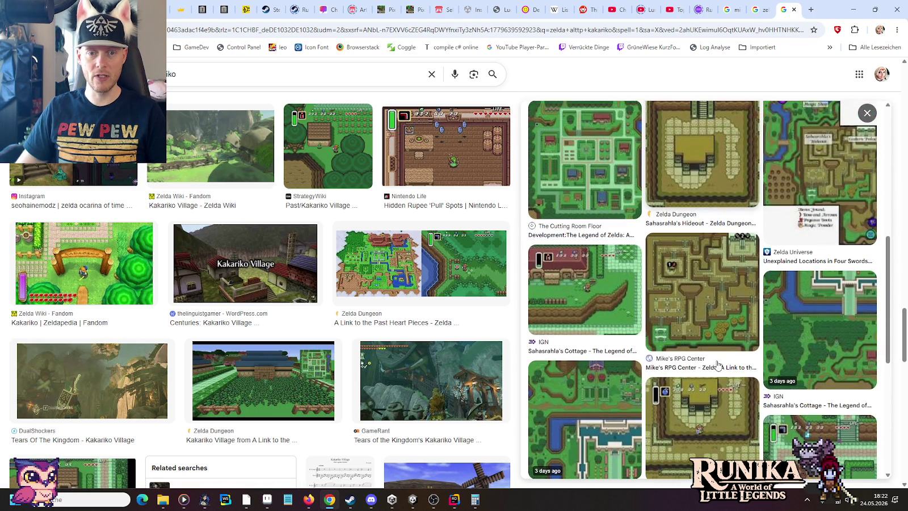
scroll(717, 362, down, 3)
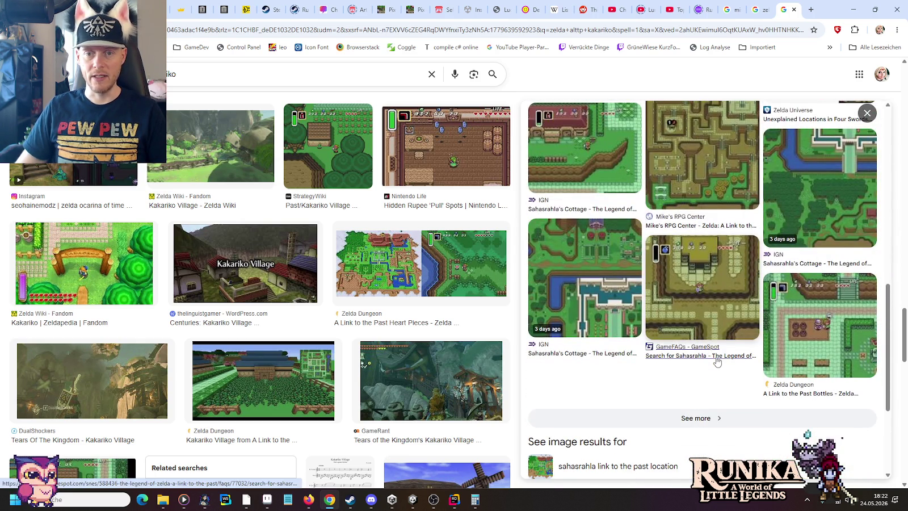
Step: Rerun the image search reworded toward Link to the Past Kakariko, then switch to Discord
click(114, 74)
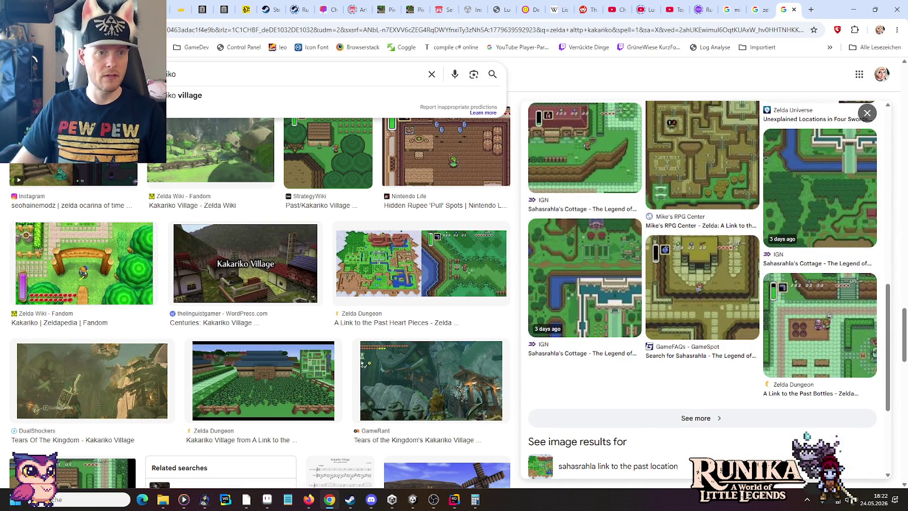
key(BackSpace)
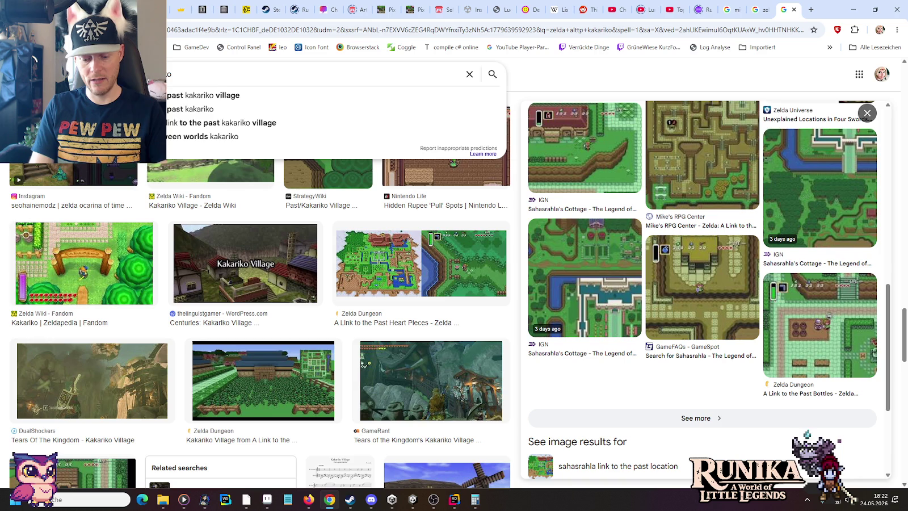
text(kakarik)
key(Return)
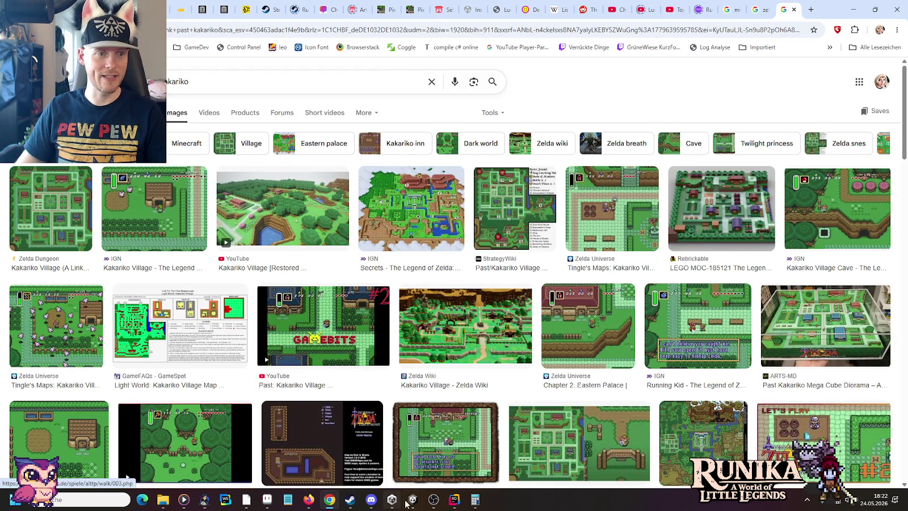
click(377, 505)
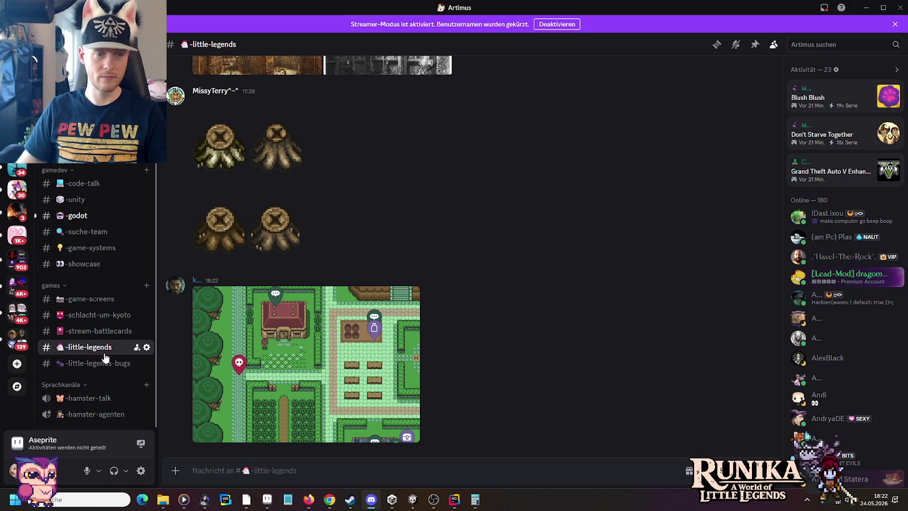
Step: Copy the Kakariko map from the little-legends post and paste it into Paint, shifted right
click(313, 374)
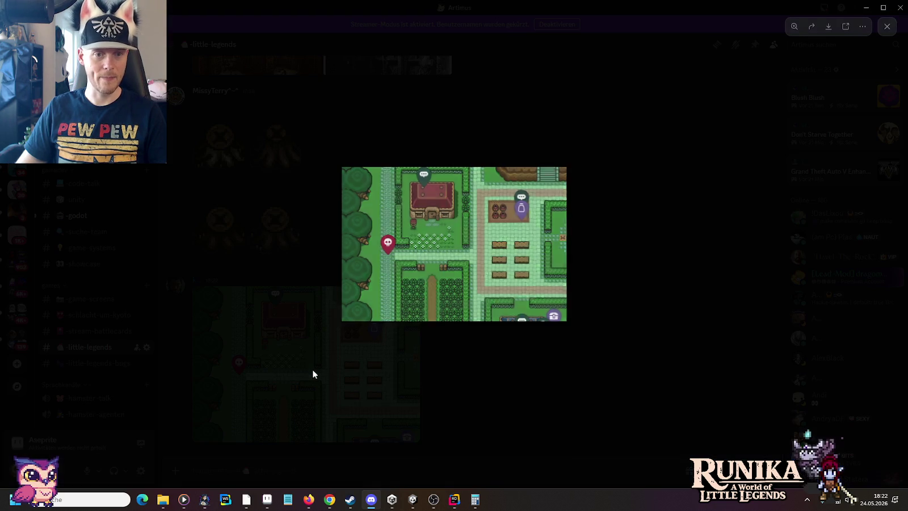
right_click(417, 240)
click(441, 252)
mouse_move(267, 499)
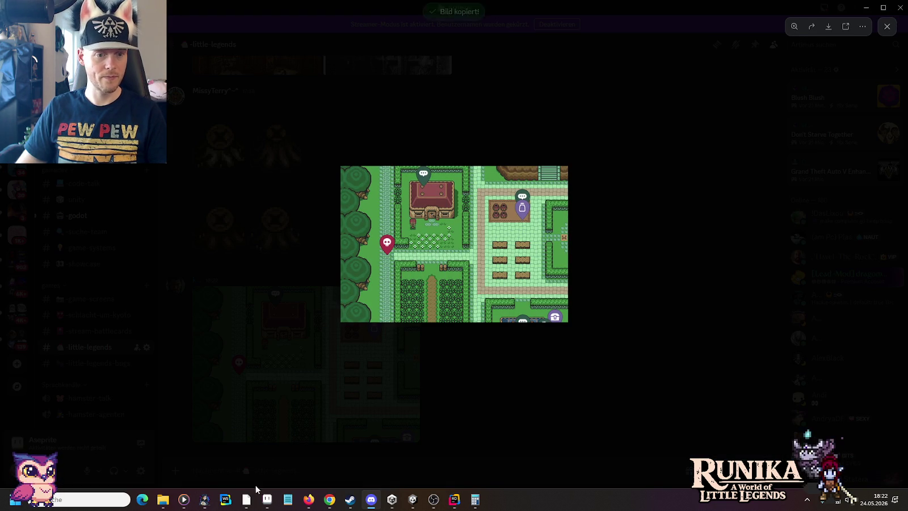
click(289, 465)
key(ctrl+v)
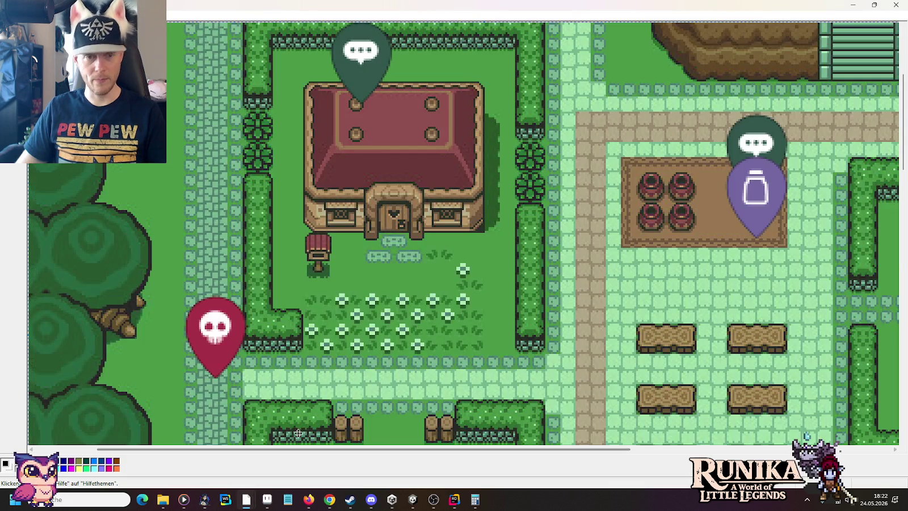
drag(325, 260, 373, 255)
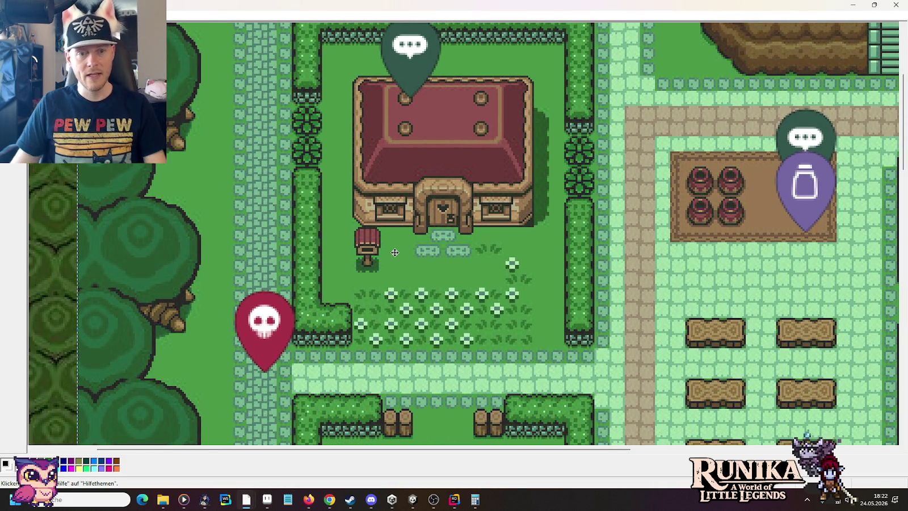